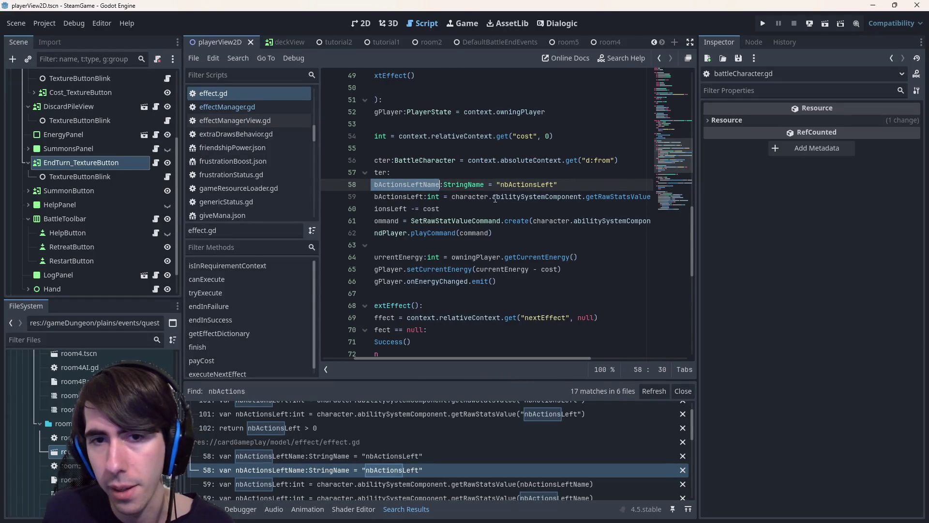
left_click_drag(490, 196, 682, 196)
type("getNbActionsLeft()")
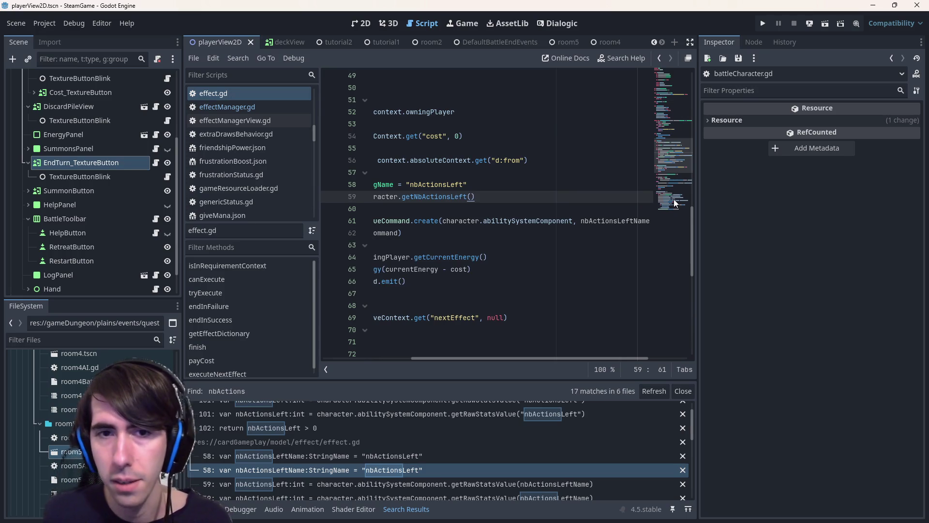
Step: Make effect.gd's payCost read remaining actions via character.getNbActionsLeft()
triple_click(435, 184)
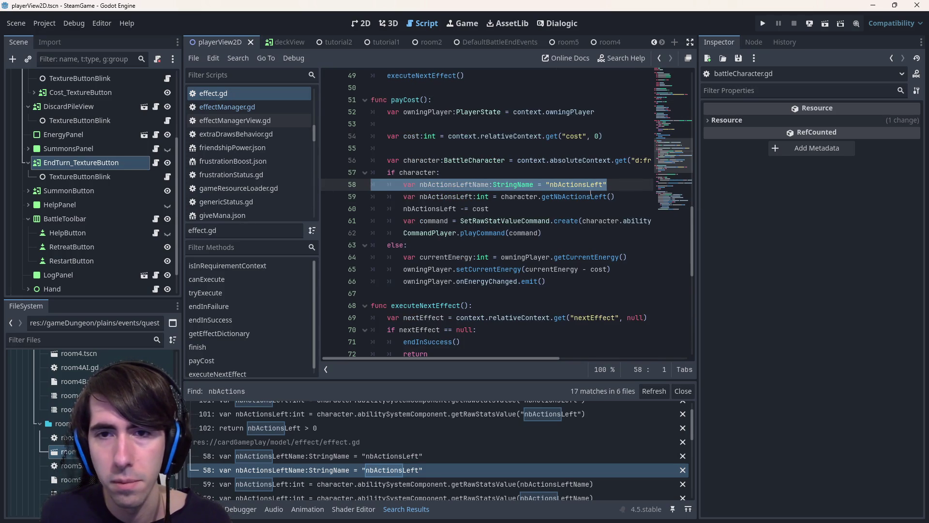
double_click(578, 185)
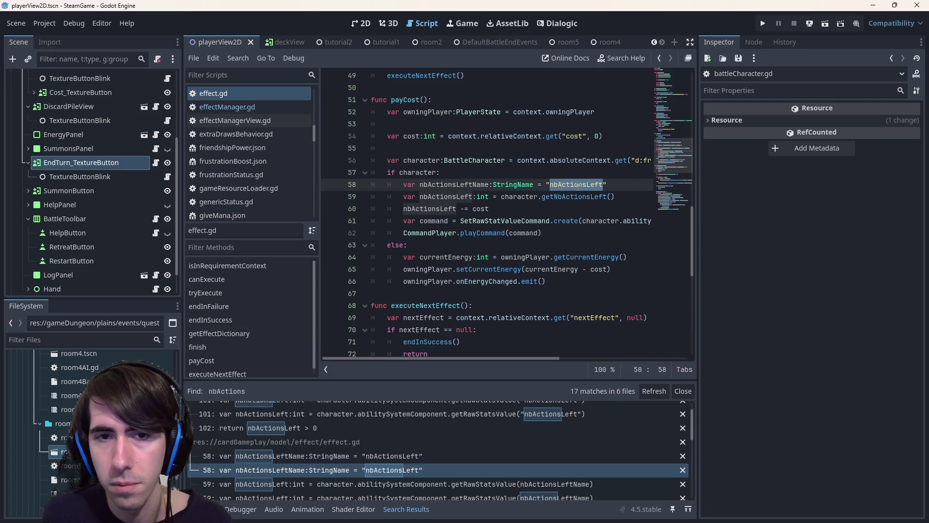
left_click(589, 197)
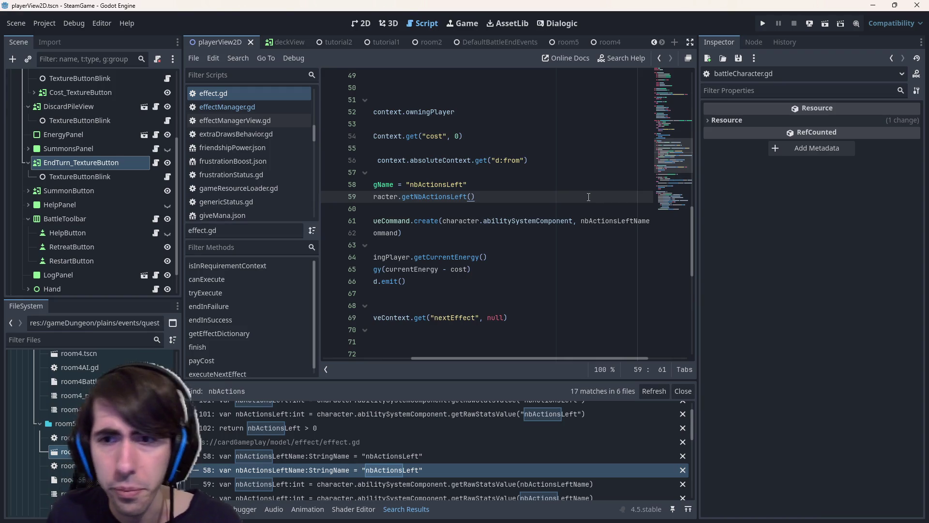
scroll(589, 196, "down", 4)
scroll(458, 446, "down", 2)
Step: Step through the nbActions search matches in effect.gd and reach actionManager.gd line 21
left_click(487, 462)
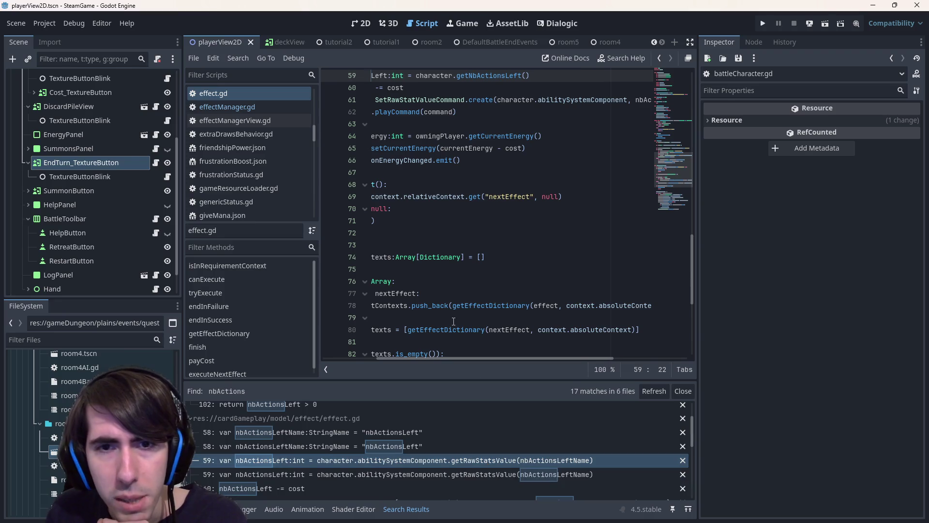
scroll(472, 269, "up", 3)
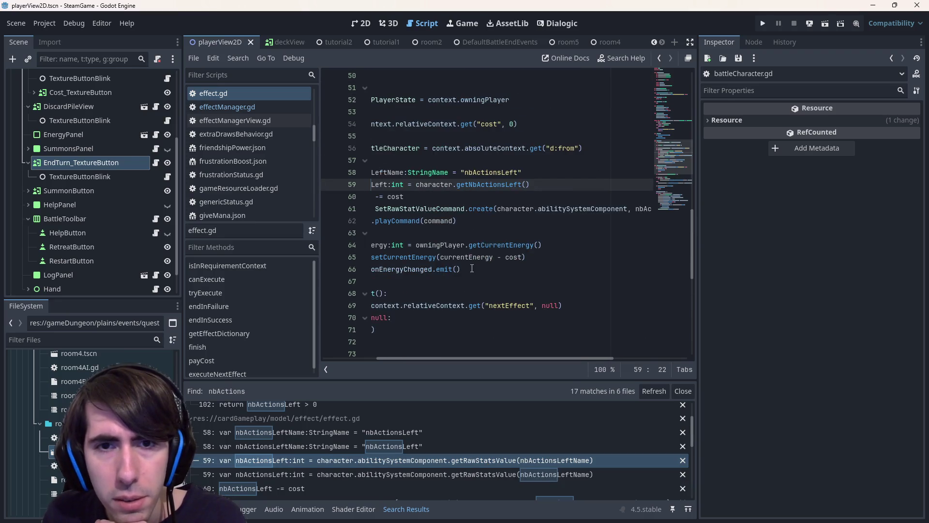
left_click(518, 472)
scroll(508, 435, "down", 2)
left_click(503, 454)
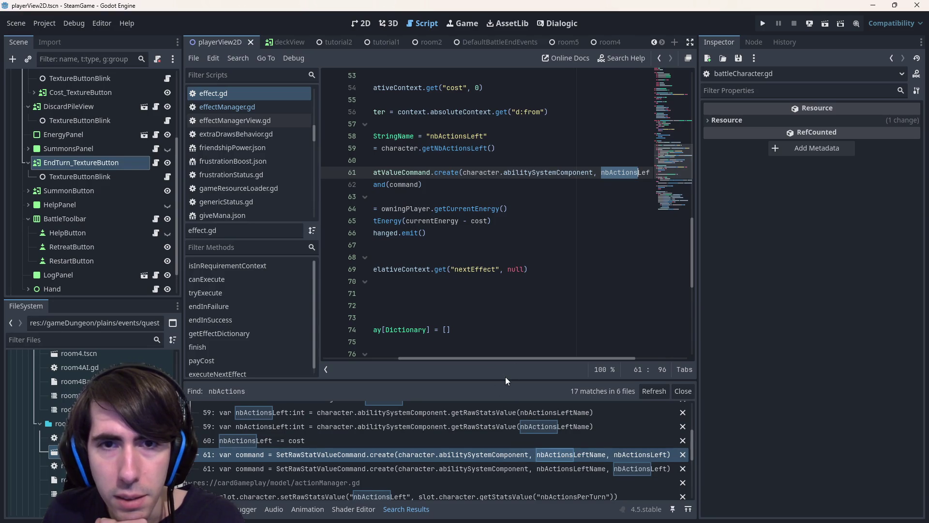
scroll(482, 447, "down", 2)
left_click(482, 454)
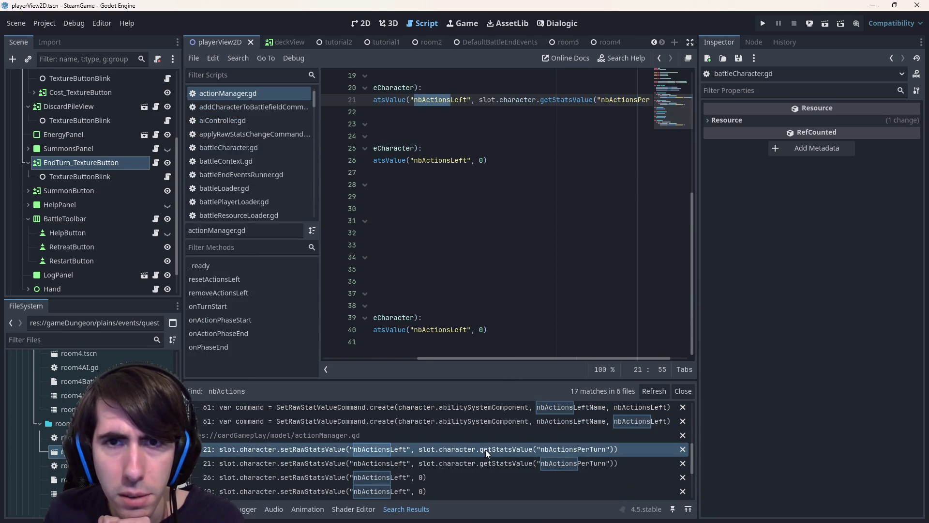
scroll(508, 254, "up", 5)
mouse_move(522, 359)
left_mouse_down()
mouse_move(381, 361)
mouse_move(544, 356)
mouse_move(445, 348)
mouse_move(540, 349)
mouse_move(422, 348)
mouse_move(536, 347)
left_mouse_up()
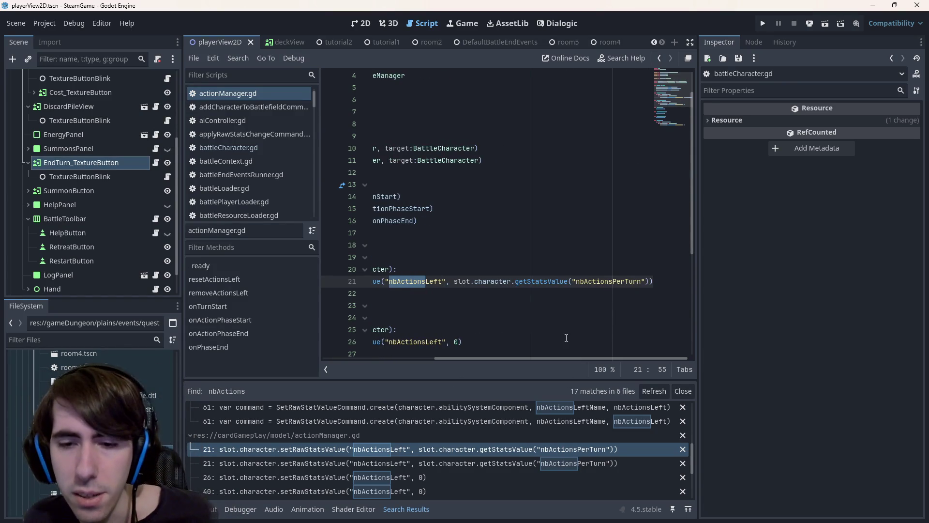
scroll(515, 462, "down", 1)
scroll(510, 474, "up", 1)
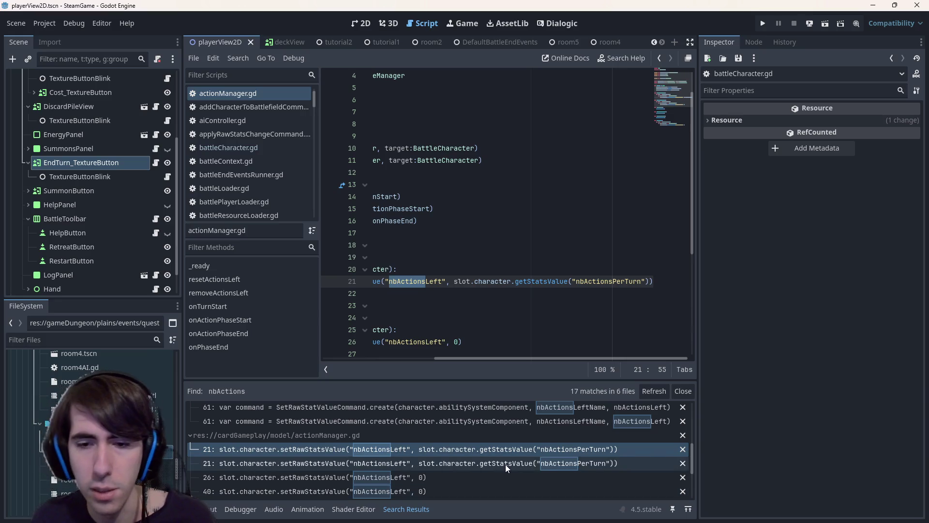
scroll(505, 464, "down", 1)
Step: Follow the nbActions matches from actionManager.gd line 26 to actionPhaseView.gd's onCommandPlayed check
left_click(493, 479)
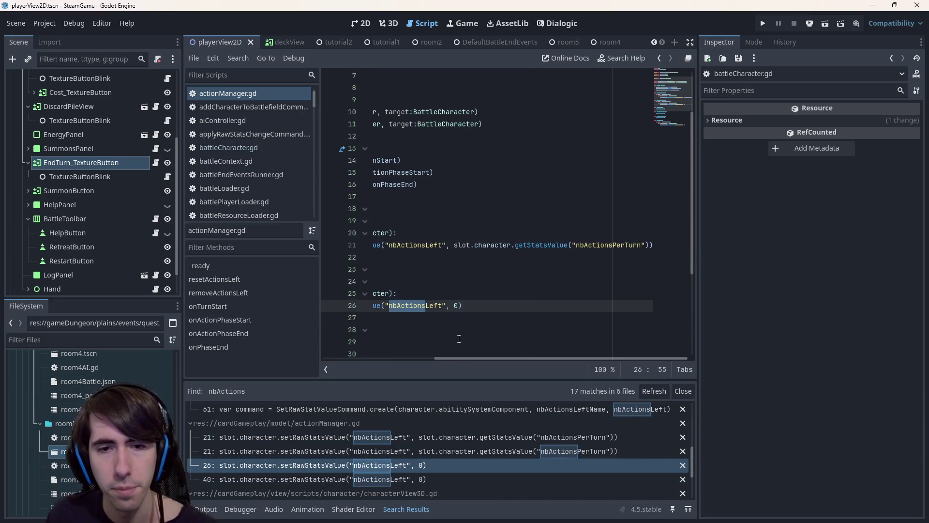
left_click_drag(474, 359, 354, 360)
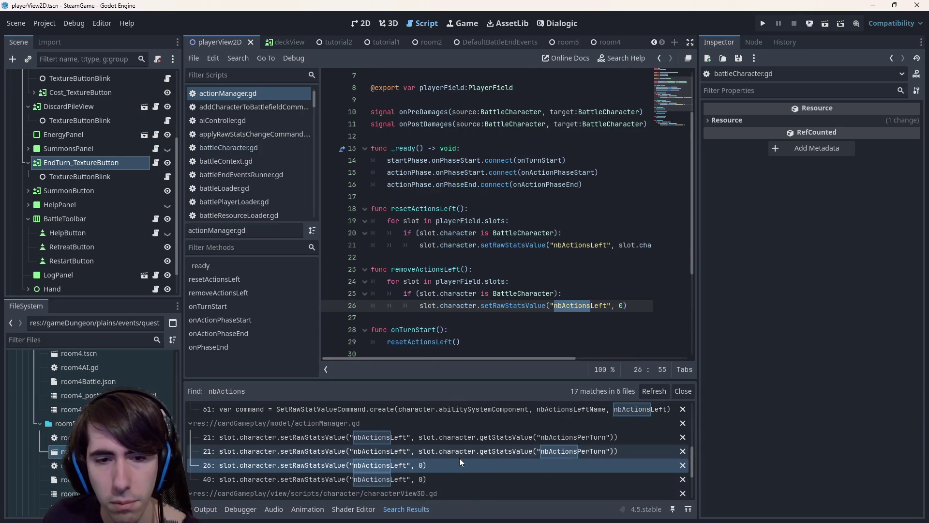
scroll(457, 458, "down", 2)
scroll(452, 461, "down", 1)
scroll(433, 461, "down", 1)
scroll(429, 438, "down", 1)
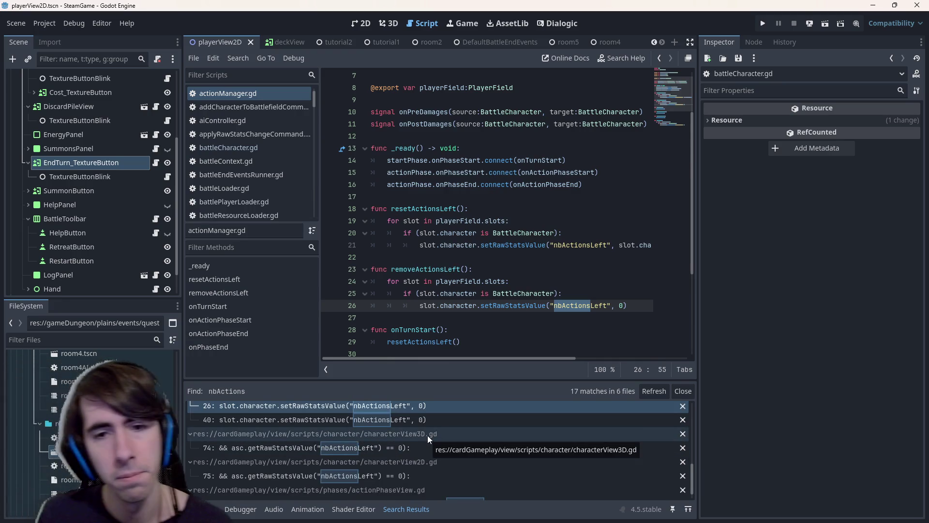
scroll(429, 455, "down", 1)
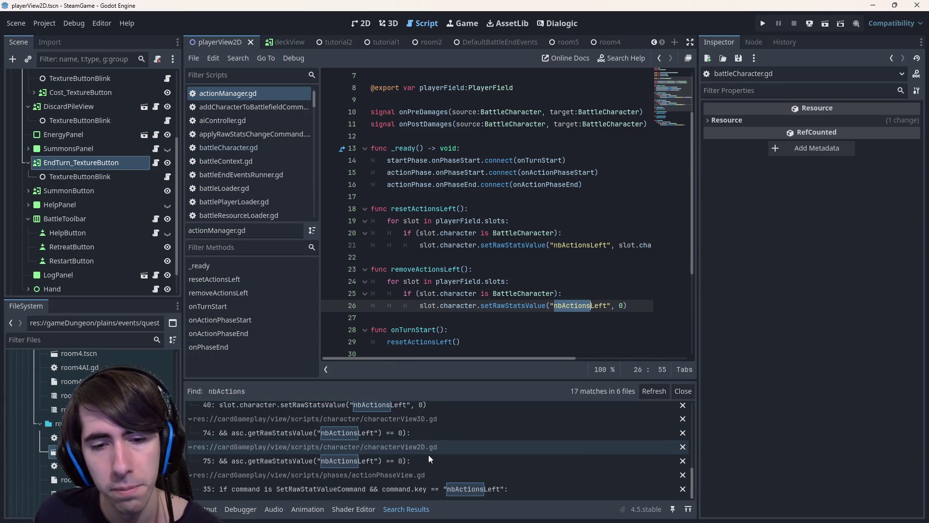
left_click(461, 487)
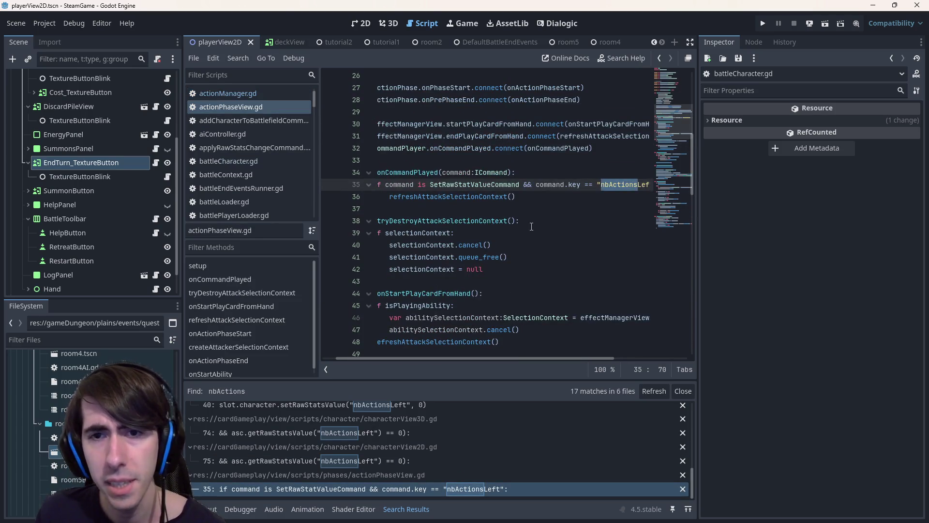
scroll(247, 153, "down", 5)
Step: In phaseButton.gd, make line 34 'if character.getNbActionsLeft() > 0:' with a return in its body
left_click(247, 160)
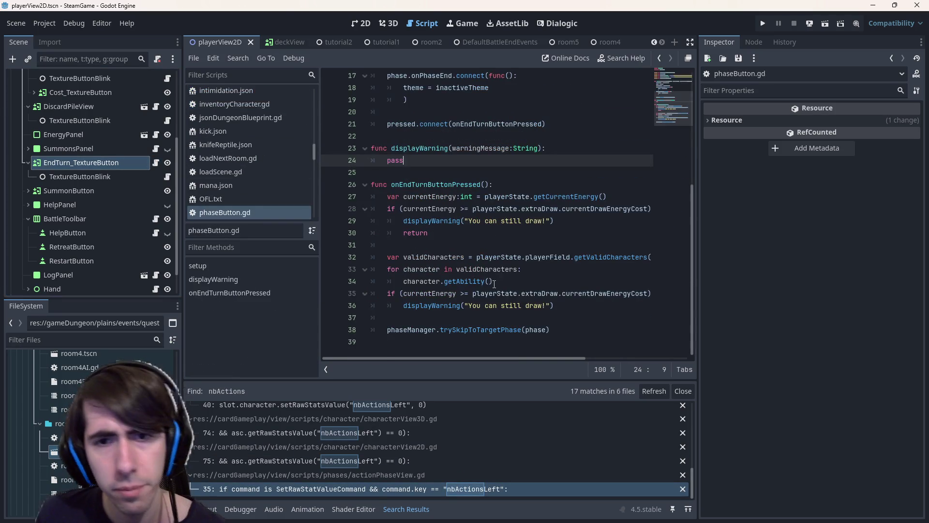
left_click(538, 221)
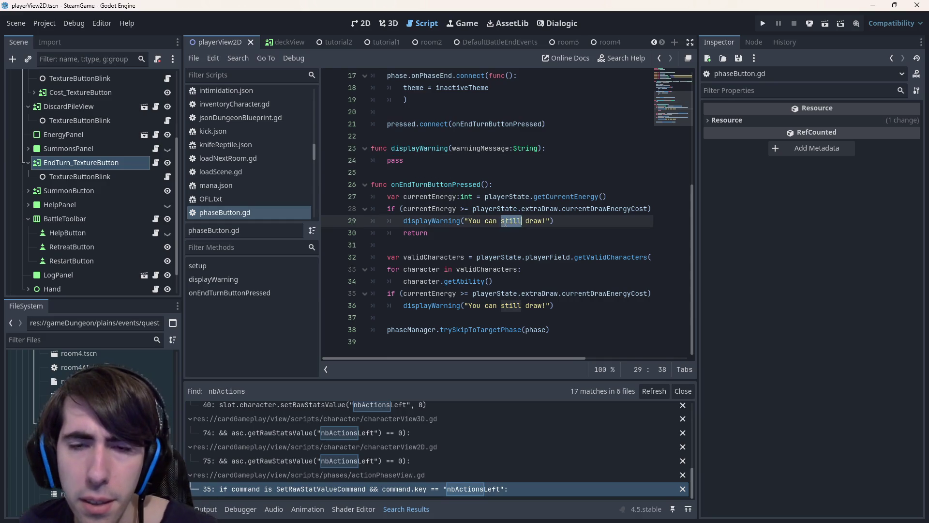
left_click(503, 280)
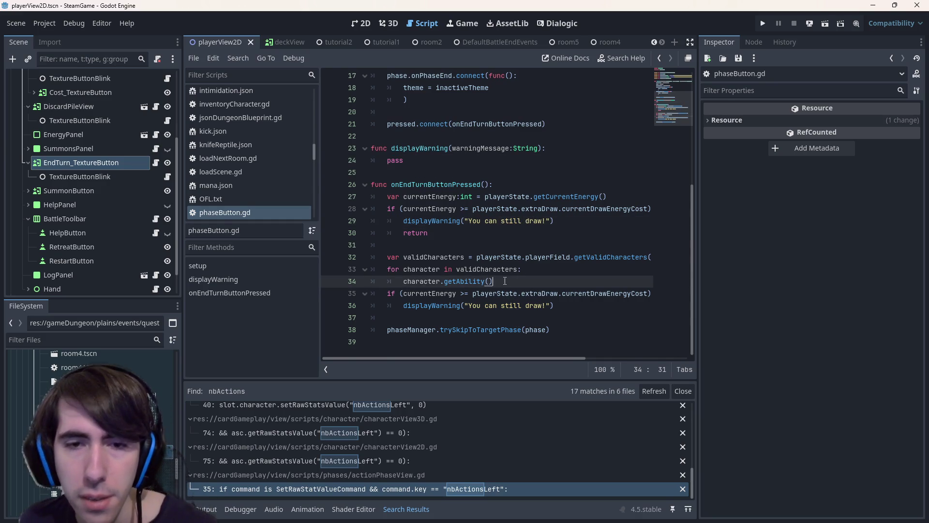
key("BackSpace")
key("BackSpace")
key("BackSpace")
type("Nb")
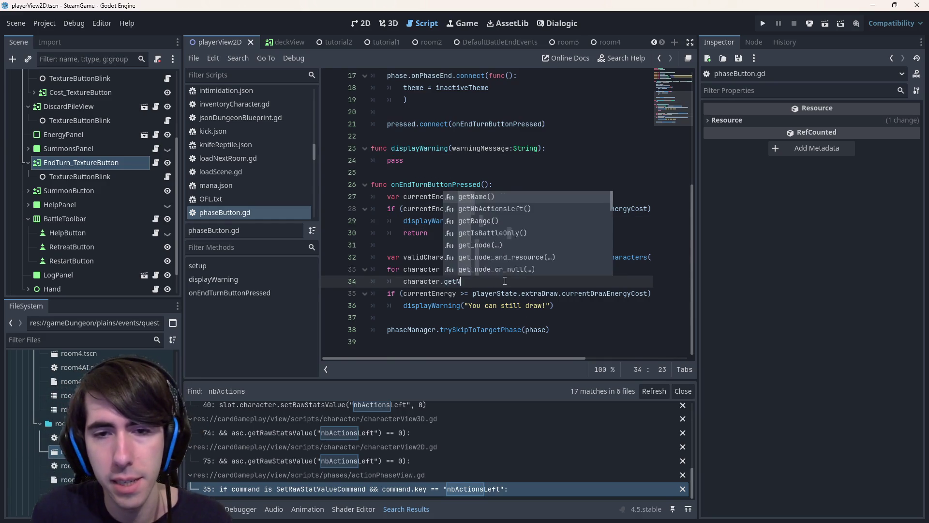
key("Tab")
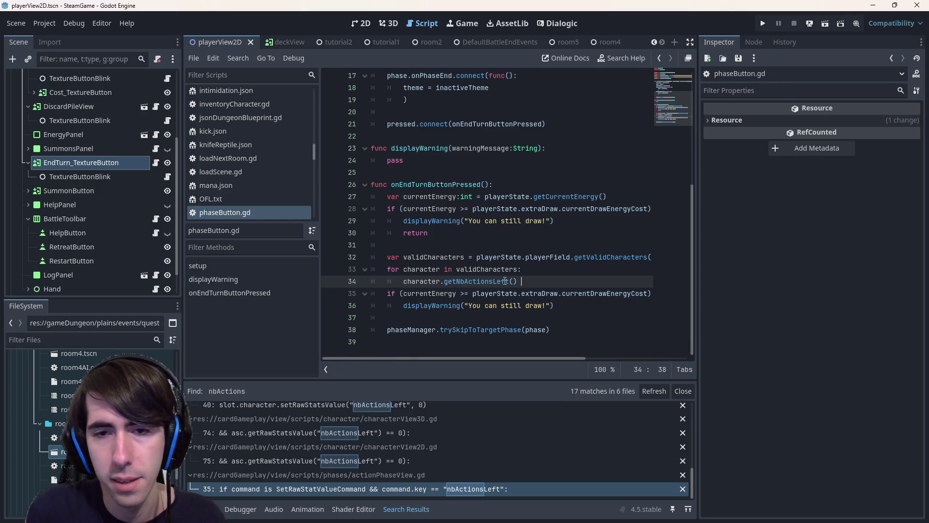
type("> 0")
type("if")
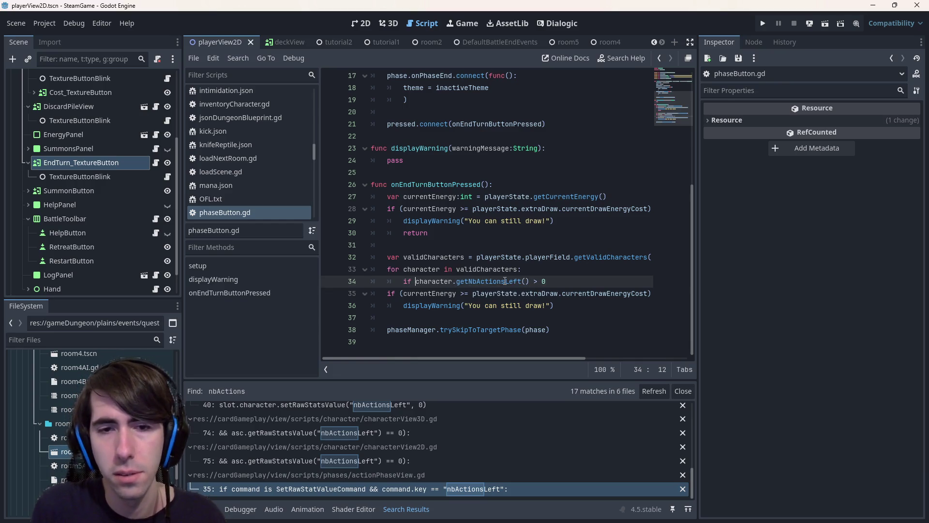
key("End")
type(":")
key("Return")
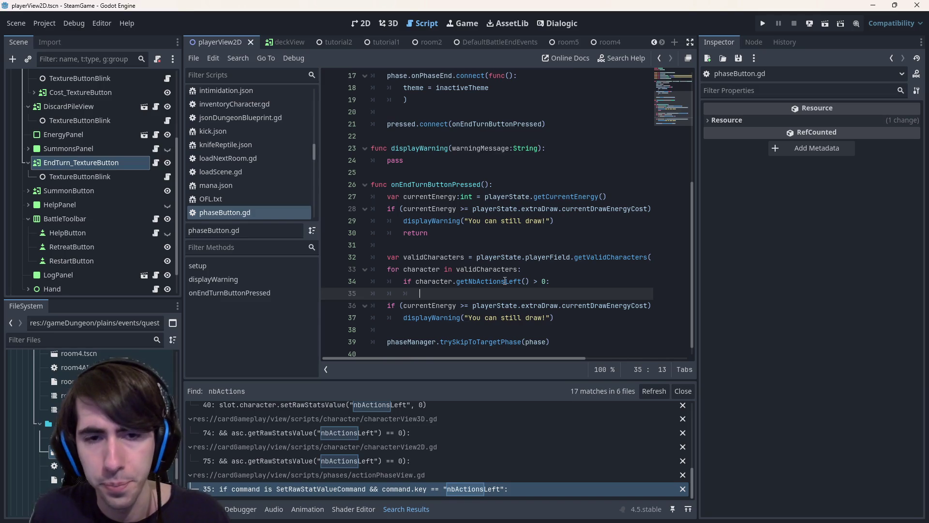
key("Return")
type("return")
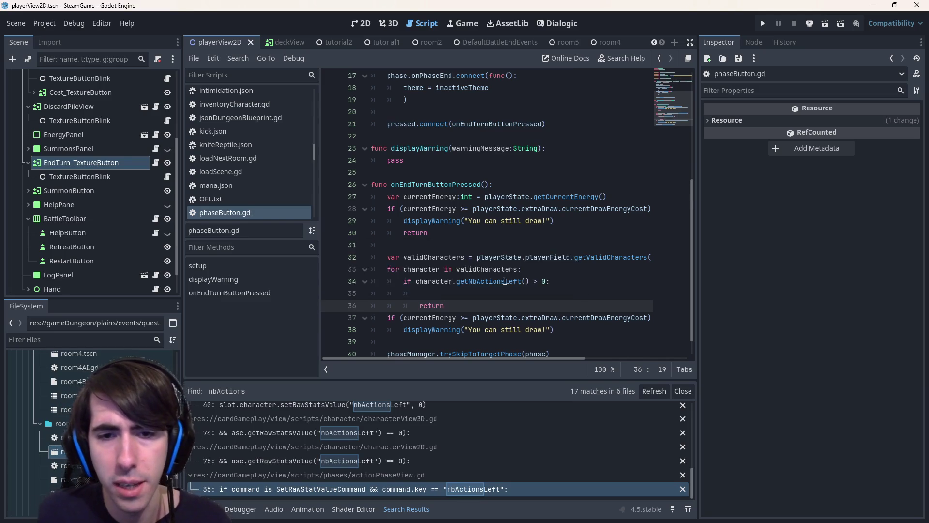
scroll(563, 309, "down", 1)
Step: Copy the displayWarning call from line 38 into the new if body above the return
left_click(562, 310)
key("shift+Home")
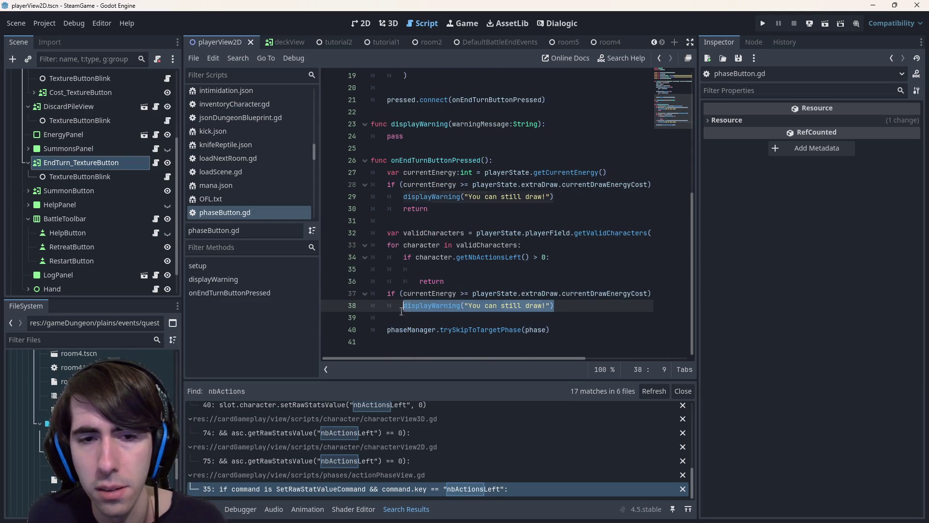
key("ctrl+c")
left_click(445, 269)
key("ctrl+v")
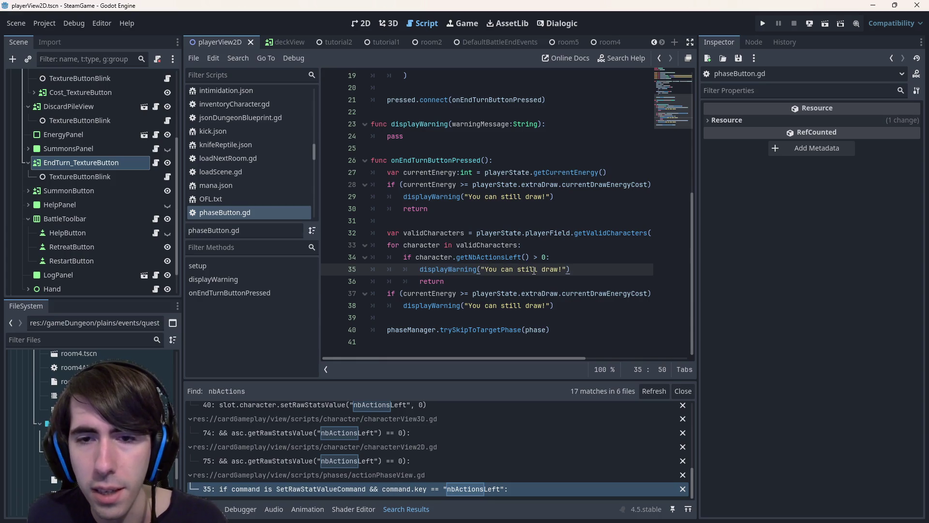
double_click(527, 269)
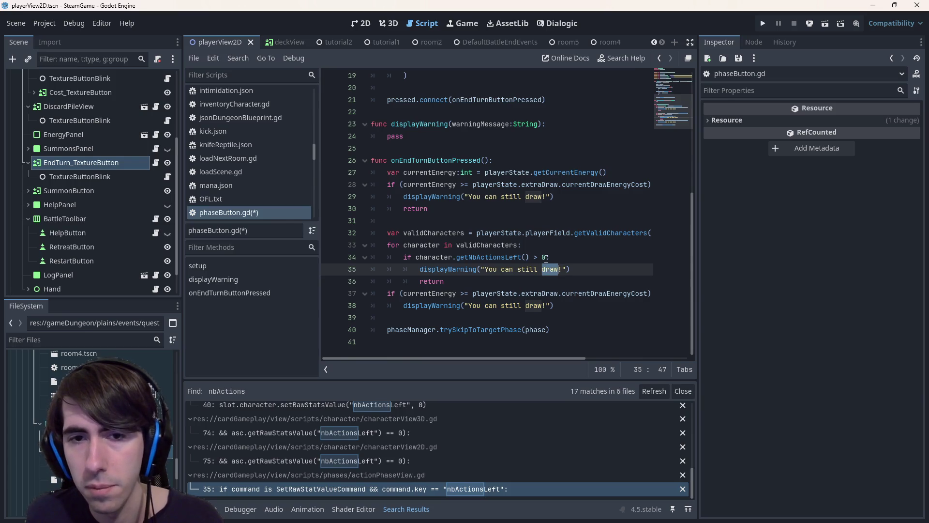
type("attack")
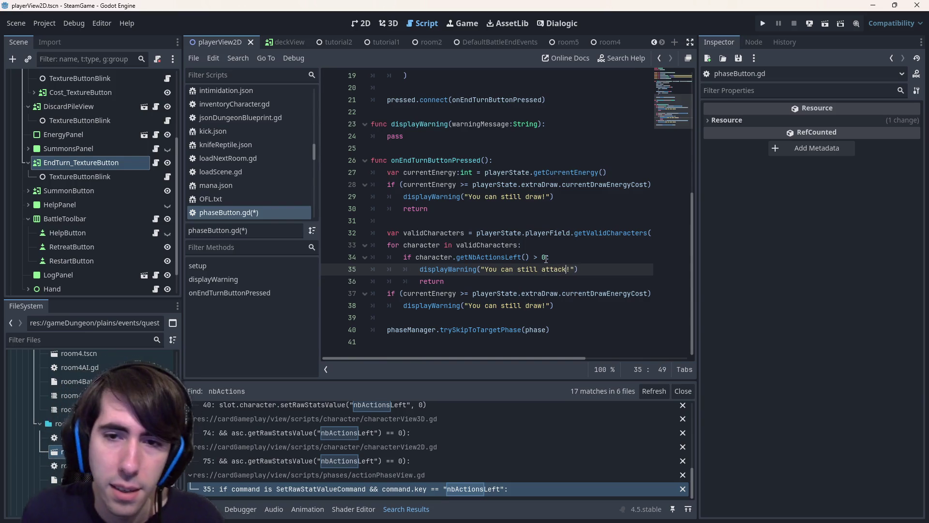
Step: Reword the loop's warning to 'A character can still play!' and save phaseButton.gd
key("ctrl+BackSpace")
key("ctrl+BackSpace")
key("ctrl+BackSpace")
key("ctrl+BackSpace")
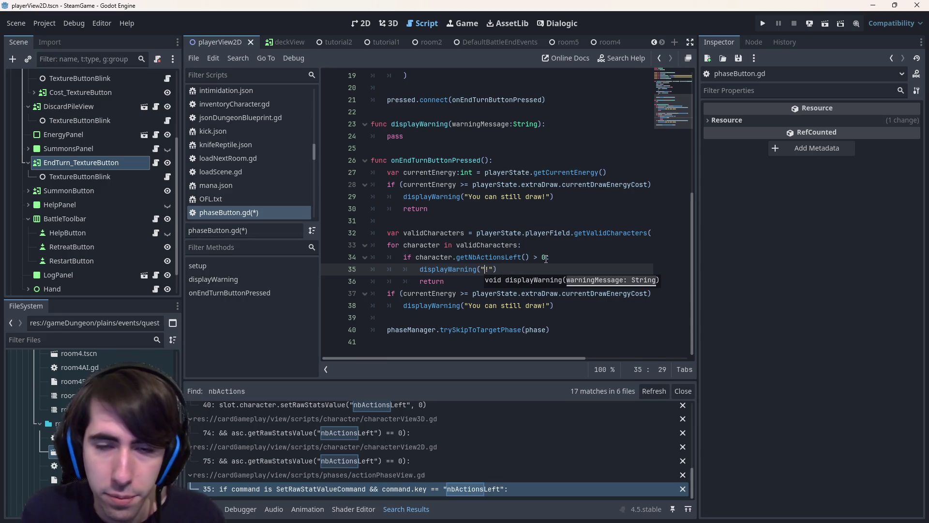
type("A character")
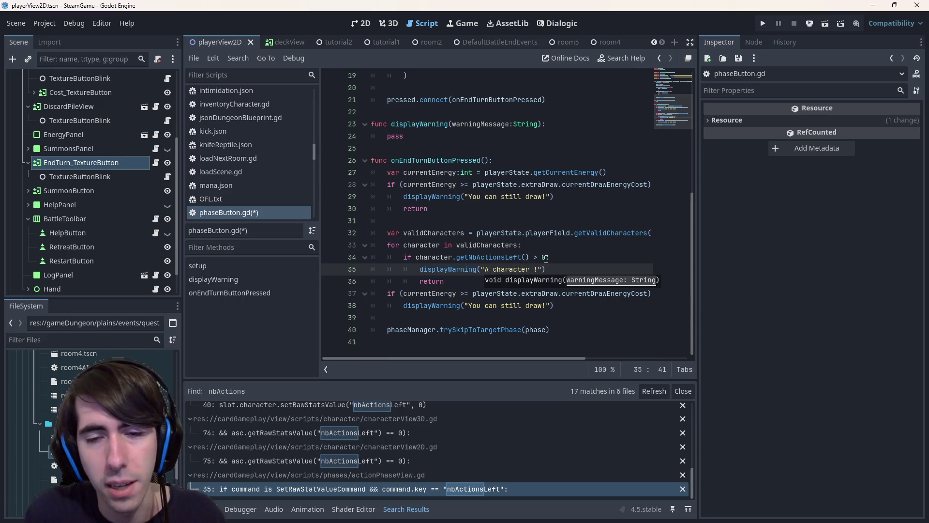
key("ctrl+z")
type("can still play")
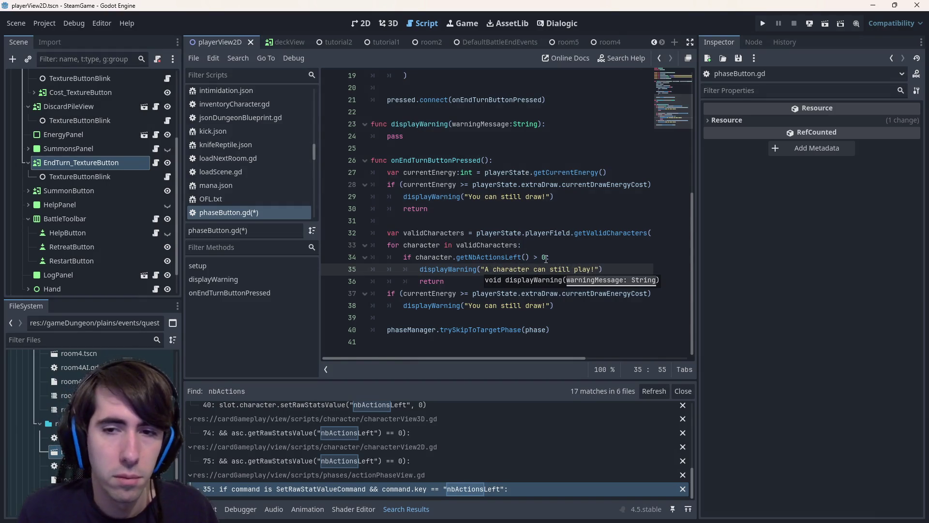
key("ctrl+s")
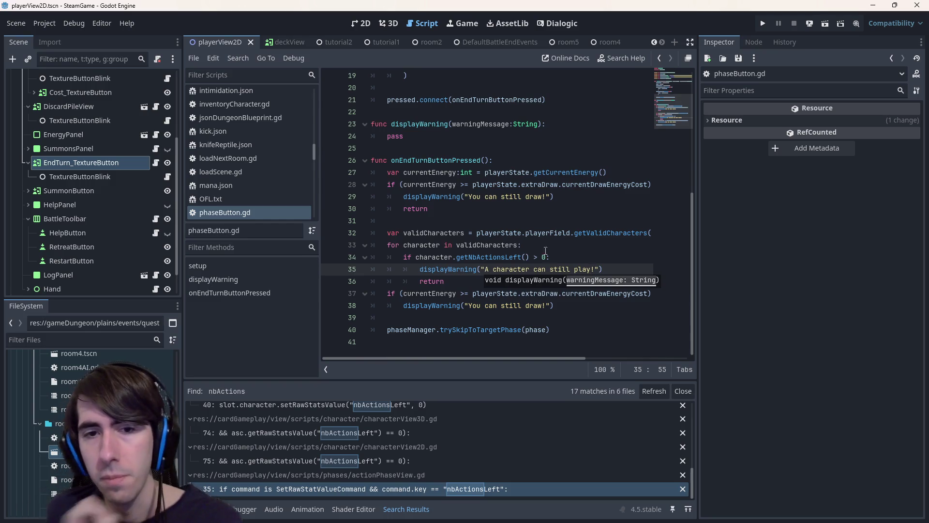
Step: Add an unindented blank line between the character loop's return and the final energy check
left_click(455, 281)
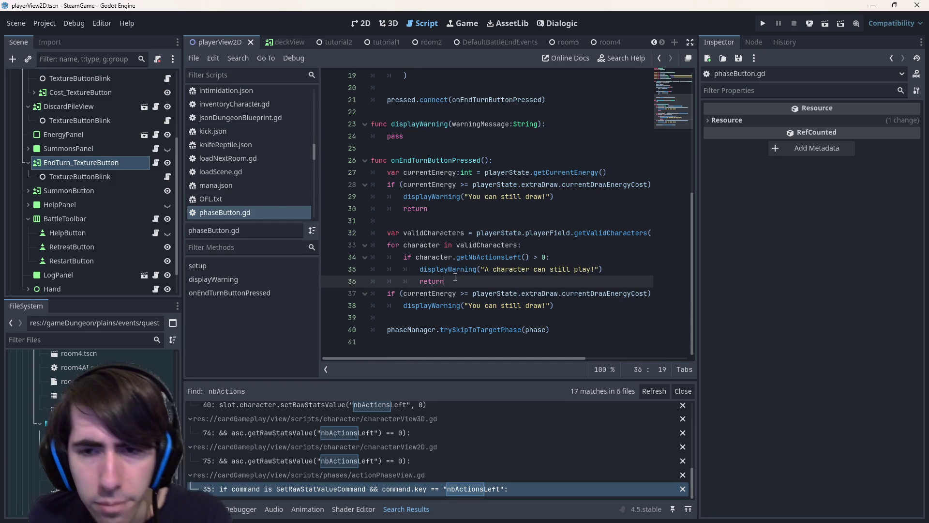
key("Return")
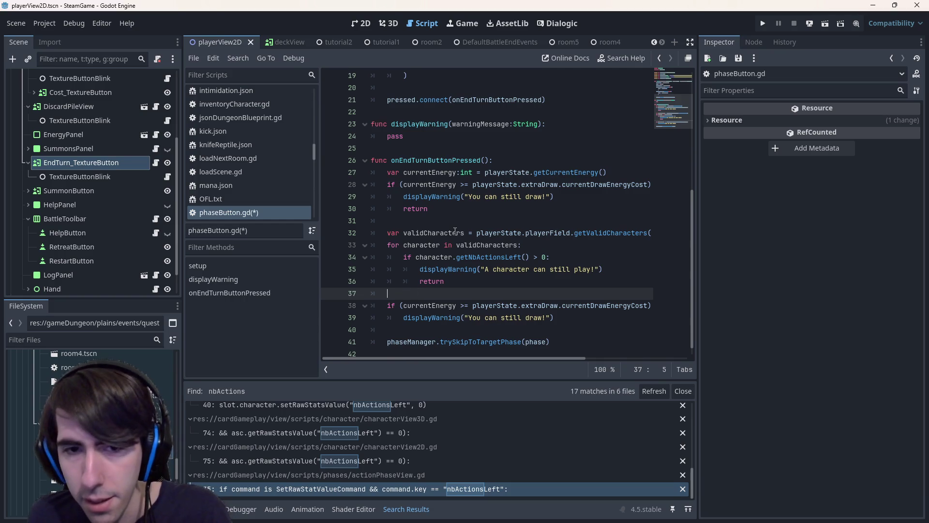
key("BackSpace")
key("BackSpace")
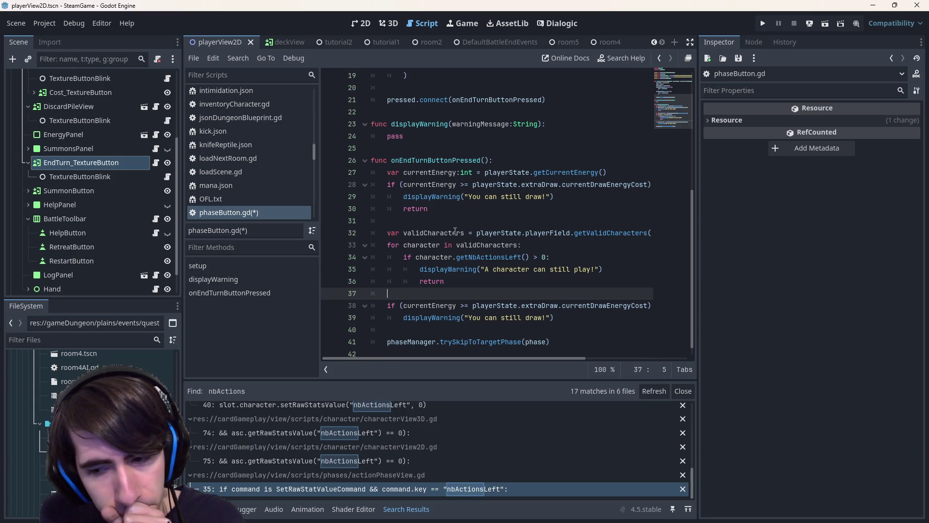
scroll(487, 278, "down", 1)
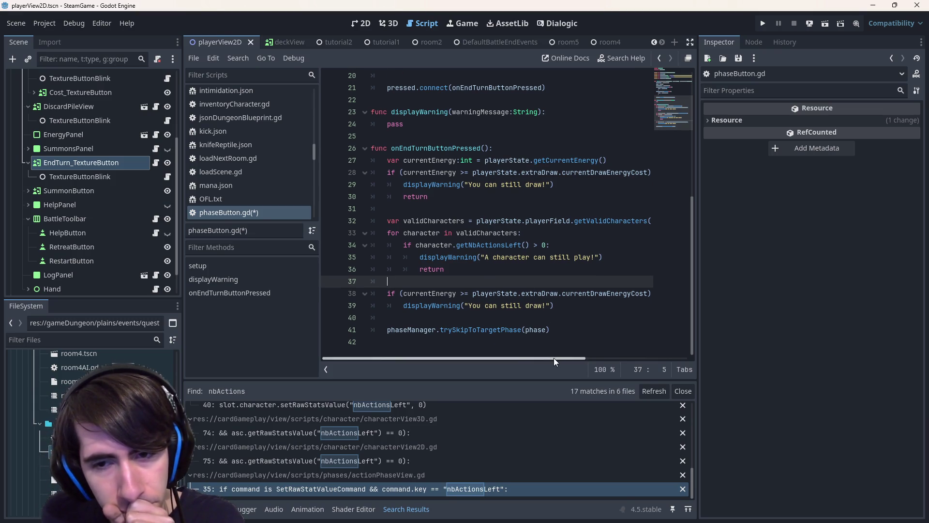
mouse_move(553, 358)
left_mouse_down()
mouse_move(645, 362)
mouse_move(553, 358)
left_mouse_up()
left_click(564, 305)
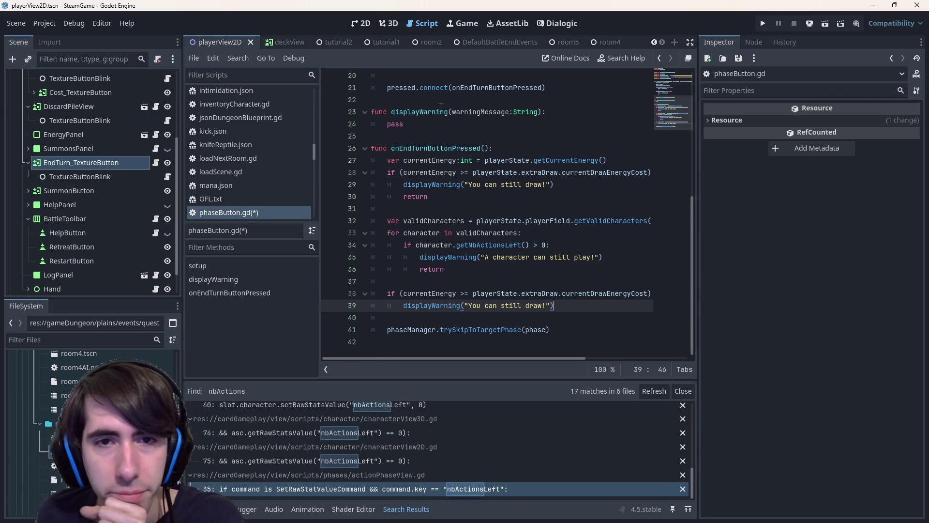
Step: Duplicate displayWarning as a new displayError function taking errorMessage, and save
left_click_drag(441, 108, 407, 125)
left_click(397, 135)
key("Return")
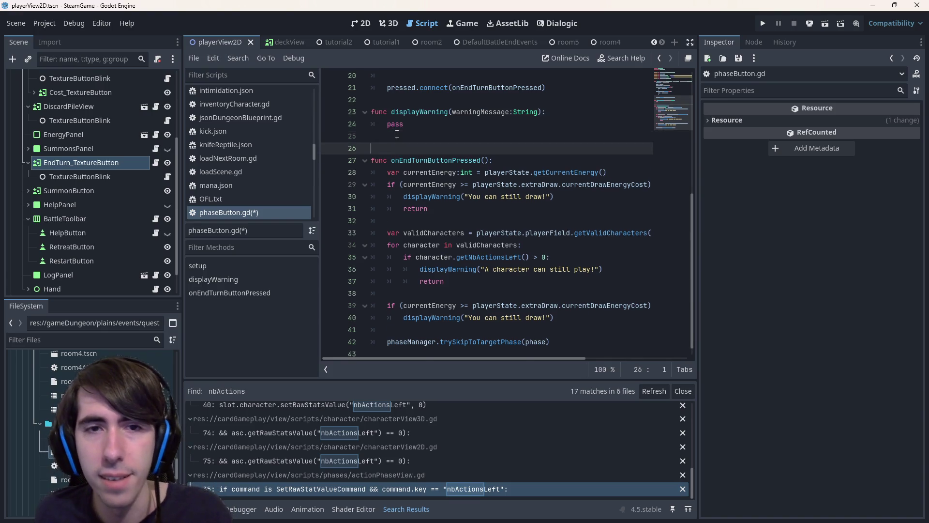
key("Return")
key("ctrl+v")
left_click_drag(419, 148, 450, 149)
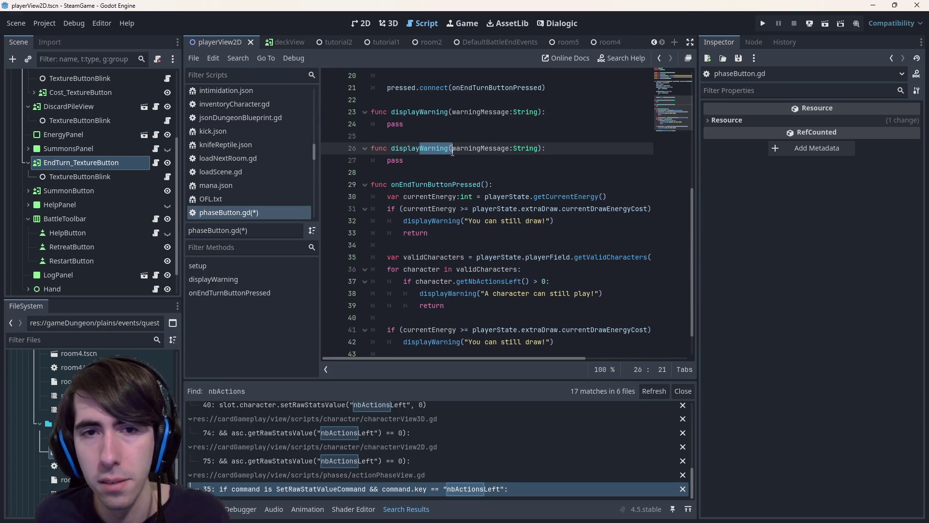
type("Error")
key("ctrl+s")
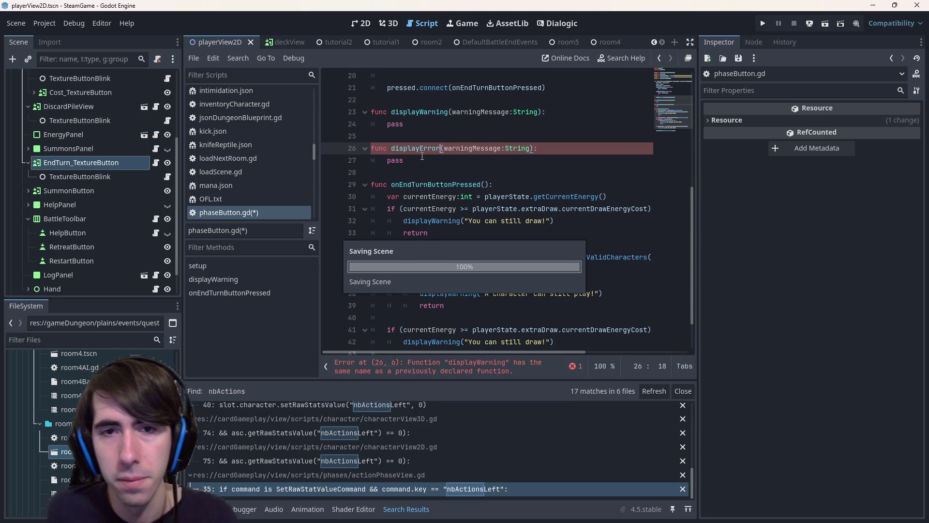
double_click(471, 148)
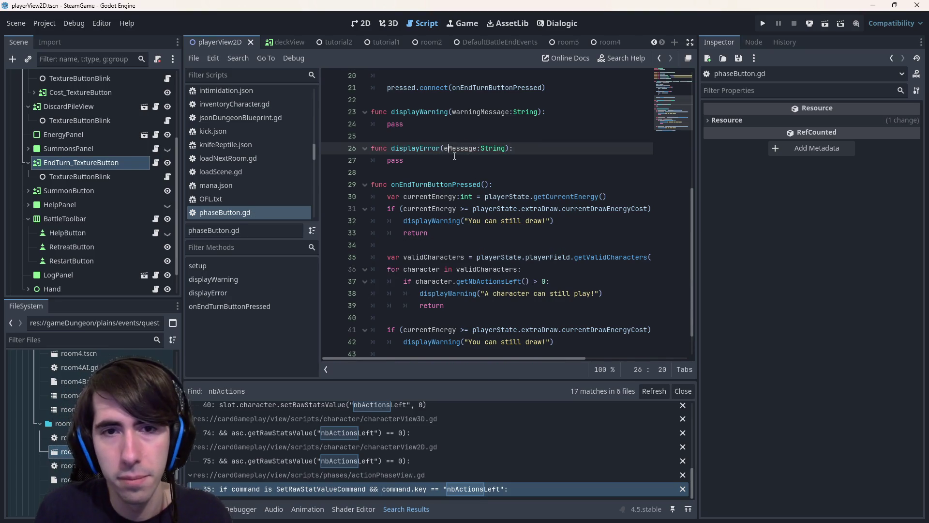
type("errorMessage")
key("ctrl+s")
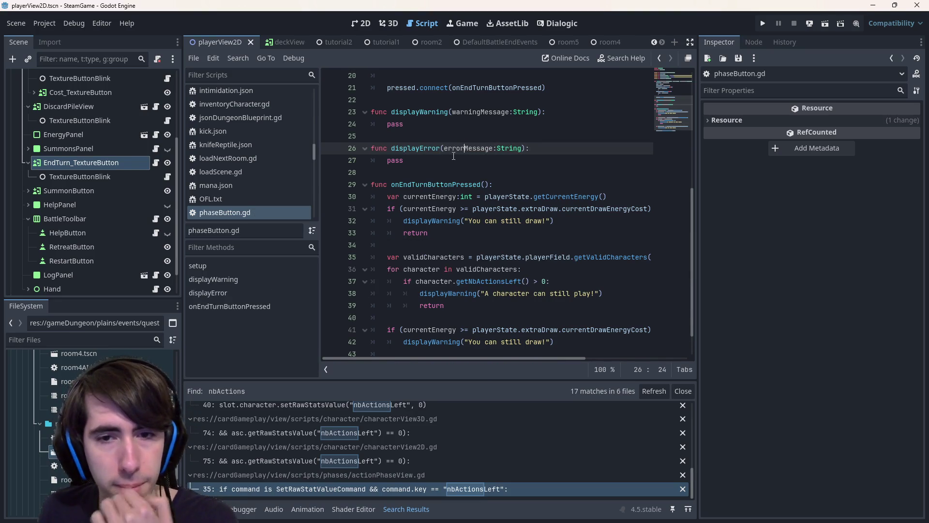
scroll(452, 157, "down", 1)
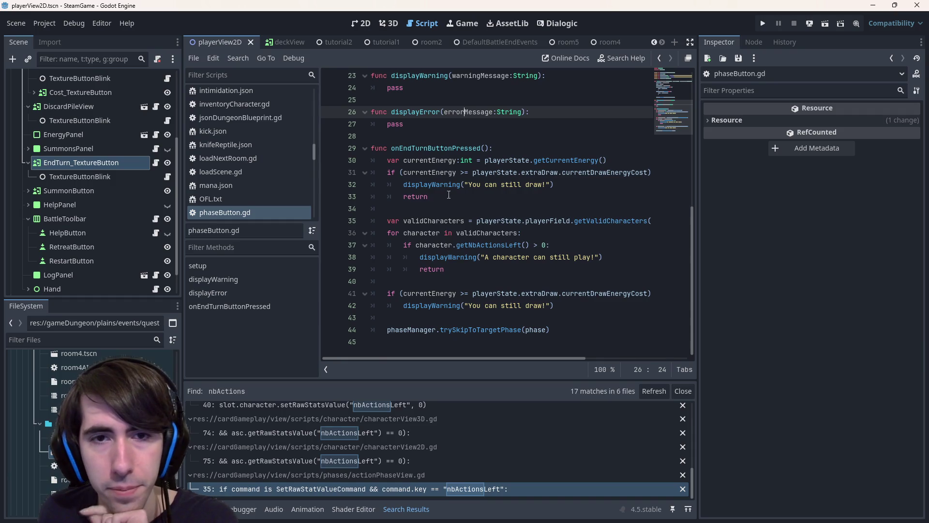
Step: Review the energy check and validCharacters loop, then open new lines after the loop's return
left_click_drag(447, 196, 349, 174)
mouse_move(473, 172)
left_mouse_down()
mouse_move(650, 172)
mouse_move(630, 172)
left_mouse_up()
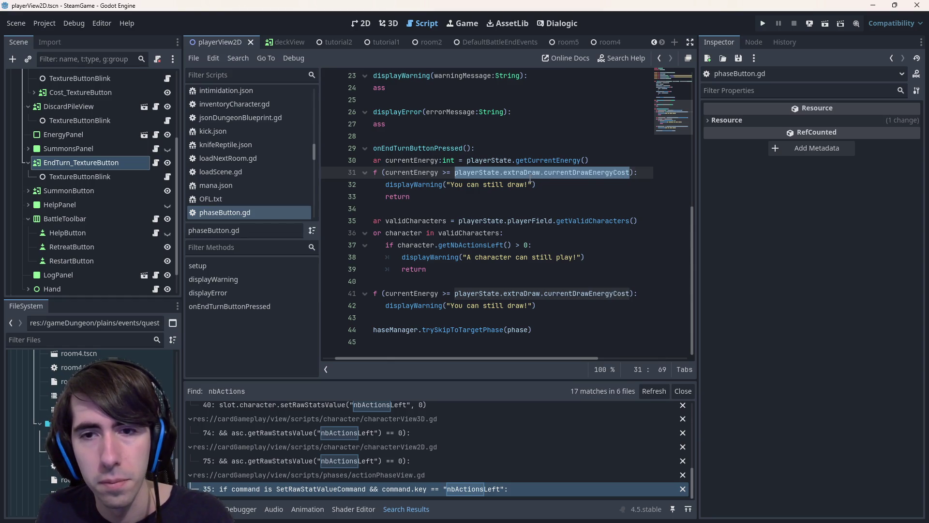
left_click_drag(474, 233, 285, 226)
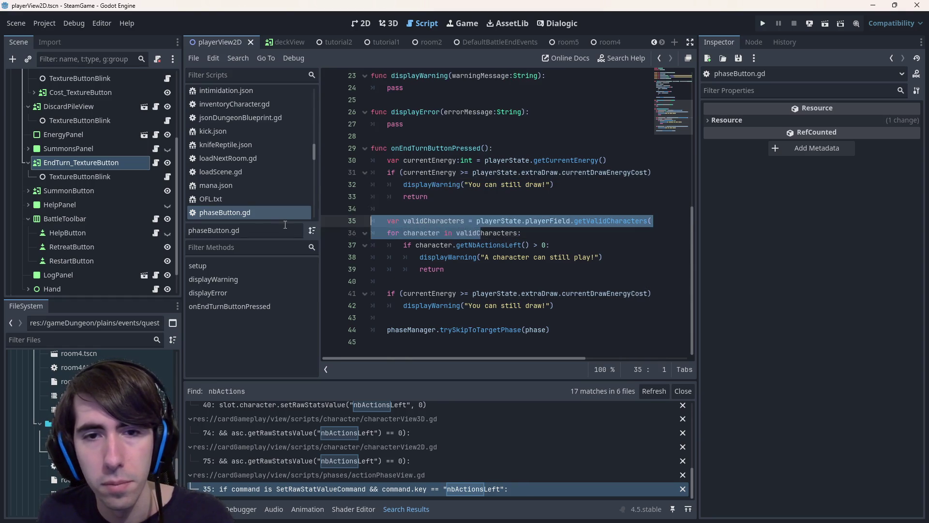
left_click(518, 222)
double_click(441, 219)
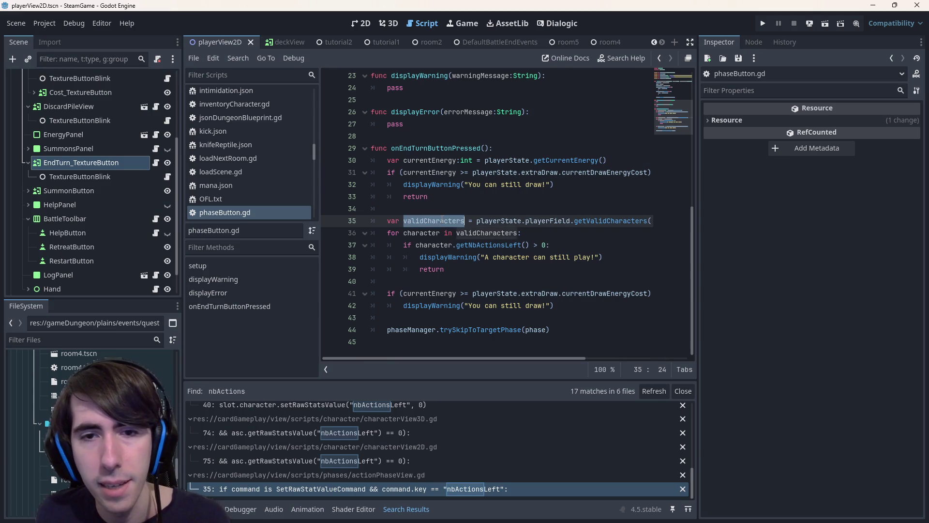
left_click(445, 269)
key("Return")
key("Return")
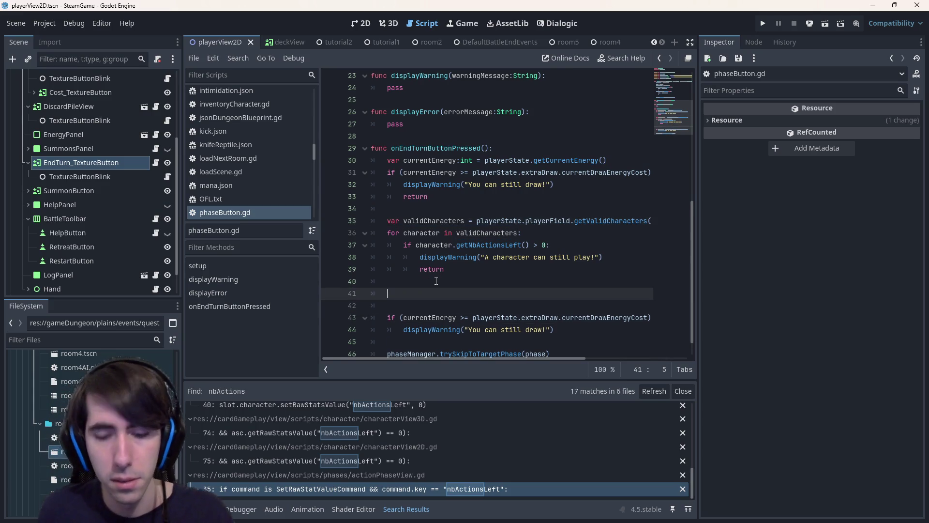
type("ifvalidCharacters.is_empty()")
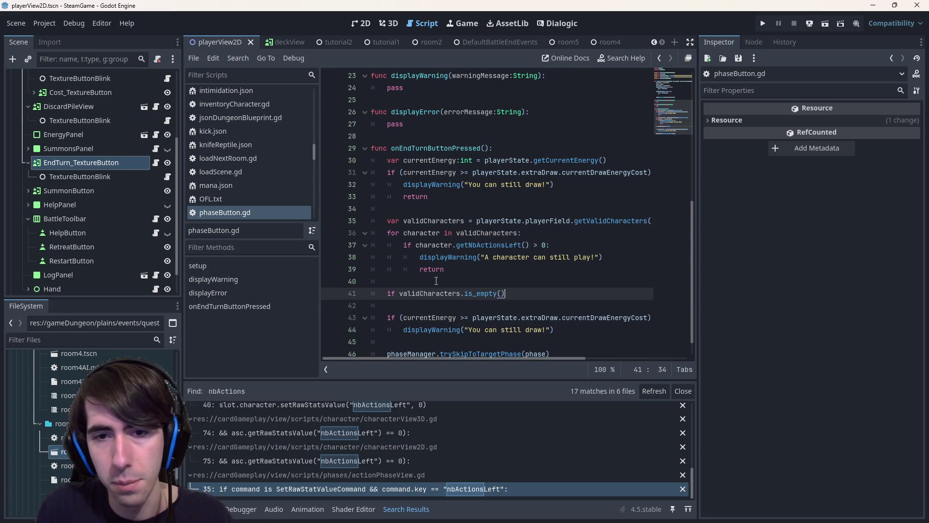
type(":")
Step: Add 'if validCharacters.is_empty():' calling displayError about finishing the turn with a character, then return, and save
key("Return")
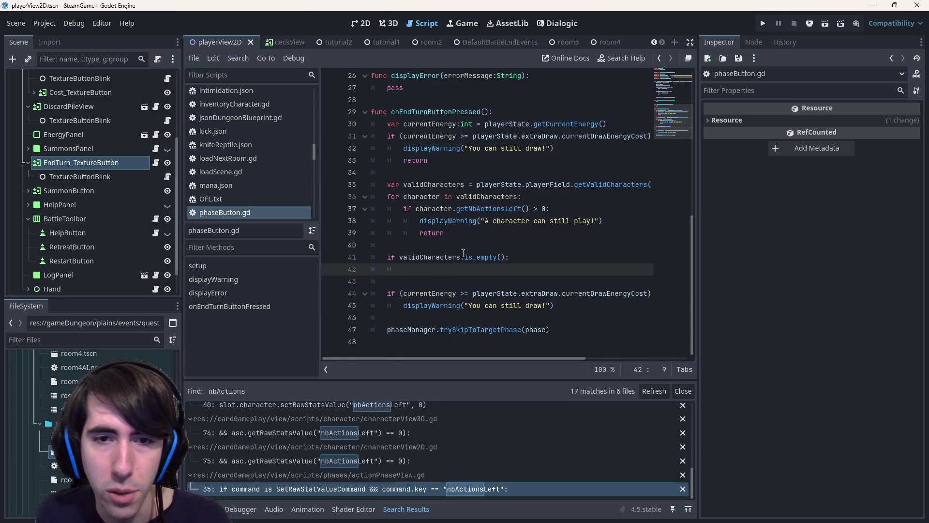
type("disp")
key("Down")
key("Return")
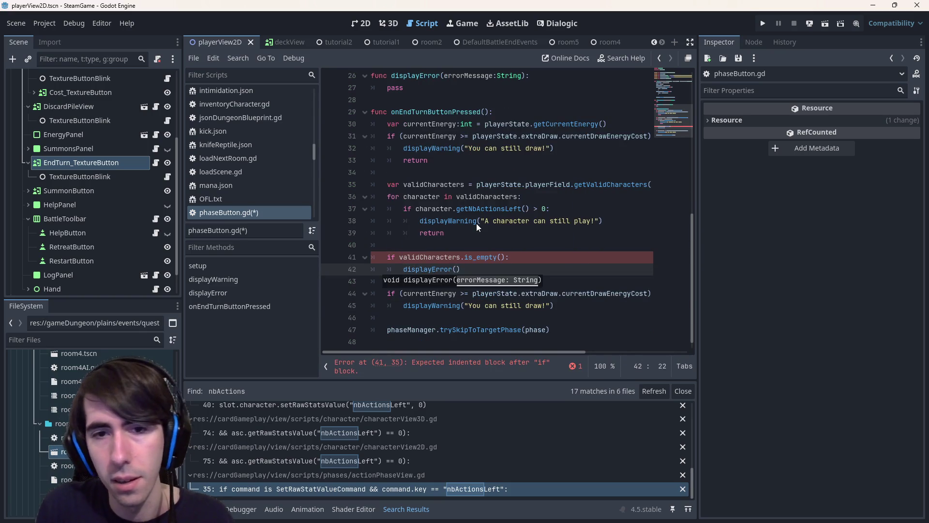
type("\"You should alwa")
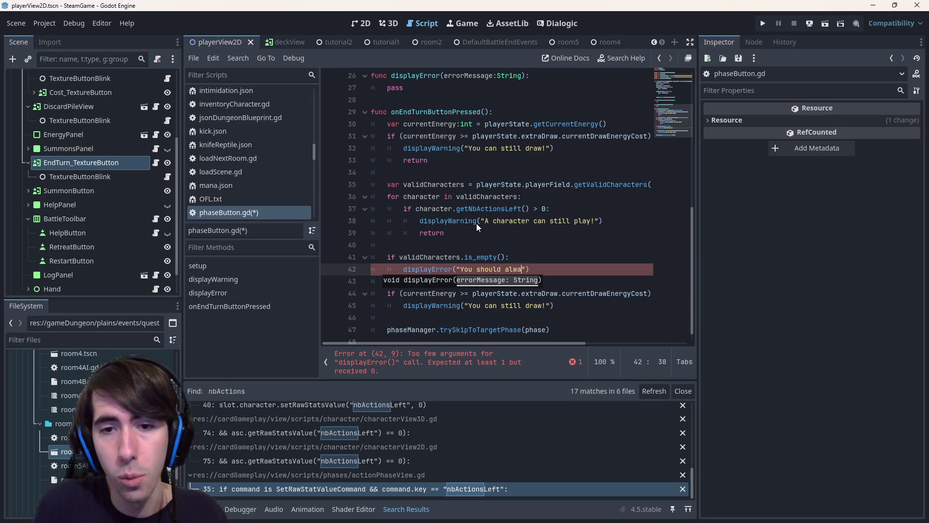
type("ys finish the ")
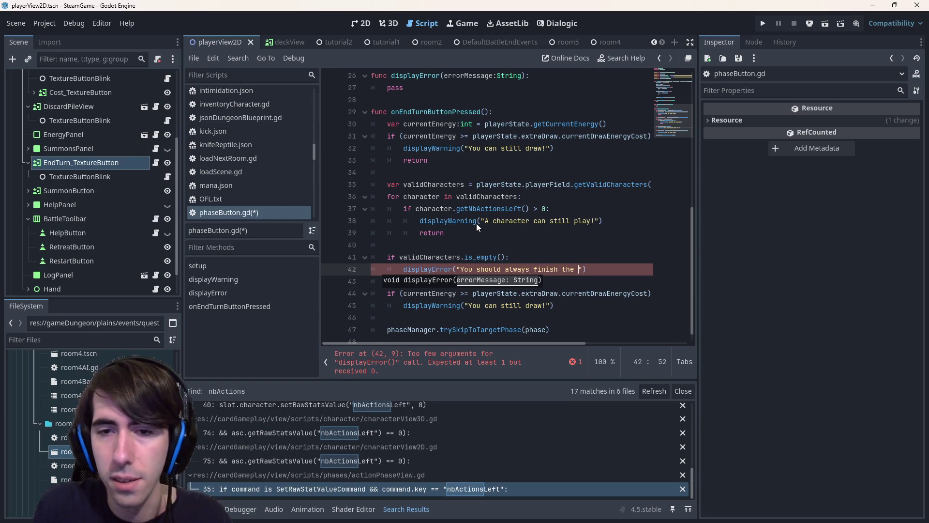
type("turn with a character")
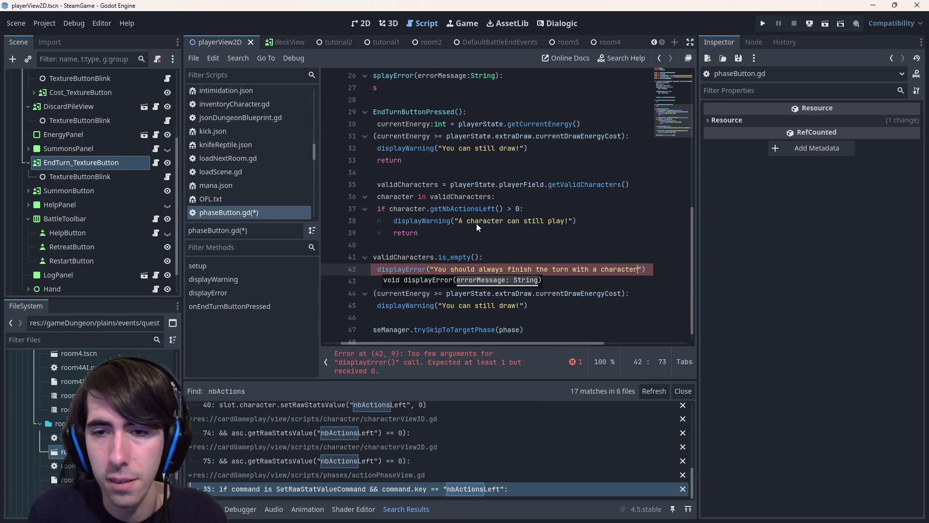
type(" on your side of th")
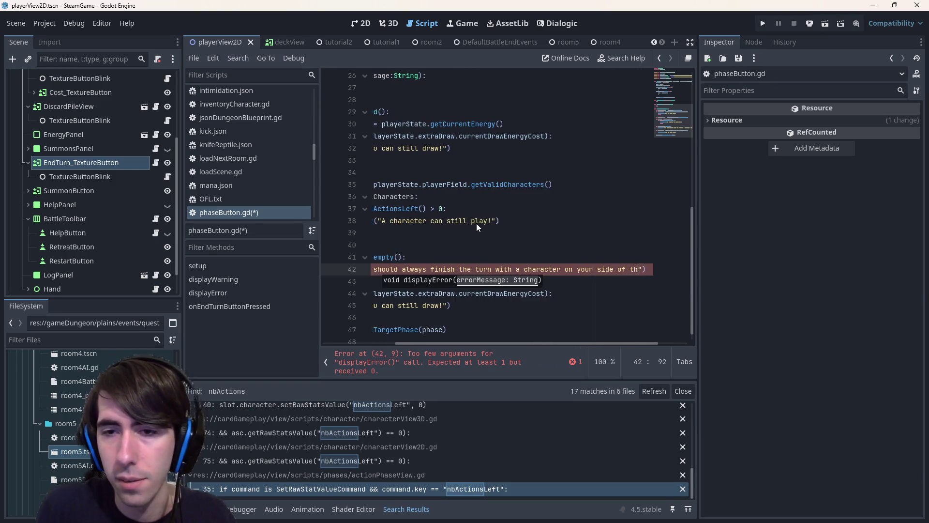
type("e field!")
key("ctrl+s")
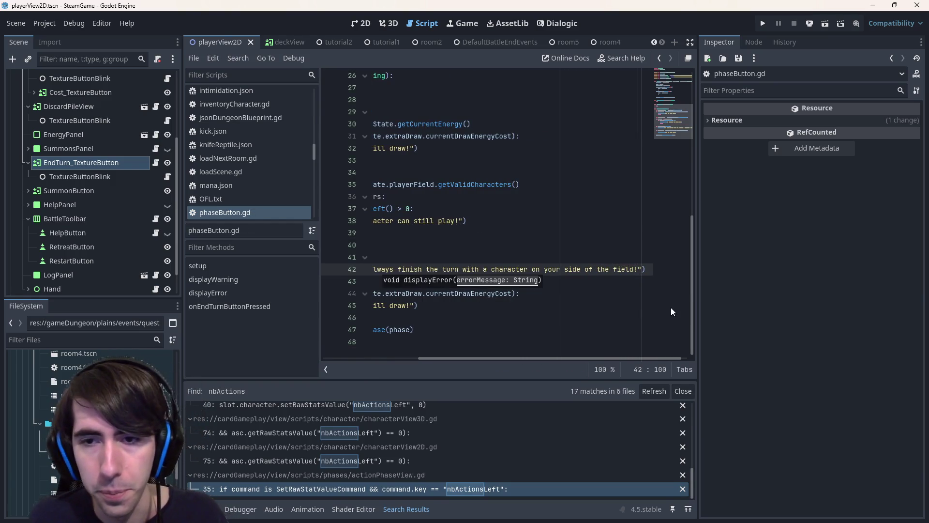
key("Return")
type("return")
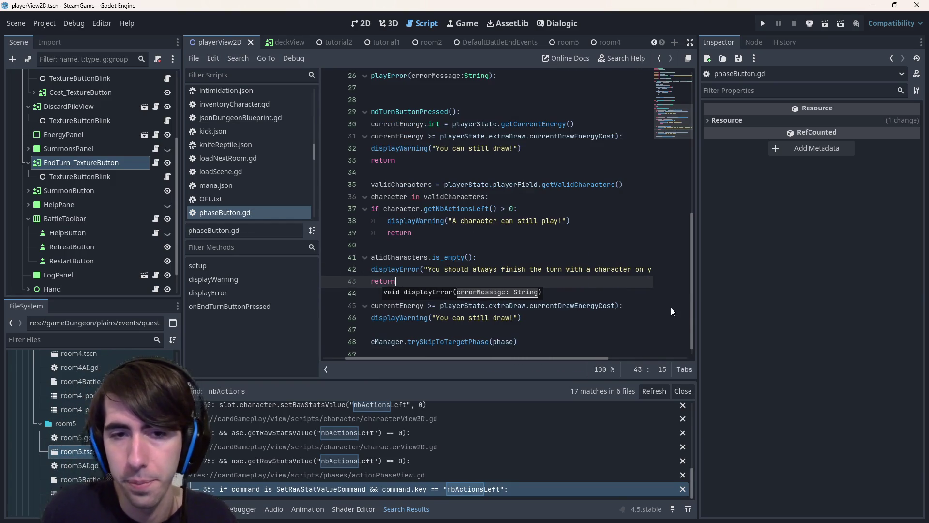
key("Down")
key("shift+Down")
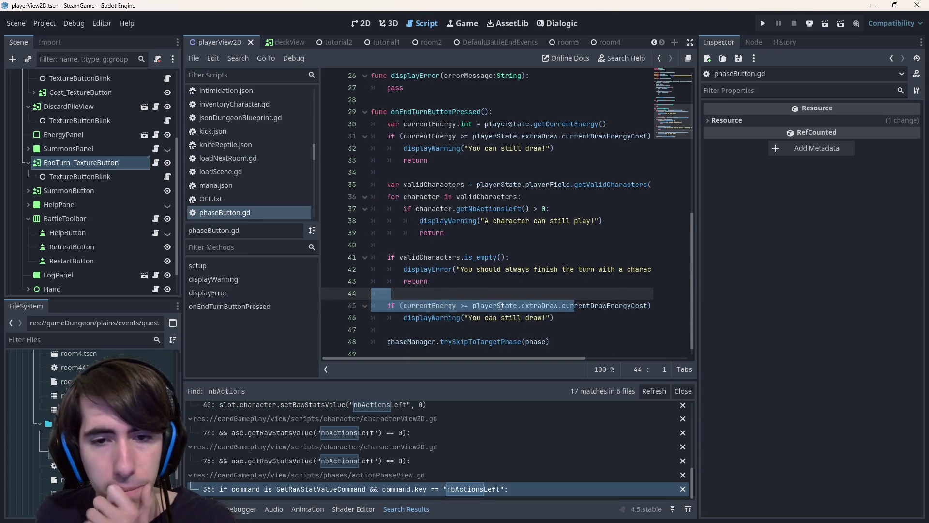
Step: Tidy the blank line and reword the final warning to 'You can still play a card!', then save
key("BackSpace")
left_click(494, 305)
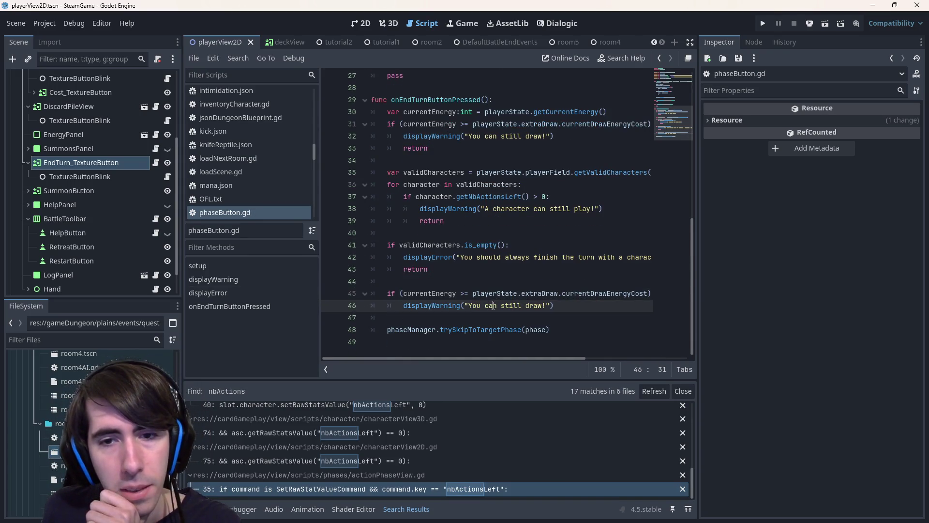
double_click(534, 305)
key("BackSpace")
type("play a car")
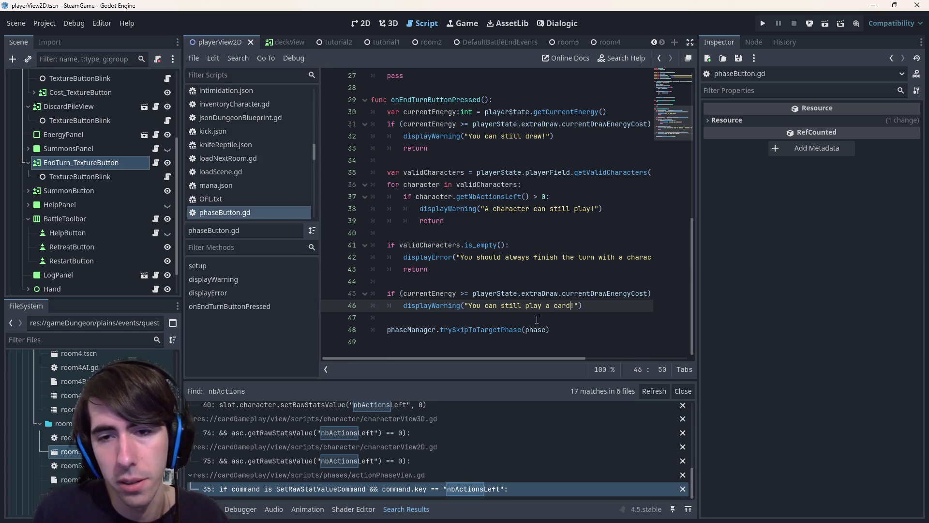
key("ctrl+s")
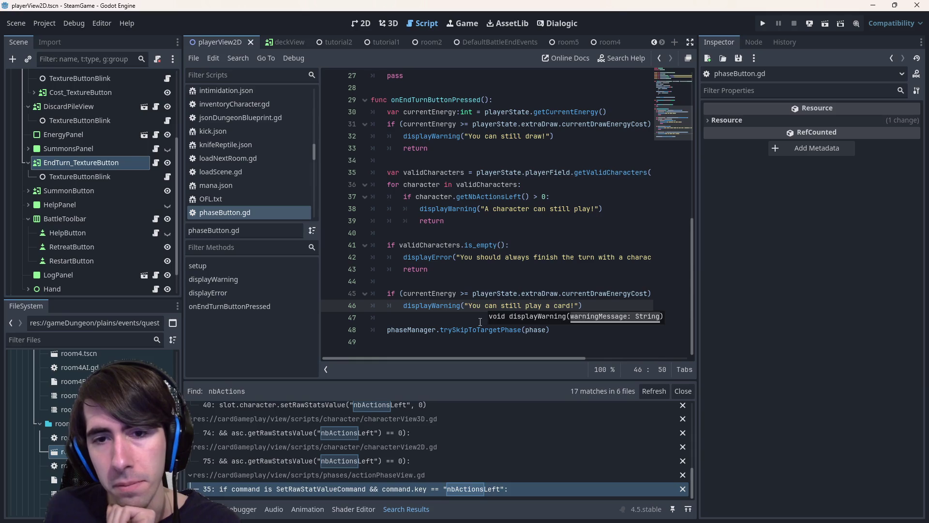
Step: Clear the final energy condition, leaving an empty if () for the play-card check
left_click(473, 293)
left_click_drag(405, 293, 632, 293)
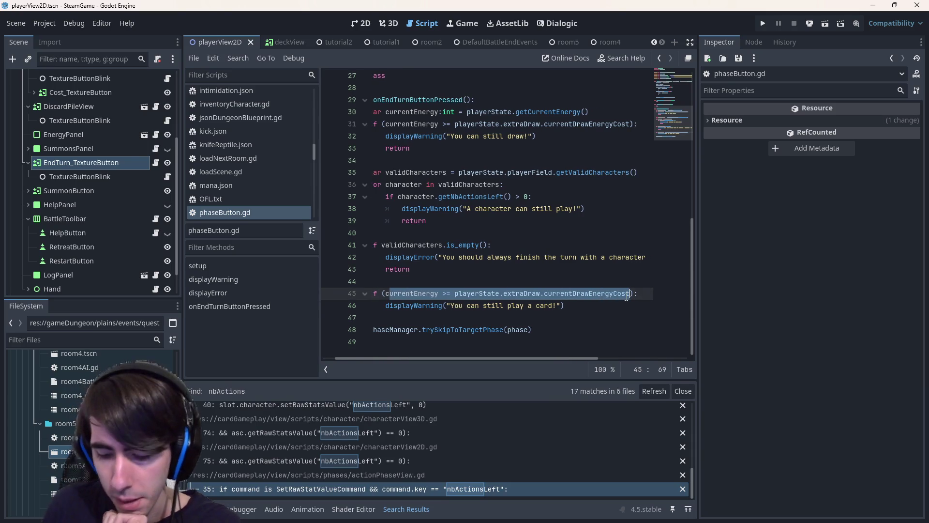
key("BackSpace")
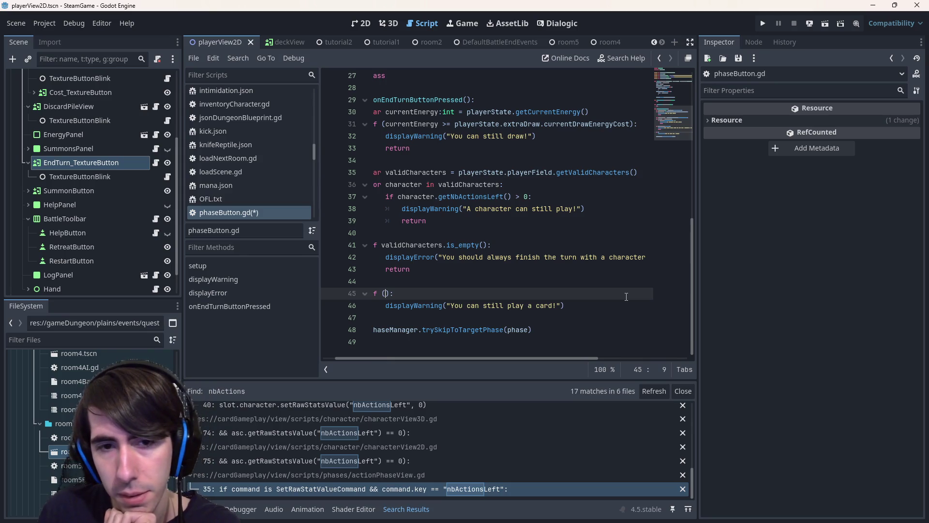
left_click_drag(414, 293, 295, 295)
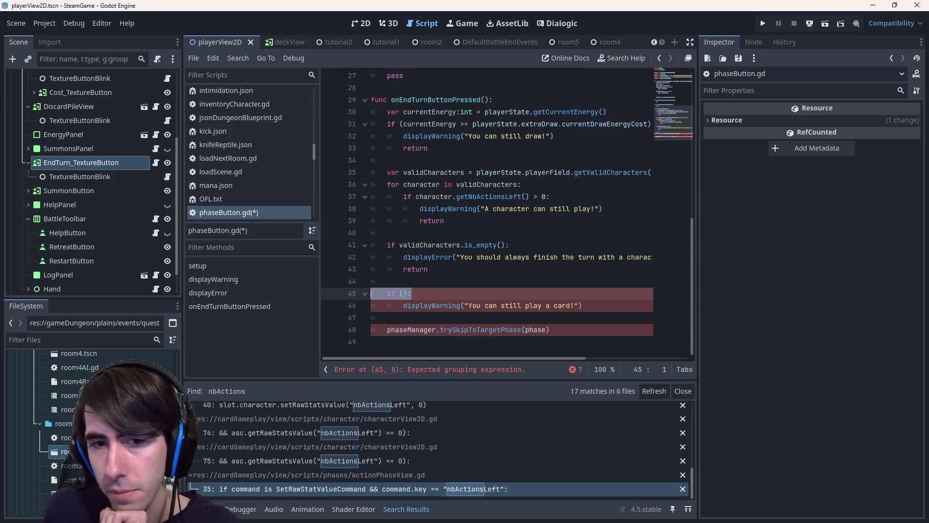
left_click(399, 294)
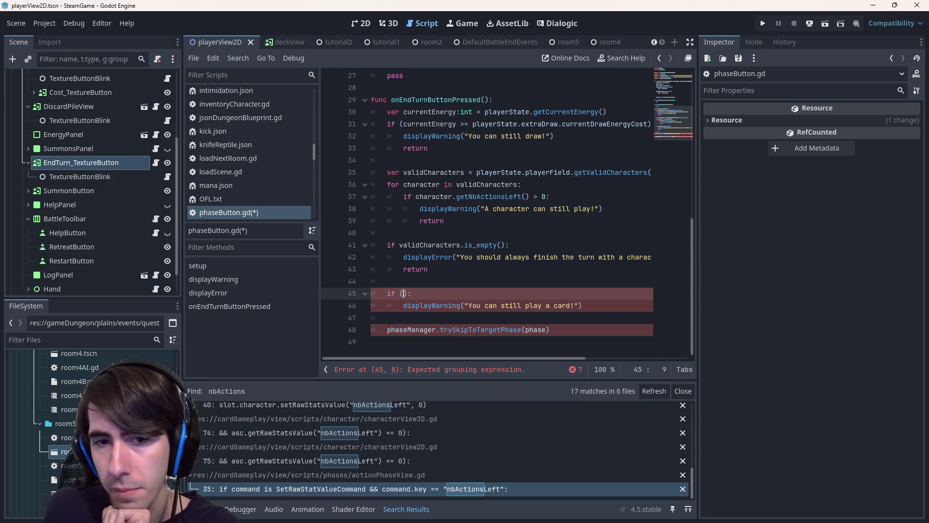
key("Left")
key("BackSpace")
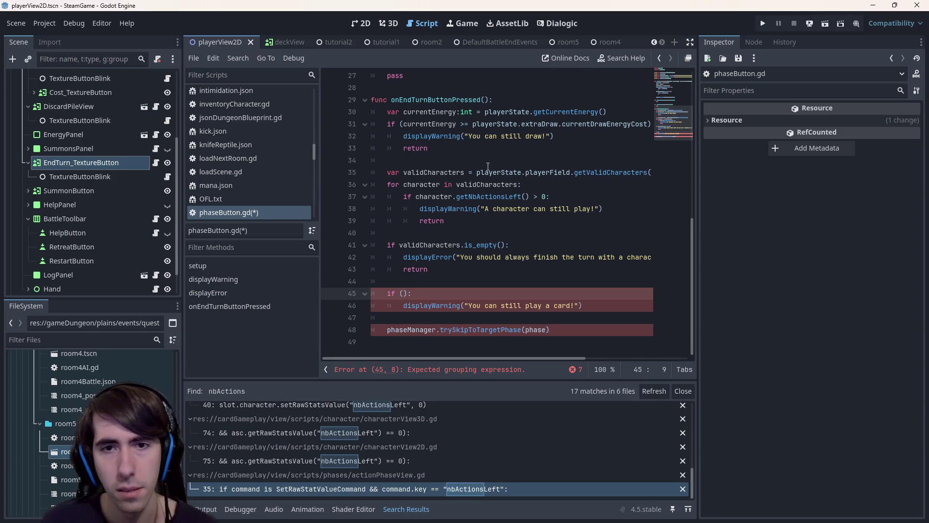
type("play")
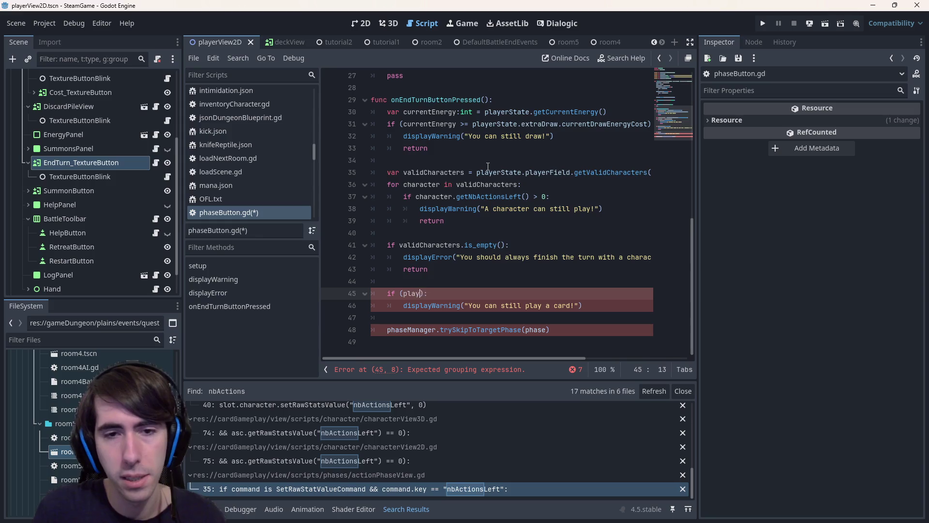
type("erState.")
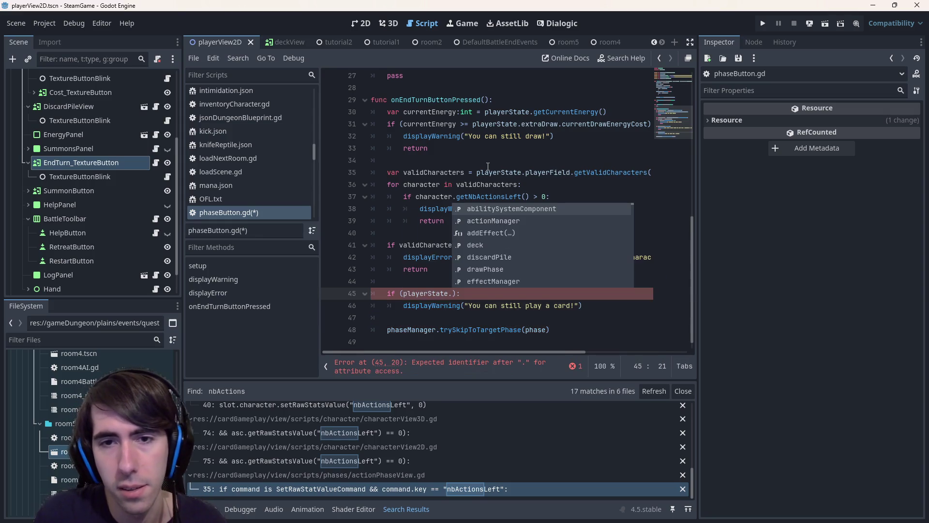
Step: Add a playerState.hand.cards line above the play-card check and save
key("Escape")
key("Up")
key("Return")
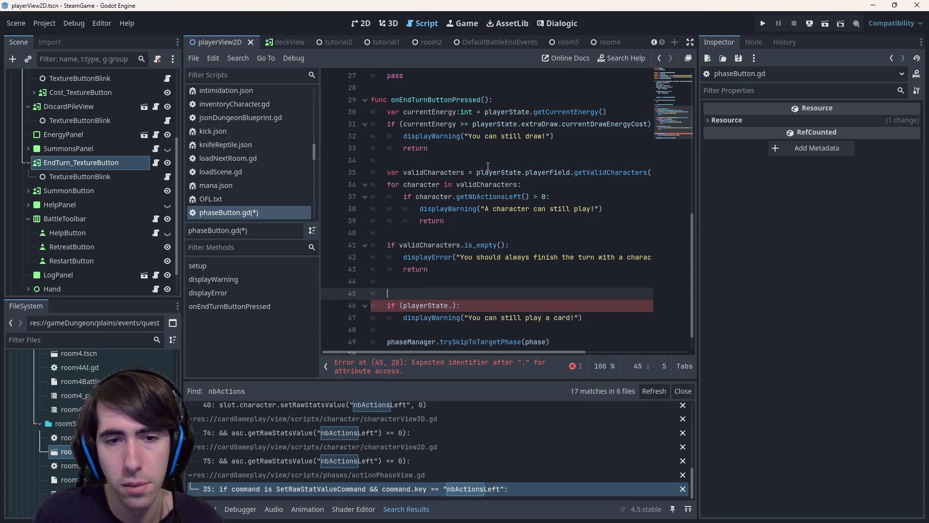
type("playerState.hand")
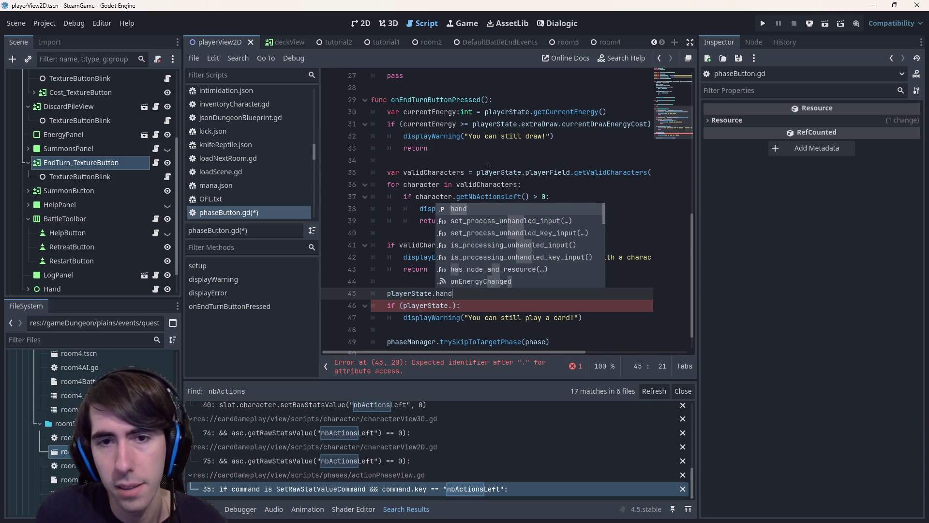
type(".cards")
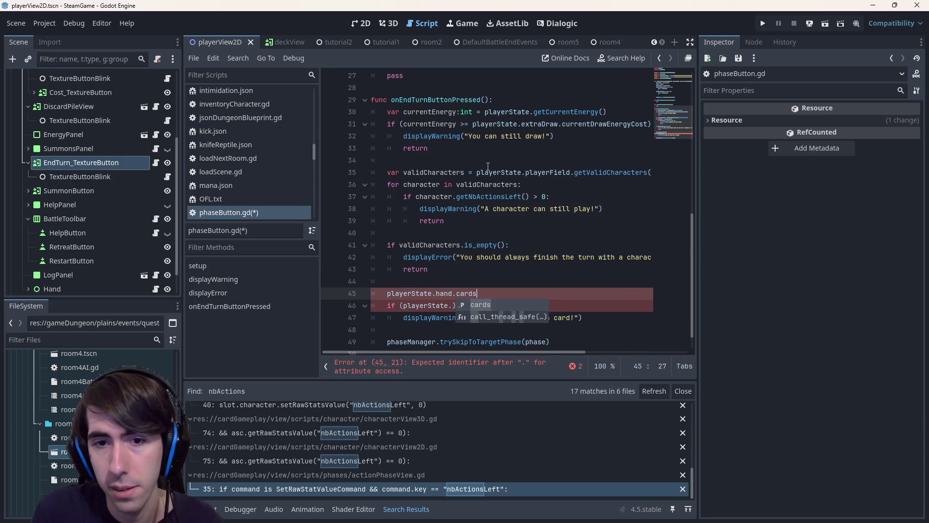
key("Escape")
key("ctrl+s")
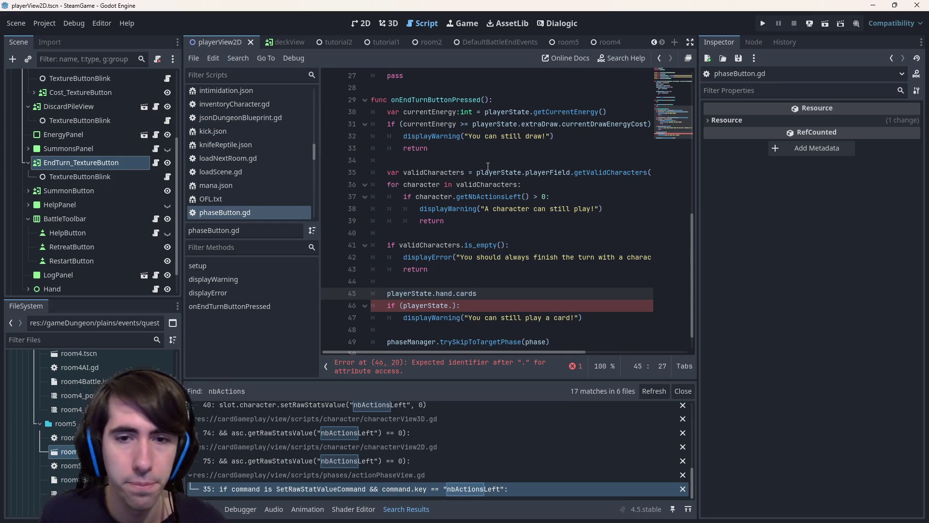
Step: Add a second line playerState.effectManager.canPlayCard() below it via autocomplete
key("ctrl+Left")
key("ctrl+Left")
key("shift+Home")
key("ctrl+c")
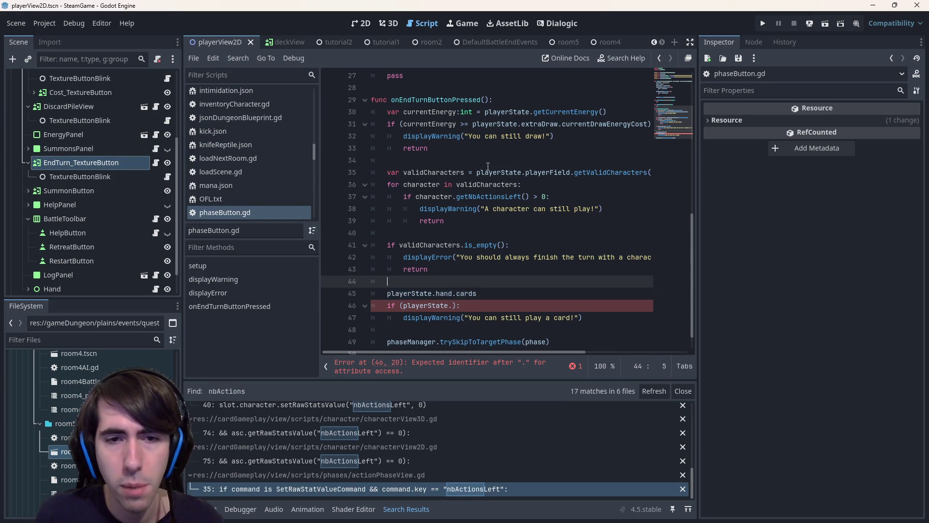
key("End")
key("Return")
key("ctrl+v")
type(".effec")
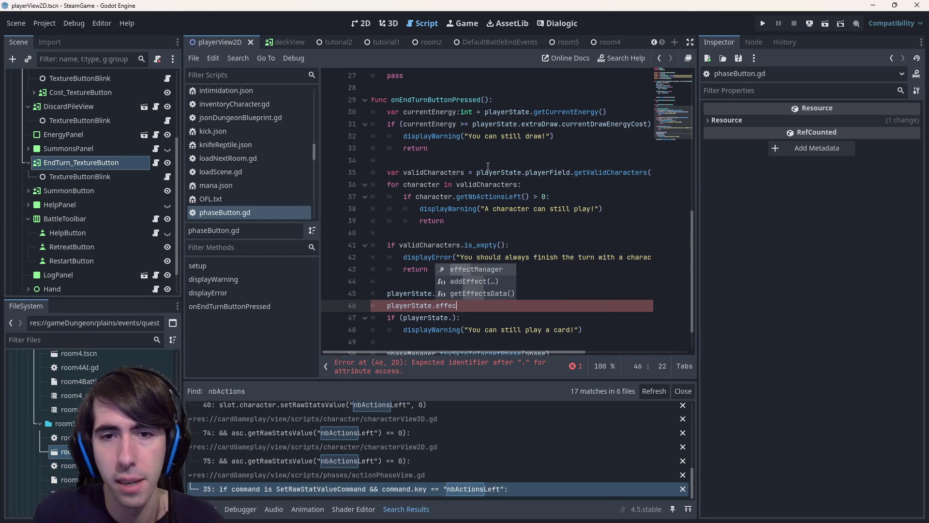
type("tManager.try")
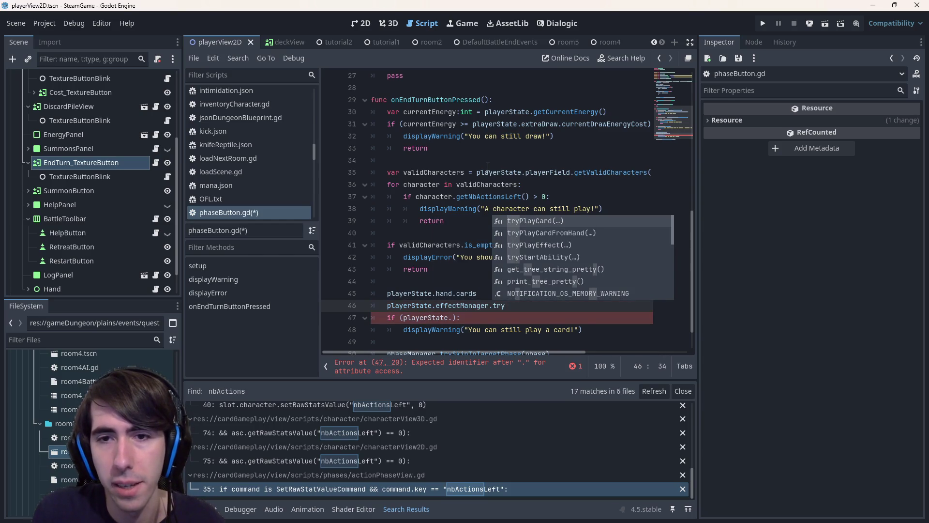
key("BackSpace")
key("BackSpace")
key("BackSpace")
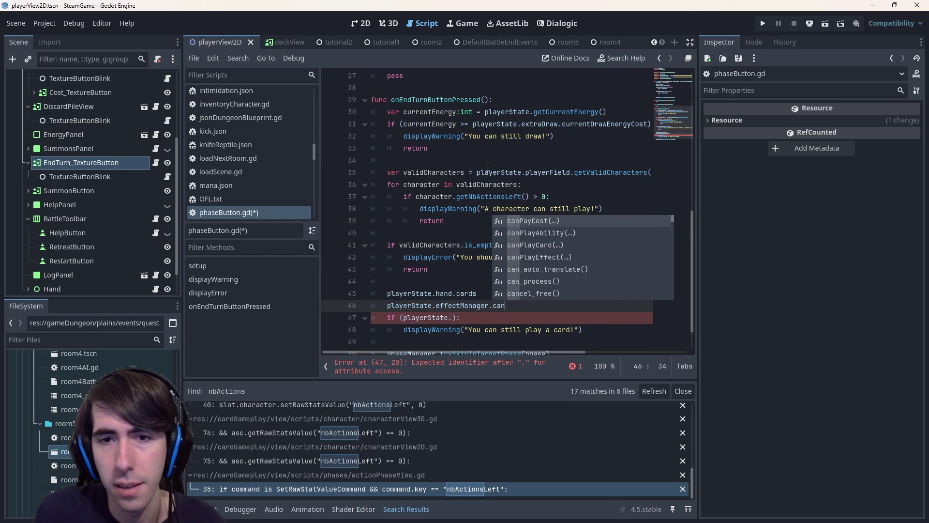
type("canplay")
key("Down")
key("Return")
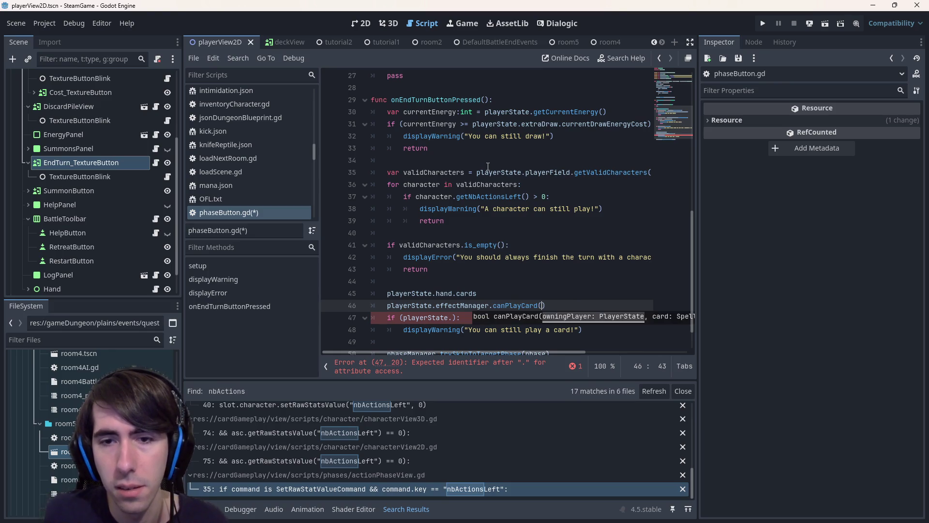
left_click_drag(543, 351, 507, 351)
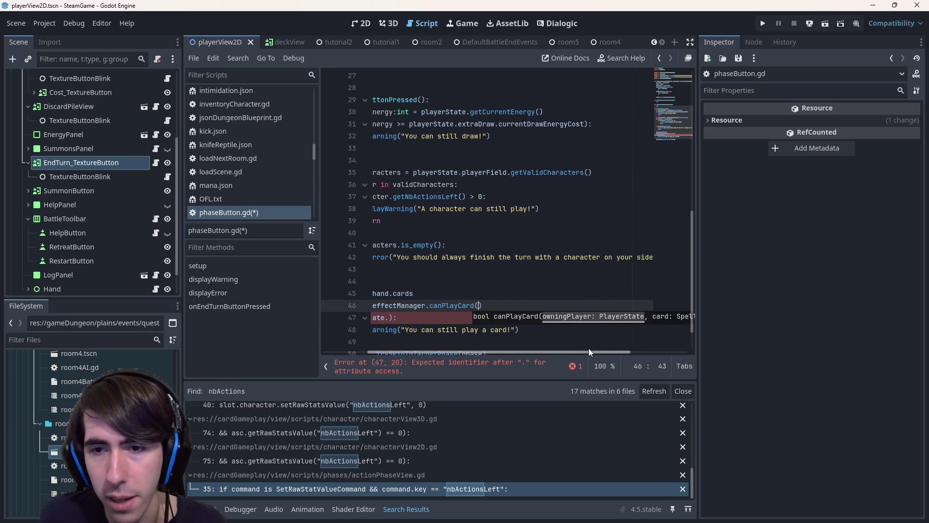
Step: Jump to canPlayCard's definition in effectManager.gd and run a project-wide search for it
left_click(517, 305, "ctrl")
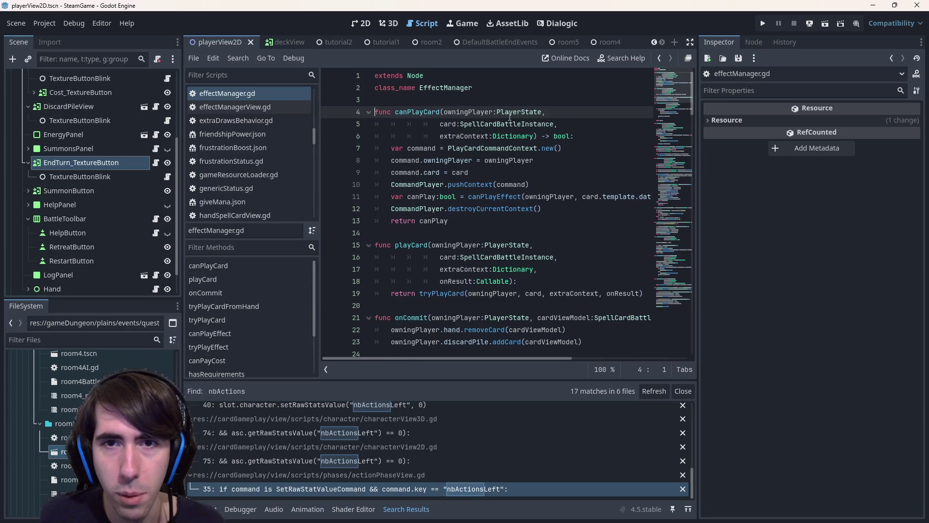
double_click(449, 123)
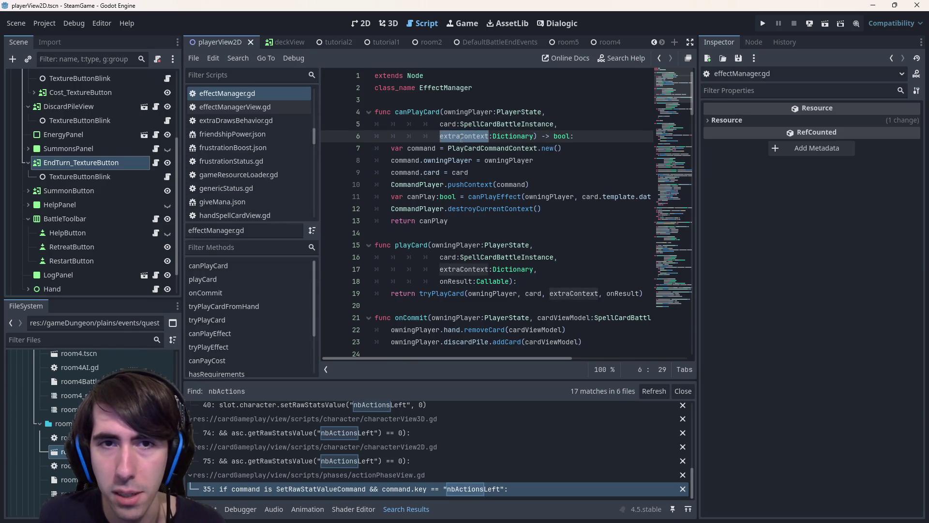
double_click(418, 112)
key("ctrl+f")
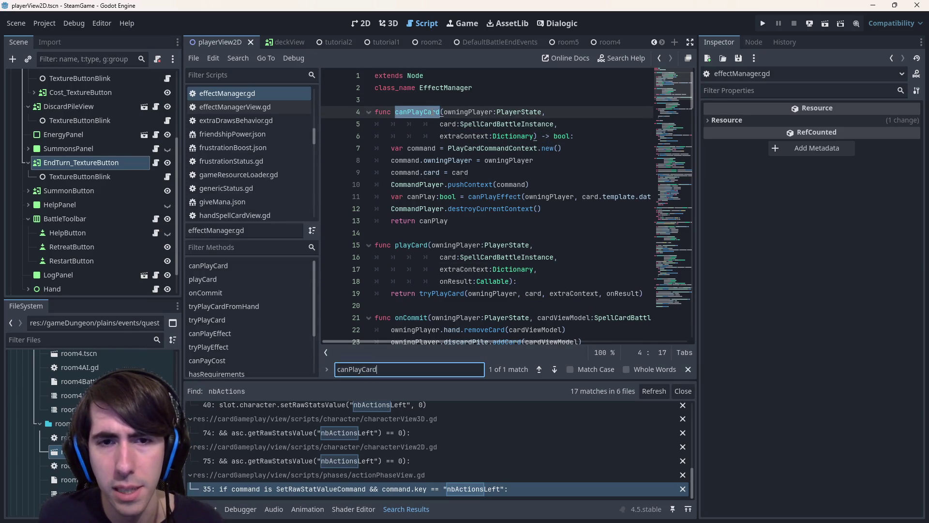
left_click(427, 150)
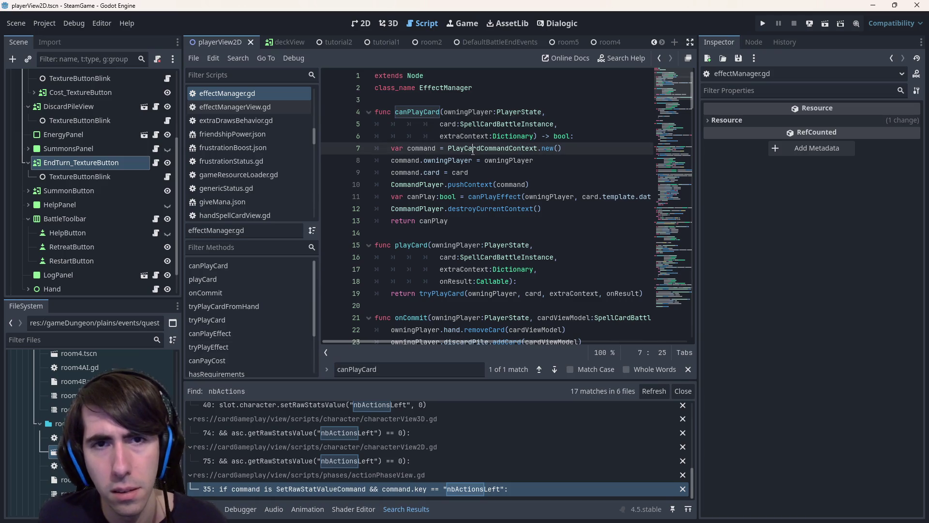
key("ctrl+shift+f")
key("Return")
Step: Compare the two AI controller matches, copy randomAIController.gd's canPlayCard block (lines 115–118), and return to phaseButton.gd
left_click(338, 423)
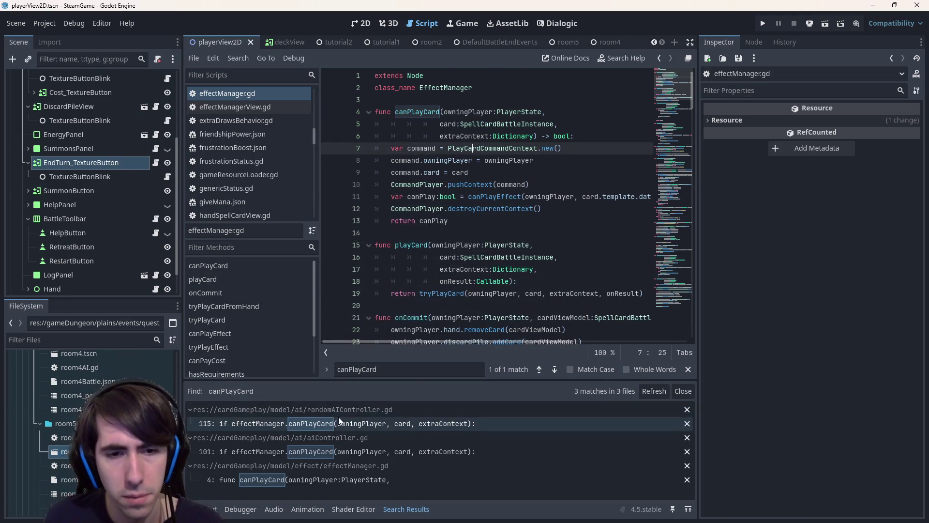
left_click_drag(502, 339, 499, 338)
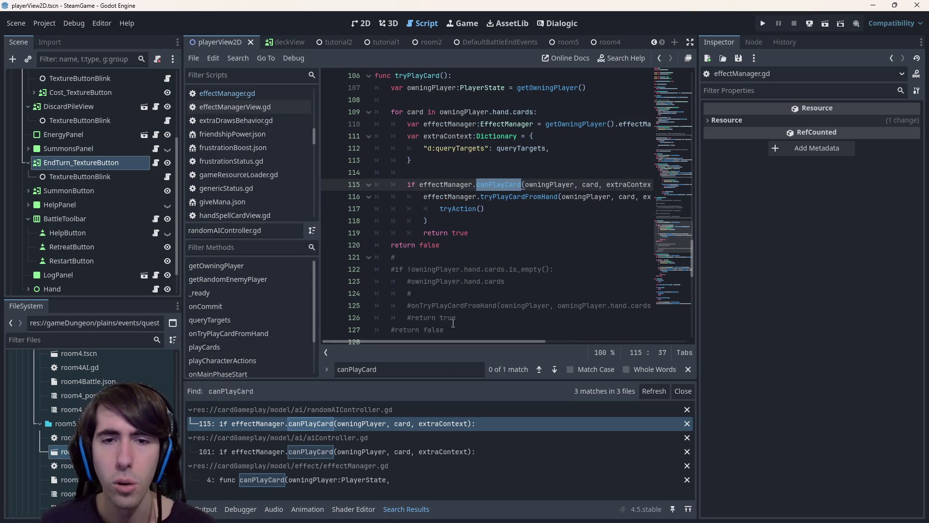
left_click(412, 450)
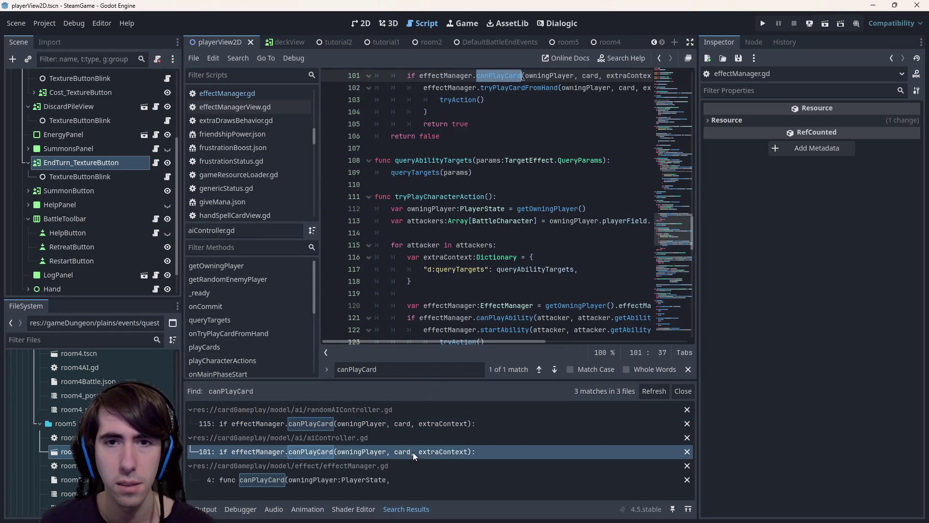
left_click(392, 479)
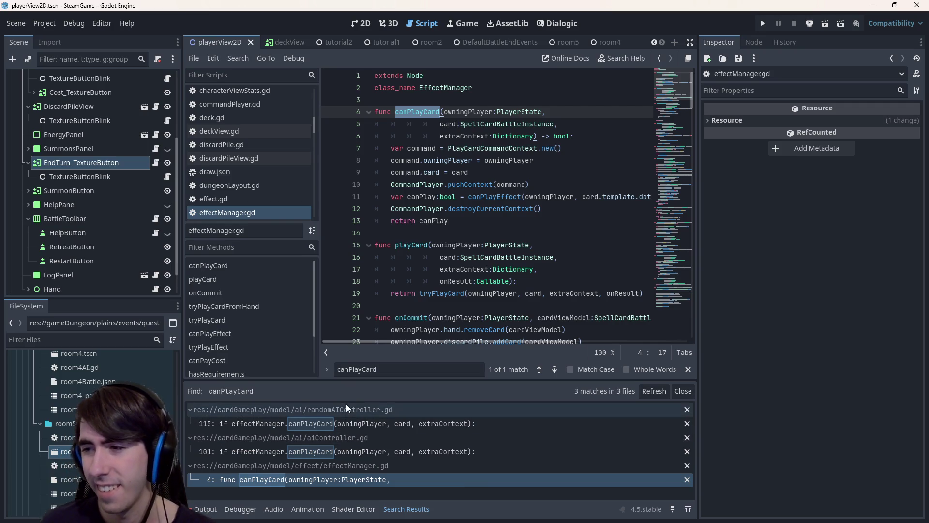
left_click(356, 452)
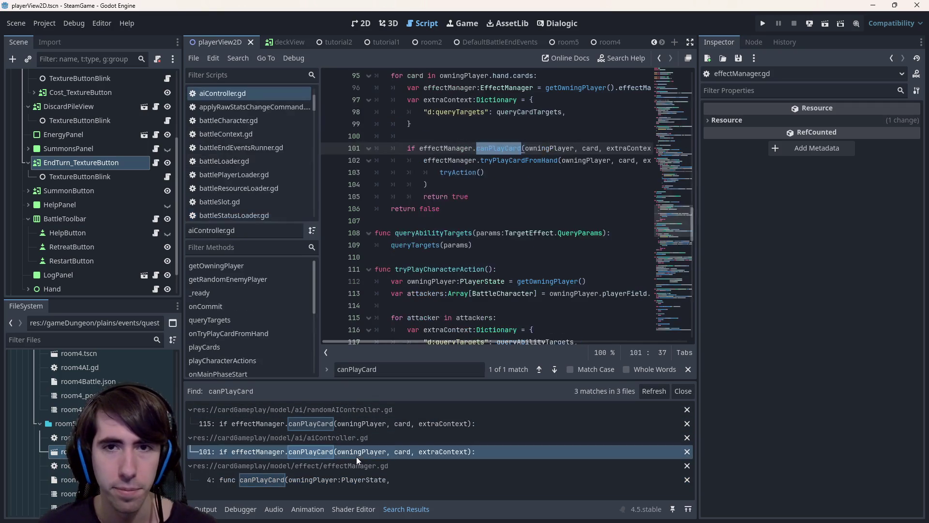
left_click(365, 429)
left_click(372, 448)
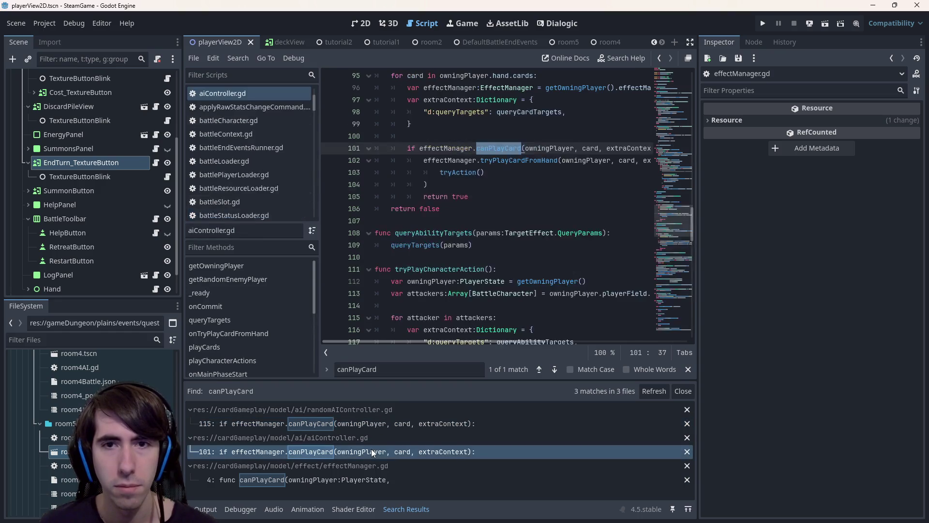
left_click(368, 424)
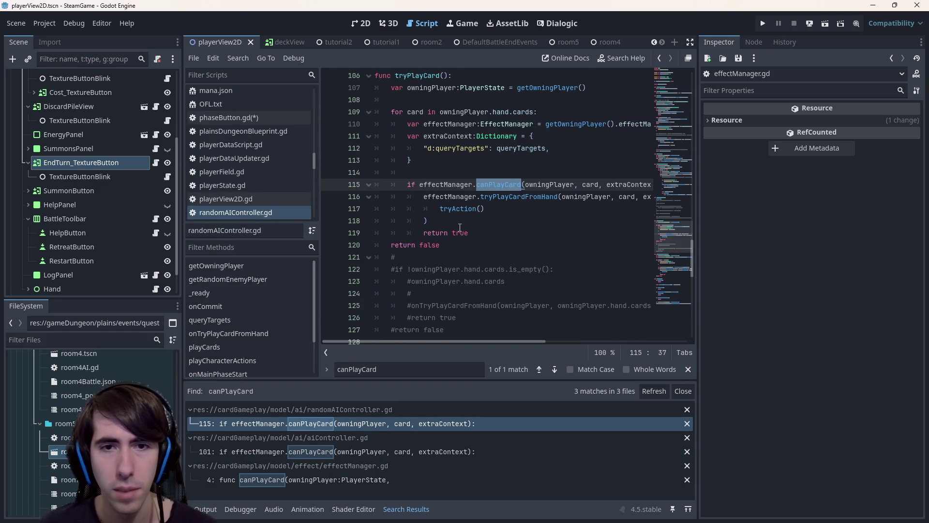
left_click_drag(435, 221, 331, 187)
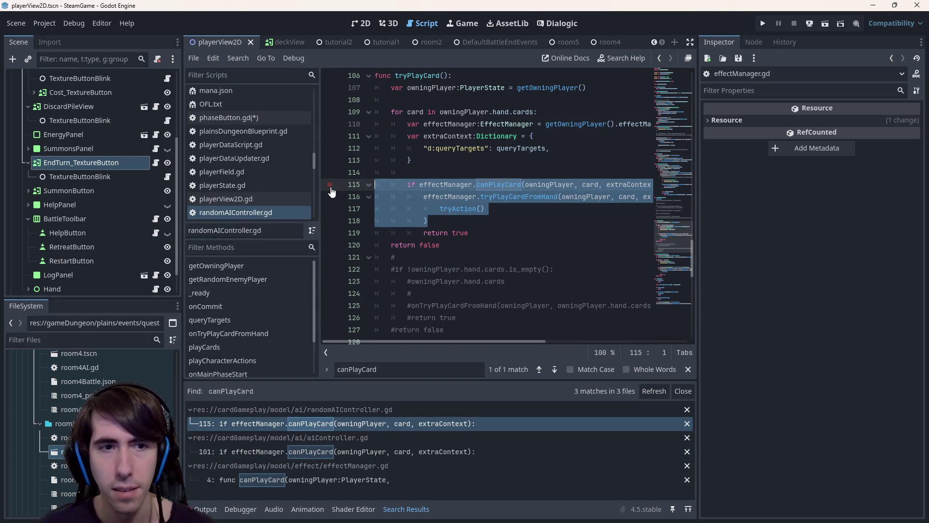
left_click(229, 118)
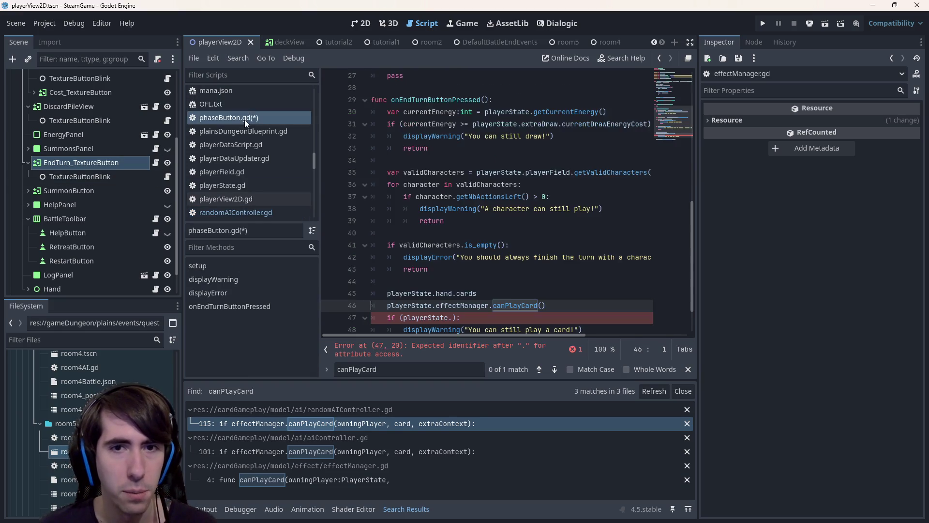
scroll(508, 218, "down", 2)
Step: Paste the copied canPlayCard block below line 46, outdent it, and save
left_click(568, 306)
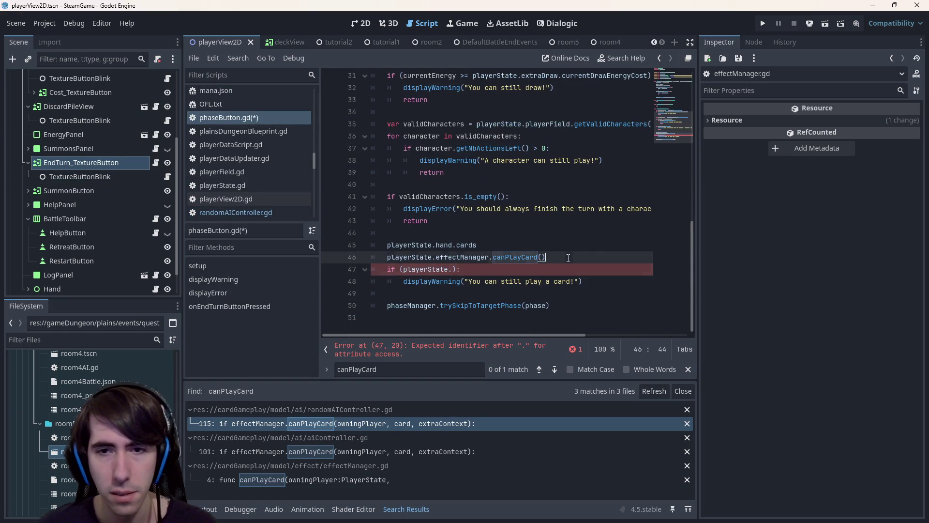
key("Return")
key("ctrl+v")
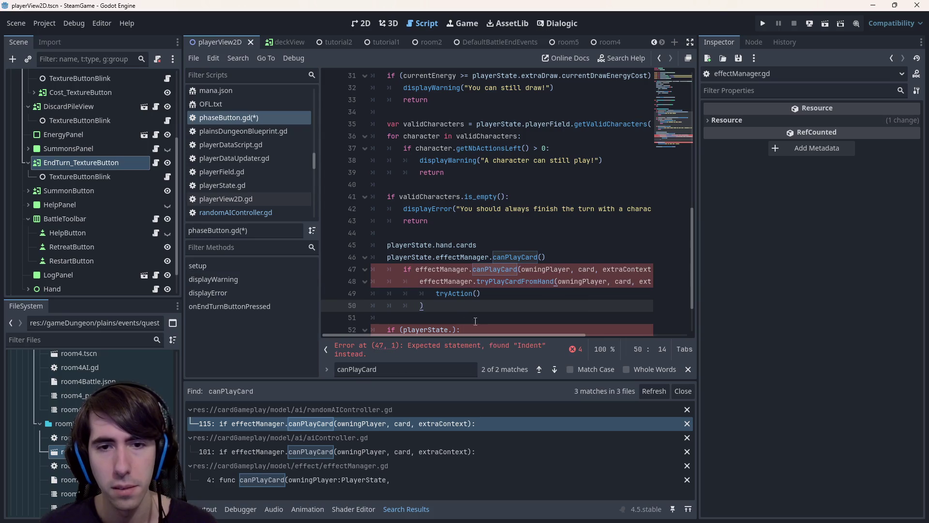
key("shift+Up")
key("shift+Up")
key("shift+Up")
key("shift+Tab")
key("ctrl+s")
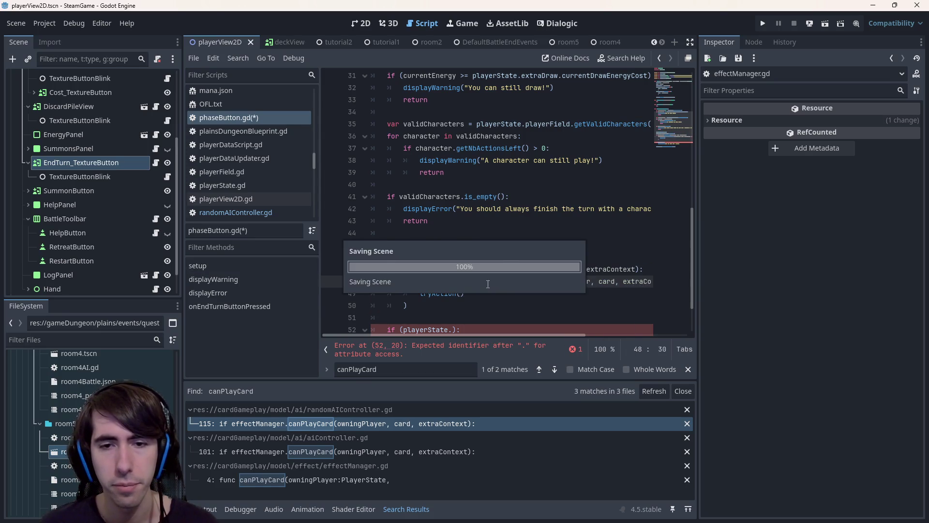
scroll(516, 322, "down", 2)
left_click(508, 270)
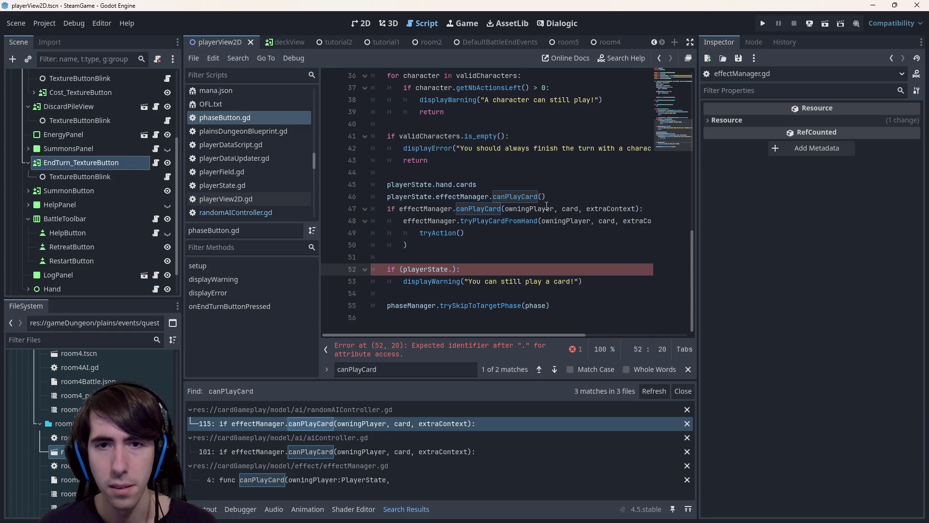
Step: Prefix effectManager on lines 47–48 with playerState. and save
left_click_drag(409, 244, 350, 209)
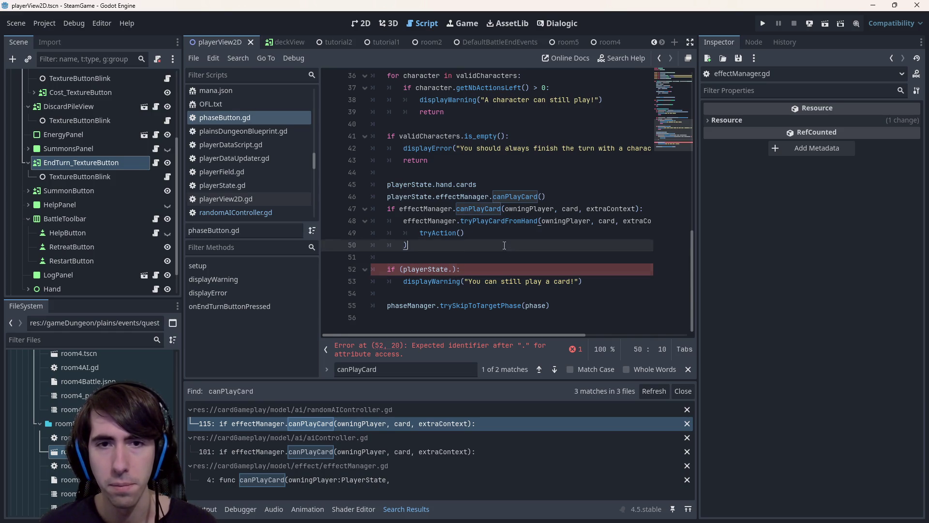
double_click(428, 209)
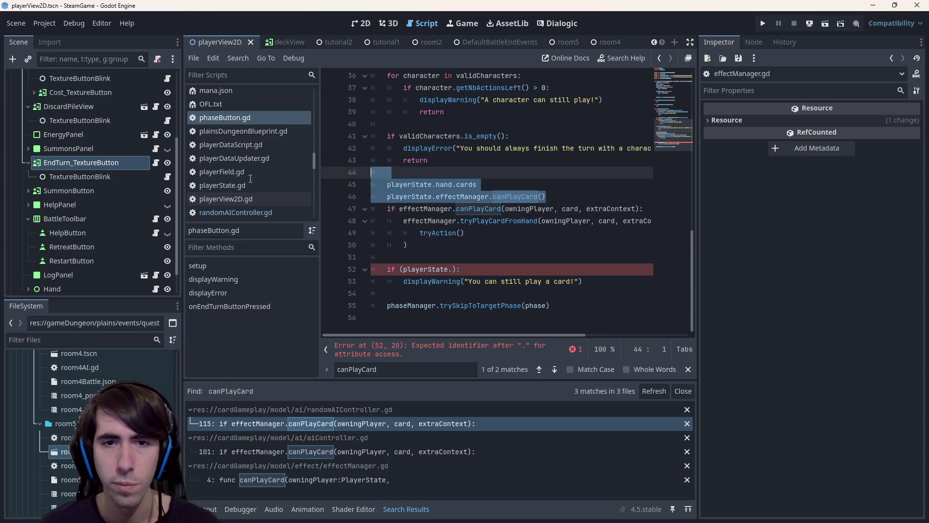
left_click(388, 197)
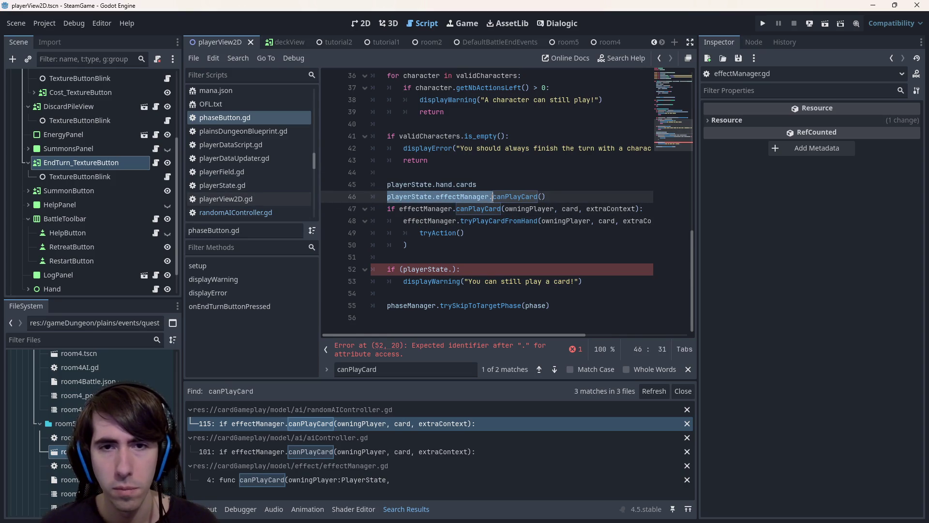
double_click(424, 209)
key("ctrl+d")
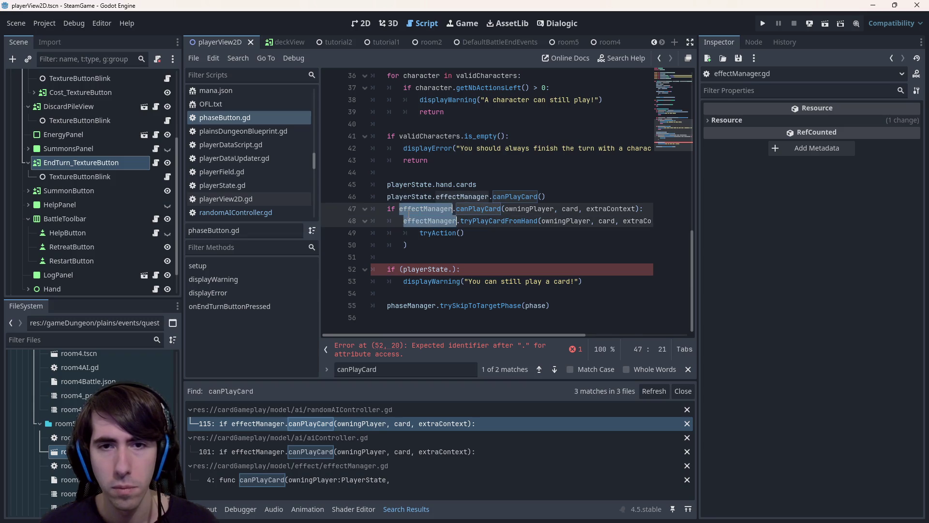
type("playerState.effectManager")
key("ctrl+s")
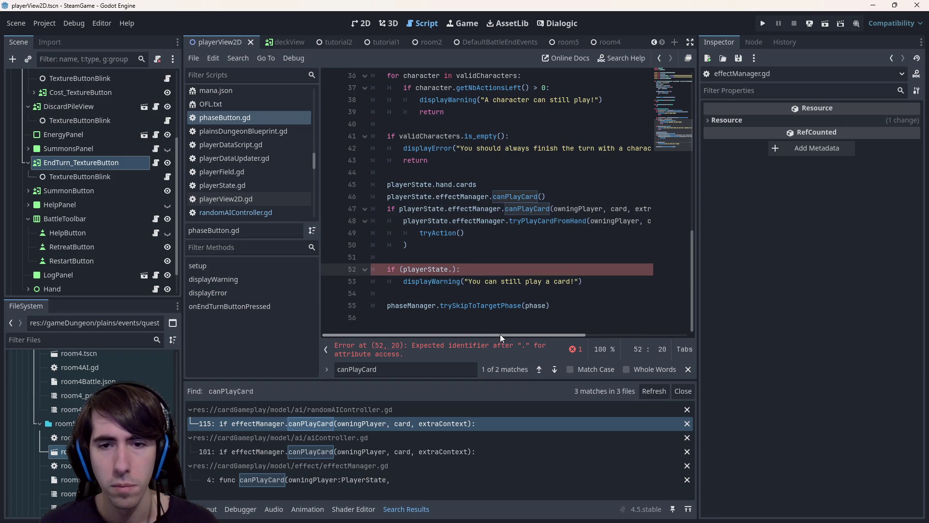
Step: Check the erroring line 52 and select the leftover statement on line 46
left_click_drag(501, 334, 610, 332)
left_click(464, 345)
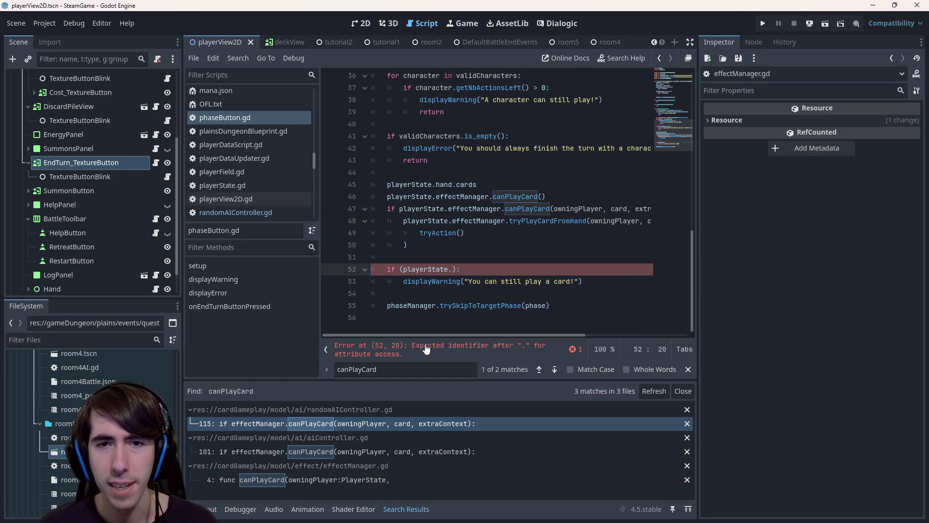
scroll(458, 247, "up", 3)
scroll(457, 247, "down", 3)
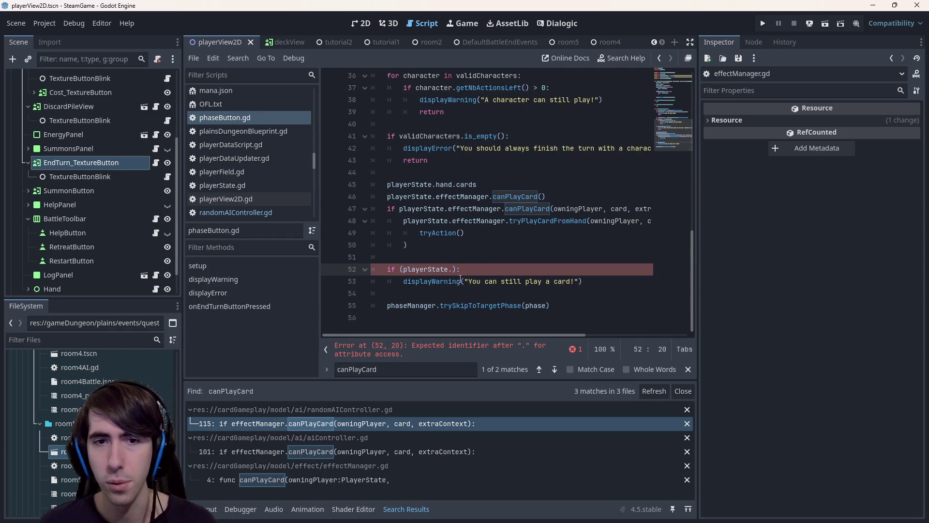
scroll(504, 227, "up", 3)
left_click(544, 232)
left_click_drag(544, 232, 284, 234)
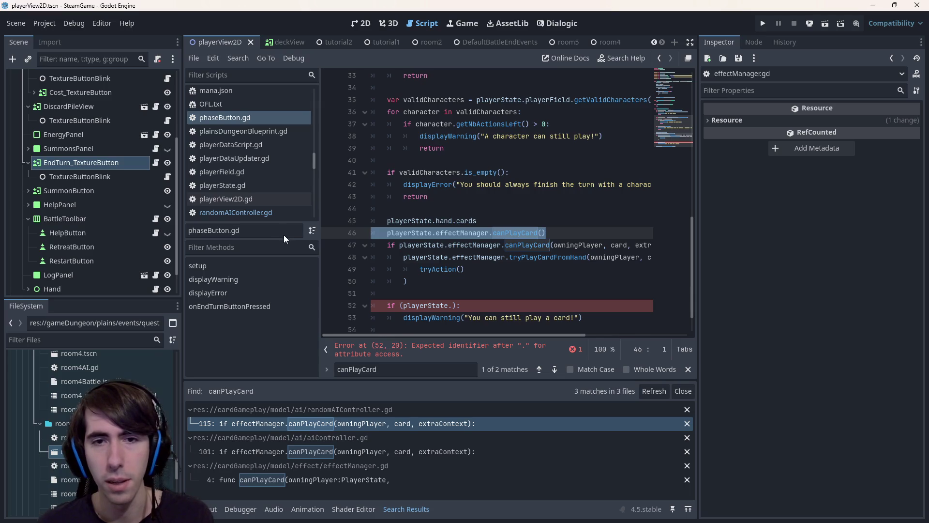
type("var")
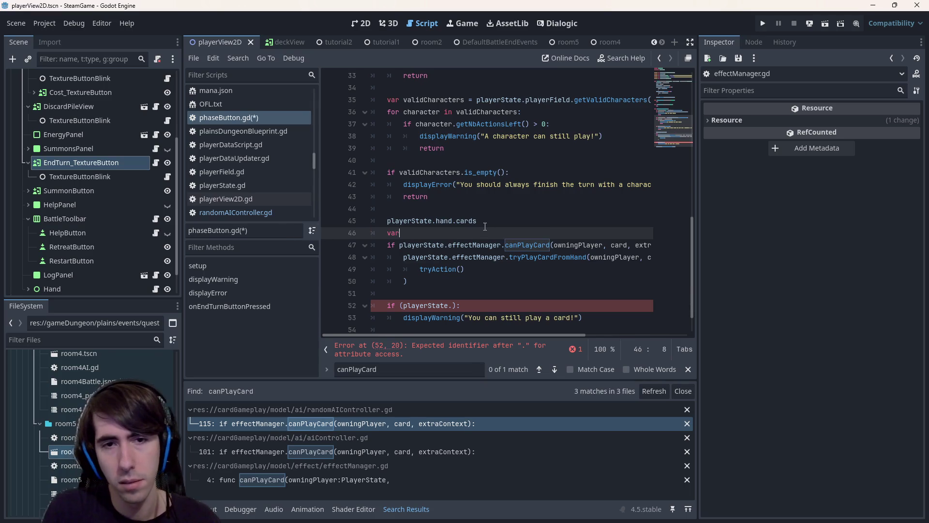
Step: Revert the prefix edits and make line 46 var effectManager:EffectManager = playerState.effectManager, then save
key("ctrl+z")
key("ctrl+z")
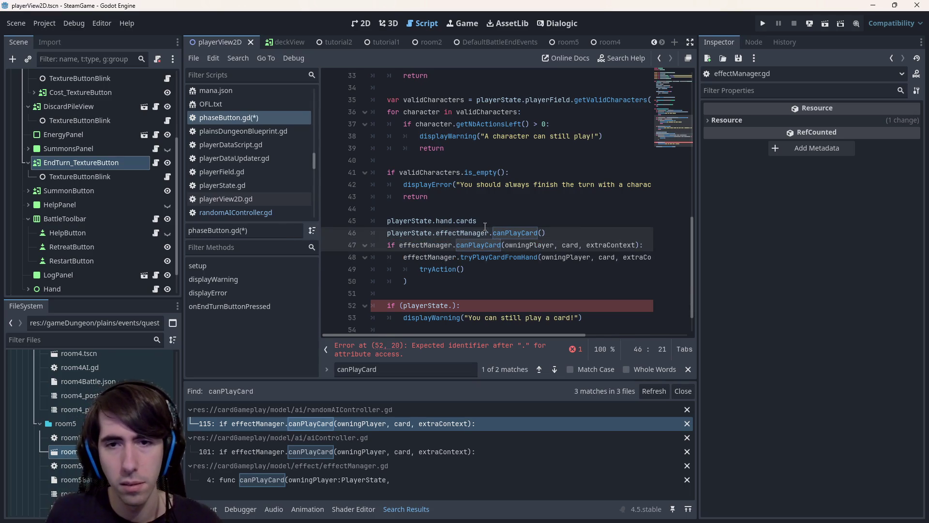
left_click_drag(545, 232, 386, 233)
type("var ")
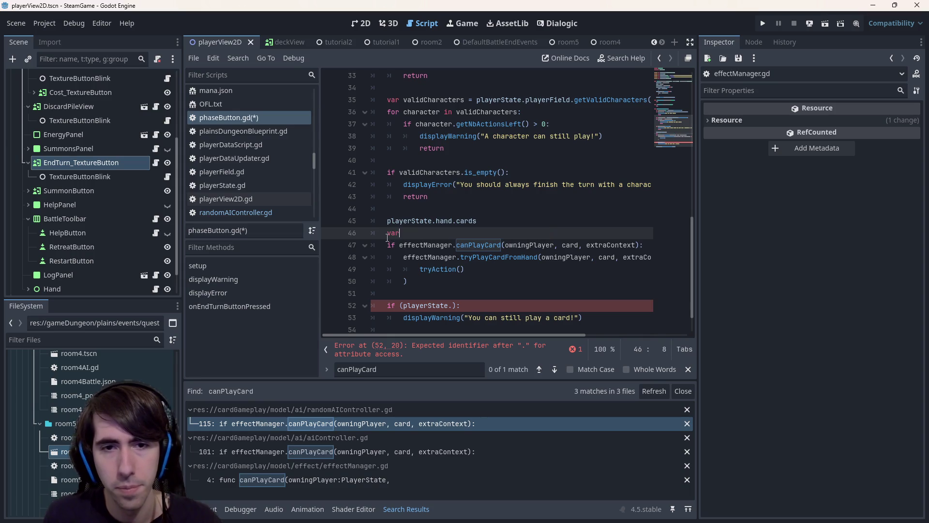
type("effectManager =")
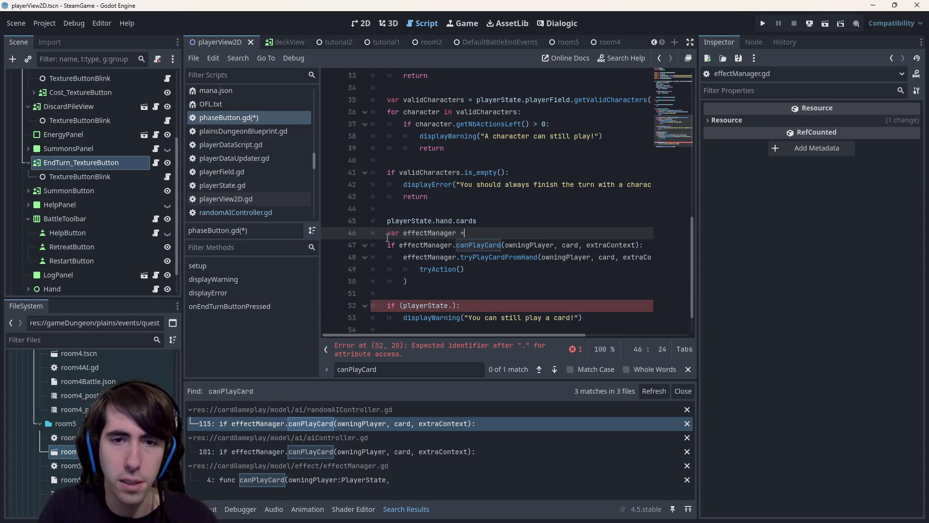
type("playerState.effectManager")
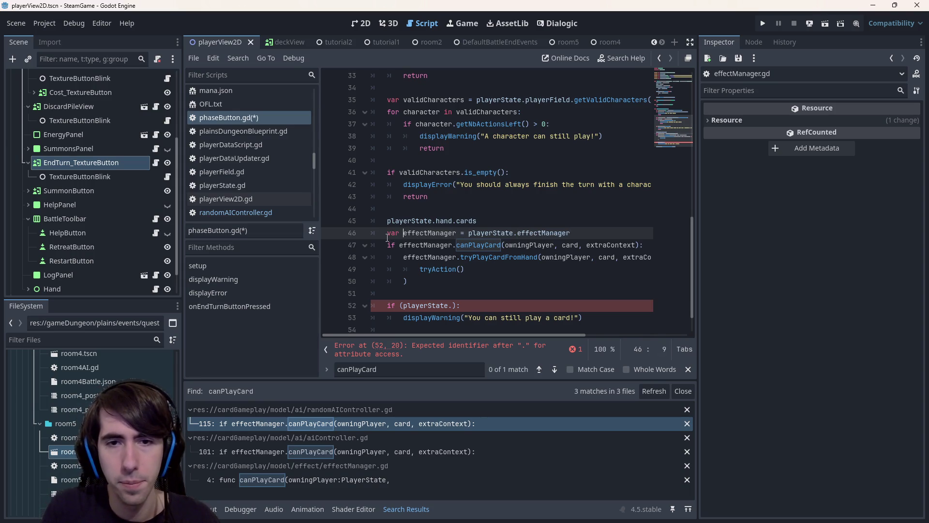
type(":Effe")
key("Tab")
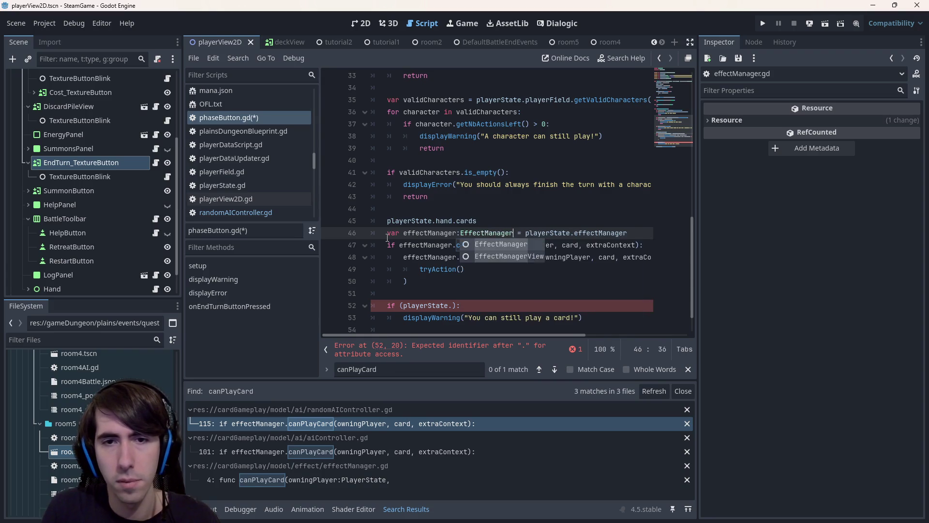
key("ctrl+s")
Step: Add for card in playerState.hand.cards: and indent the effectManager block inside the loop
left_click(491, 220)
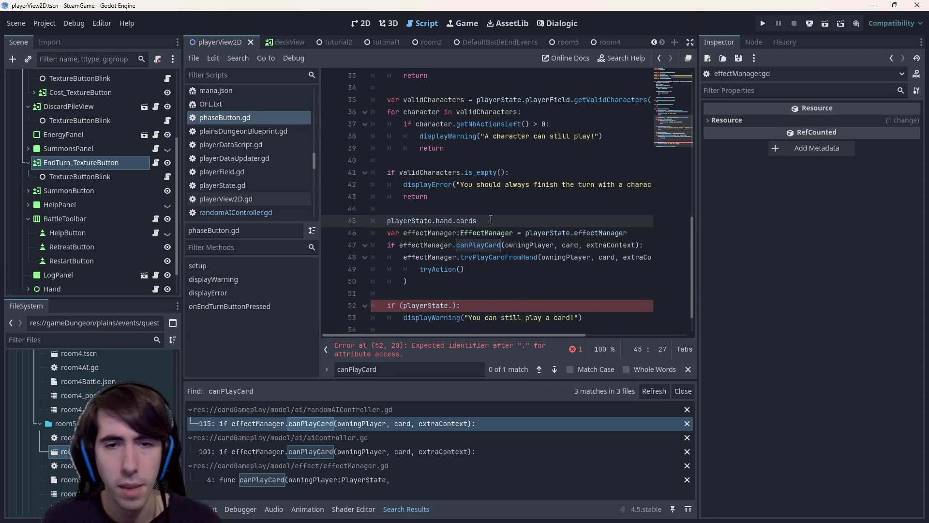
key("Return")
left_click(386, 220)
type("for car")
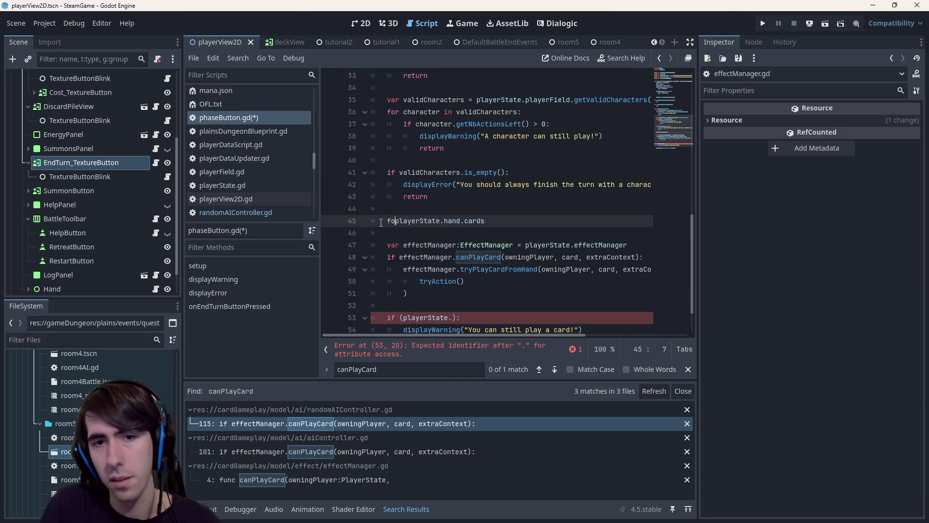
type("d in")
key("End")
type(":")
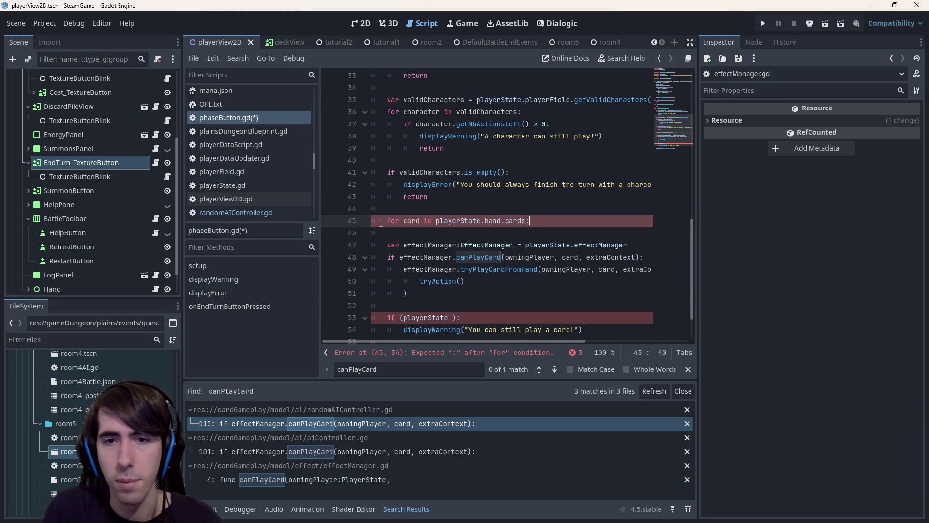
left_click_drag(410, 294, 354, 247)
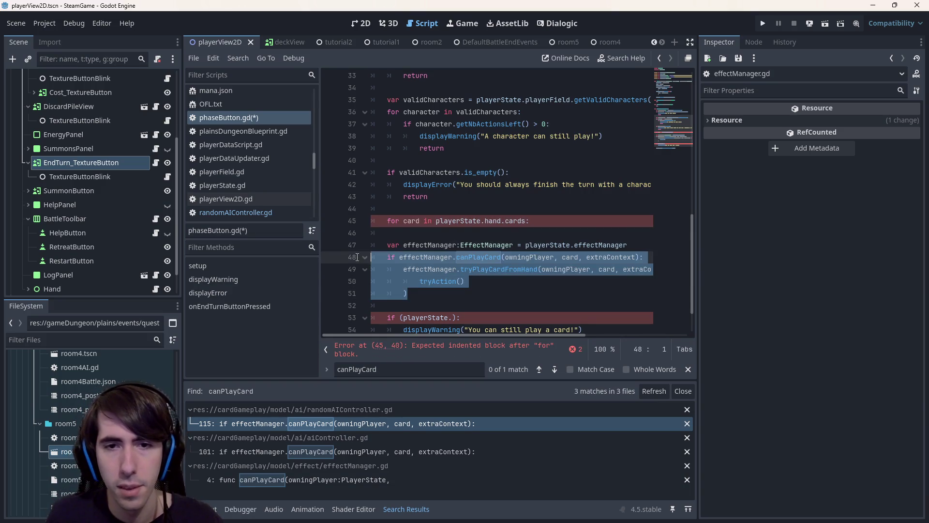
key("Tab")
left_click(532, 219)
key("Delete")
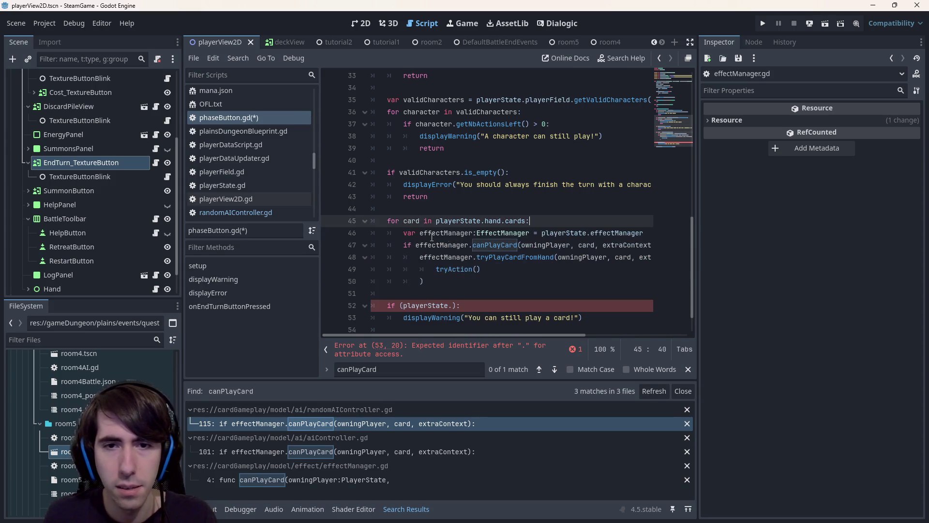
left_click(544, 244)
scroll(508, 217, "up", 10)
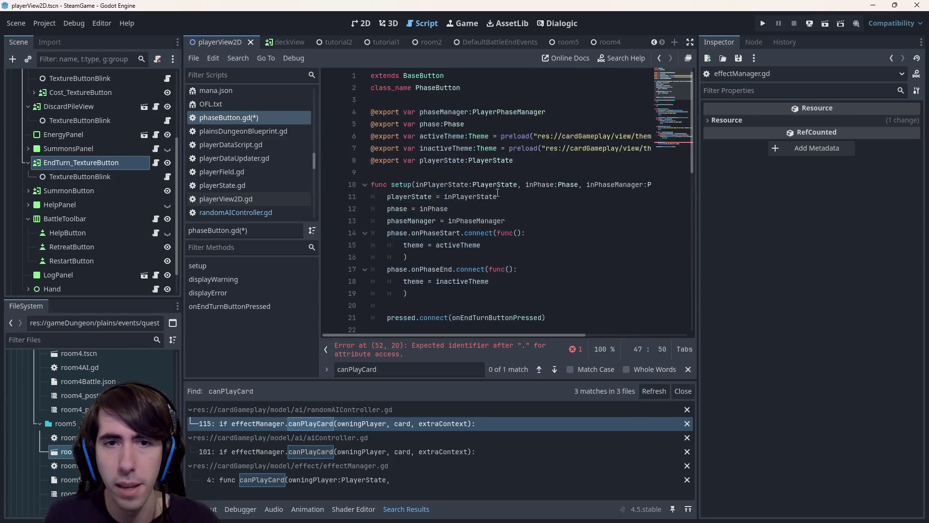
scroll(450, 219, "down", 7)
Step: Replace owningPlayer with playerState in the canPlayCard and tryPlayCardFromHand calls and save
key("ctrl+s")
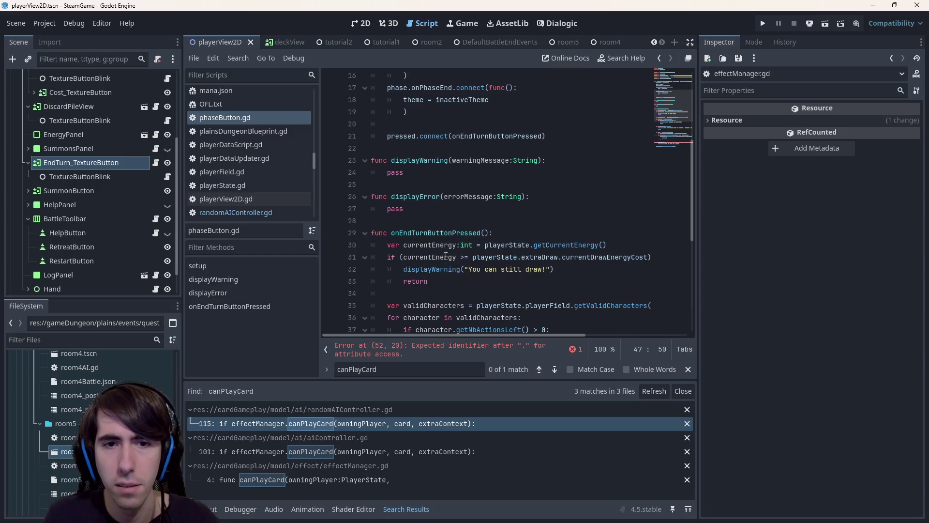
left_click(510, 173)
scroll(522, 233, "down", 4)
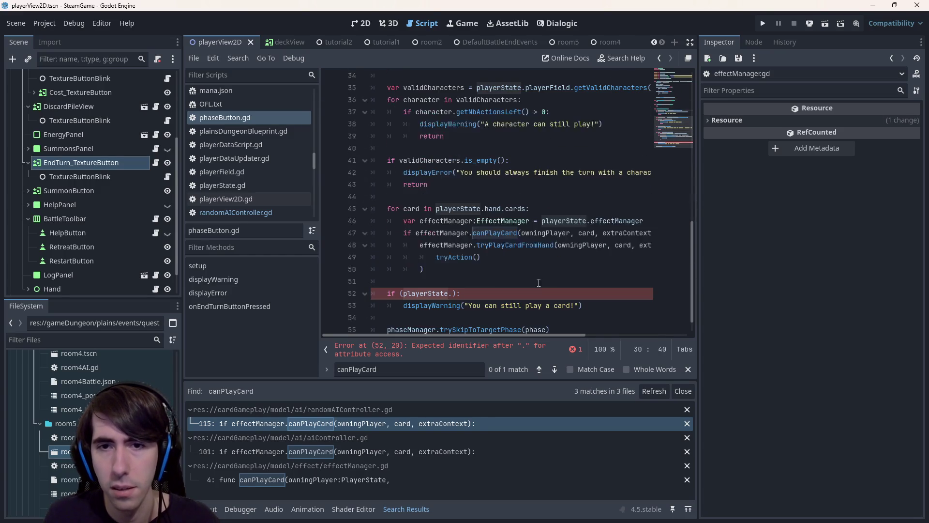
left_click(560, 221)
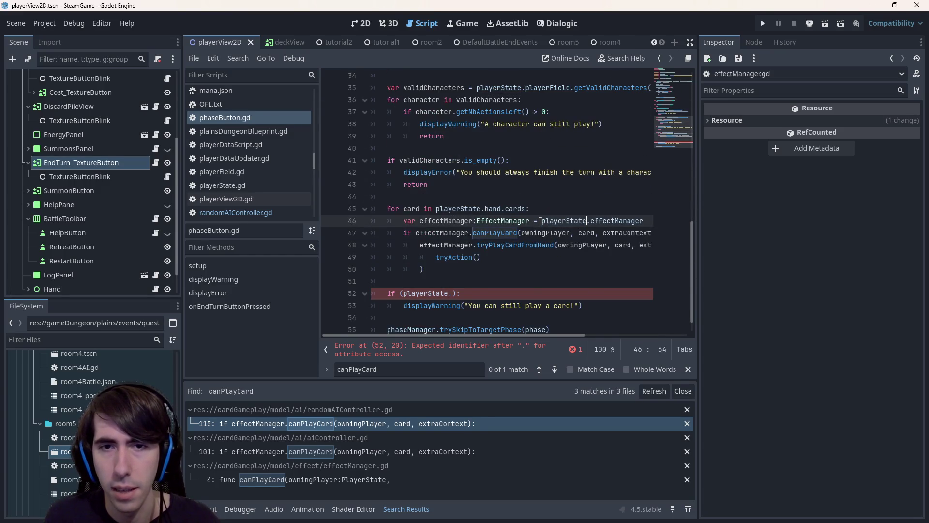
key("ctrl+shift+Left")
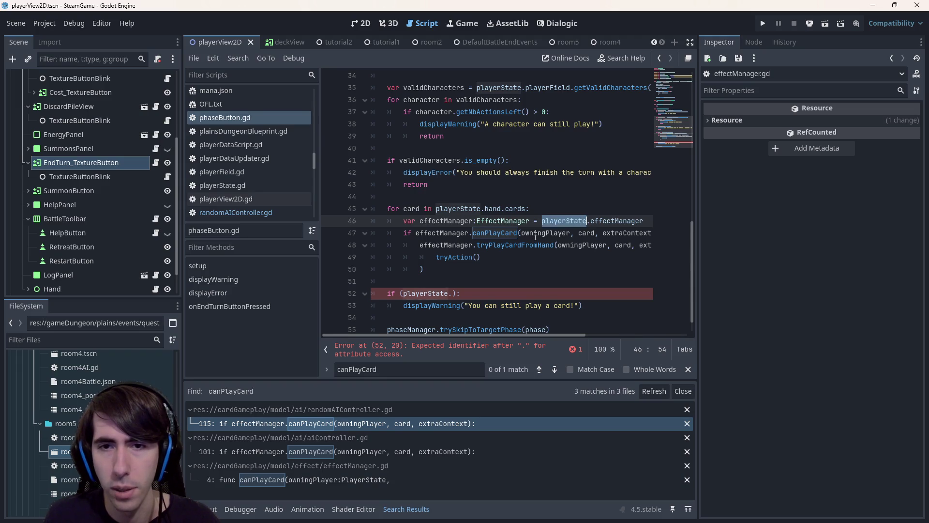
key("ctrl+c")
double_click(535, 235)
key("ctrl+v")
double_click(580, 244)
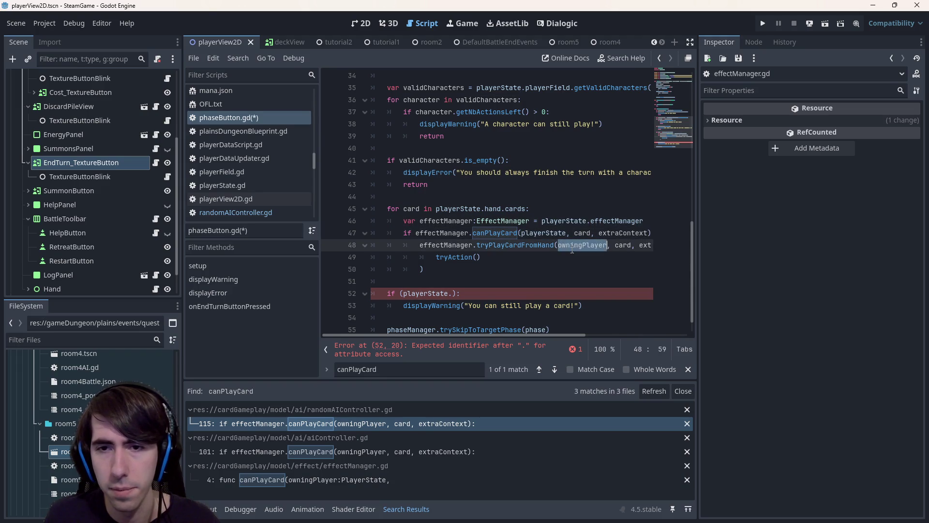
key("ctrl+v")
key("ctrl+s")
Step: Inspect the extraContext argument and search for other canPlayCard matches
double_click(578, 232)
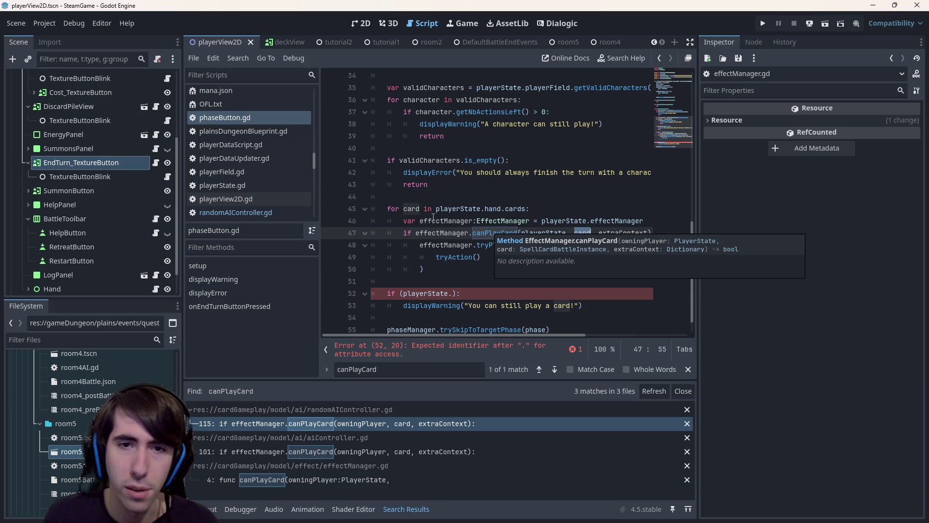
mouse_move(517, 208)
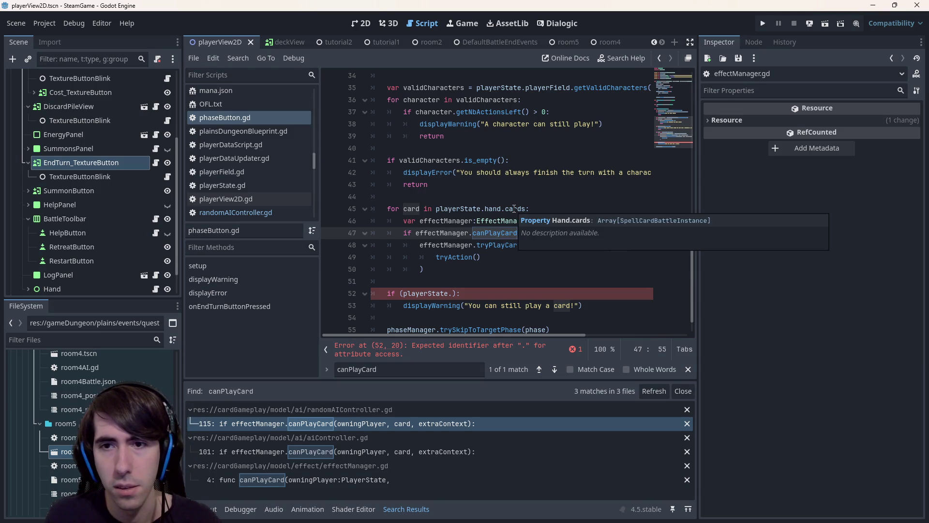
key("ctrl+Right")
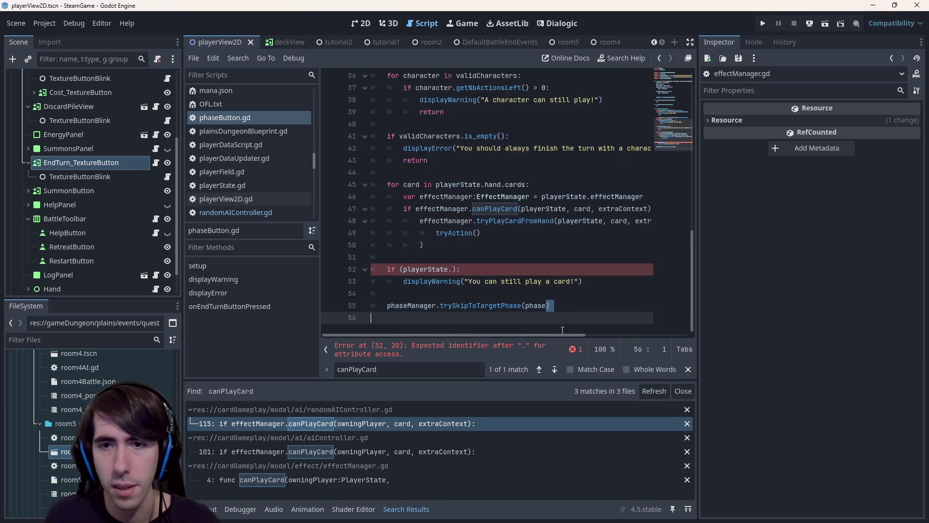
key("ctrl+shift+Right")
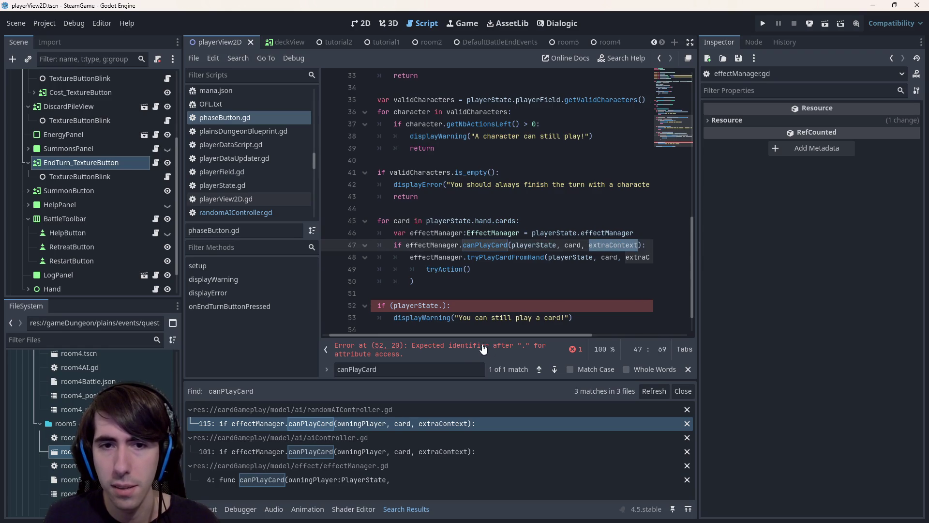
mouse_move(464, 336)
left_mouse_down()
mouse_move(497, 332)
mouse_move(427, 310)
left_mouse_up()
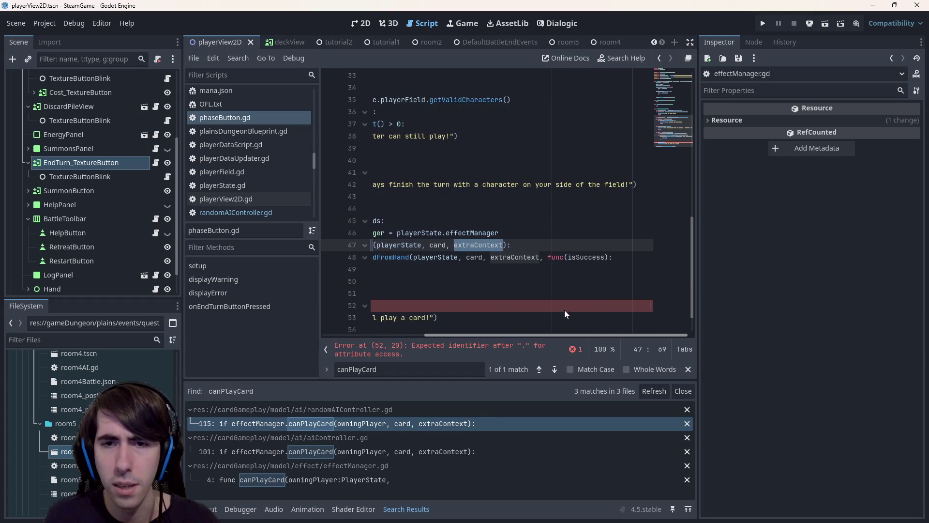
key("F3")
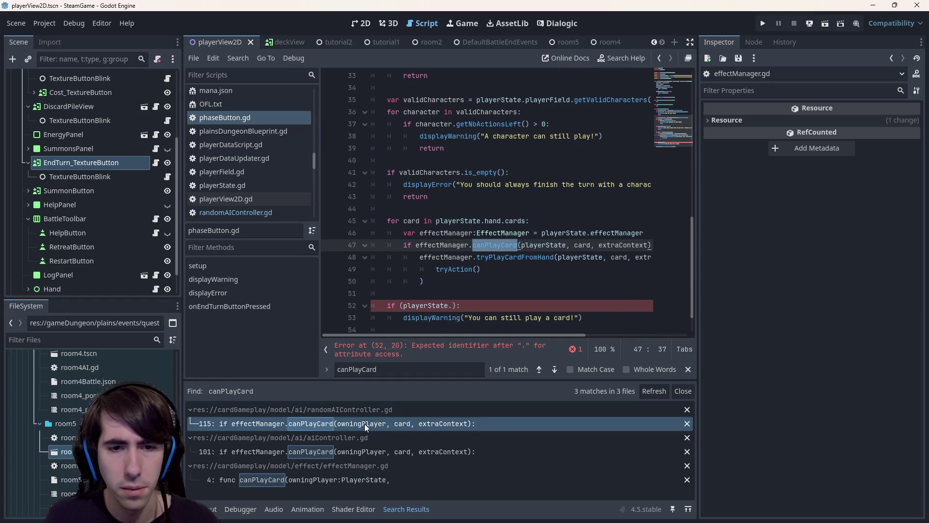
Step: Review randomAIController.gd's extraContext dictionary with queryTargets, then return to phaseButton.gd
double_click(364, 423)
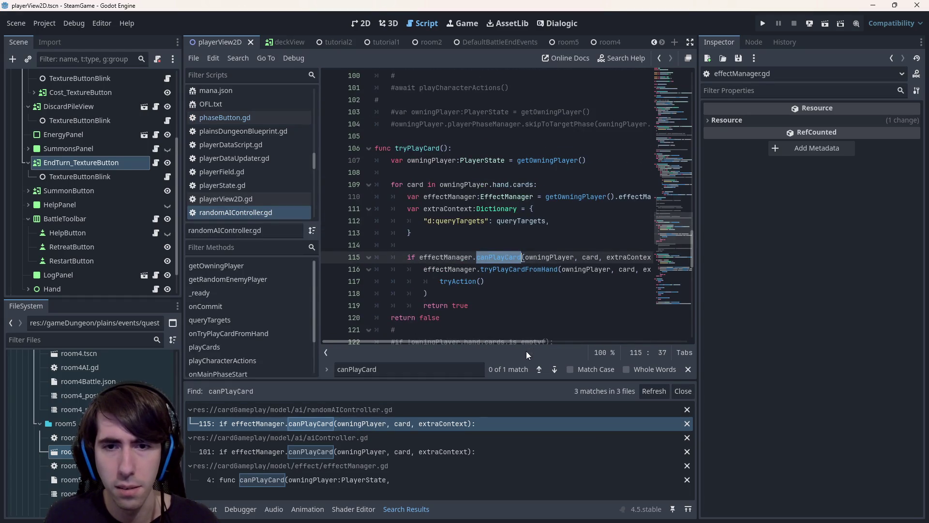
left_click_drag(514, 343, 511, 335)
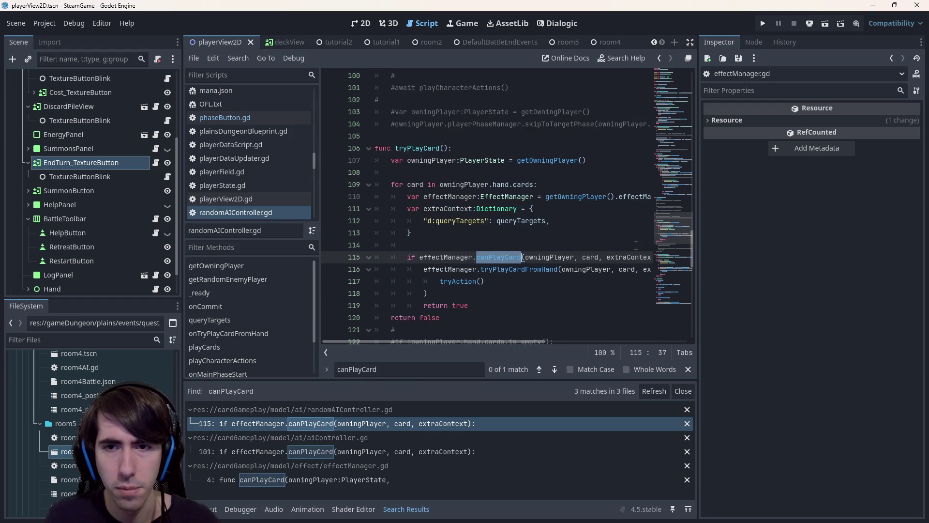
left_click_drag(414, 232, 308, 212)
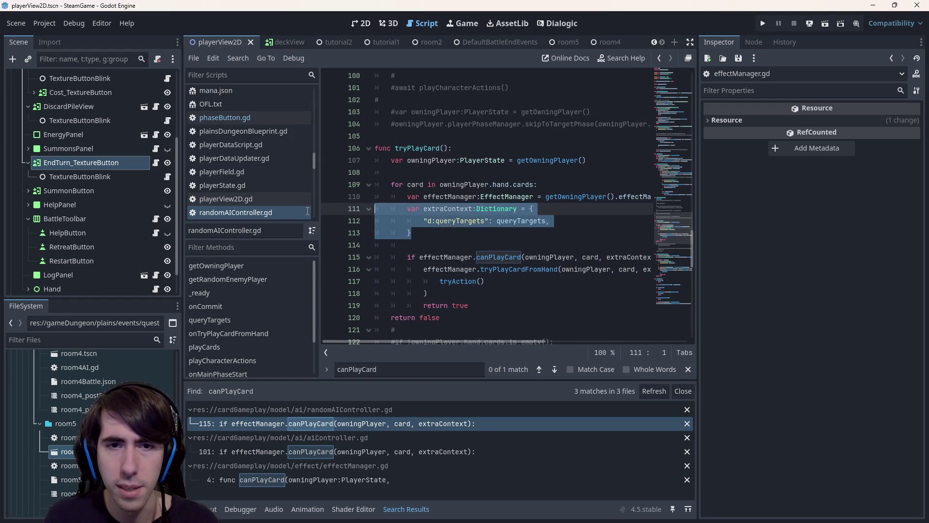
left_click(433, 229)
left_click_drag(414, 233, 347, 209)
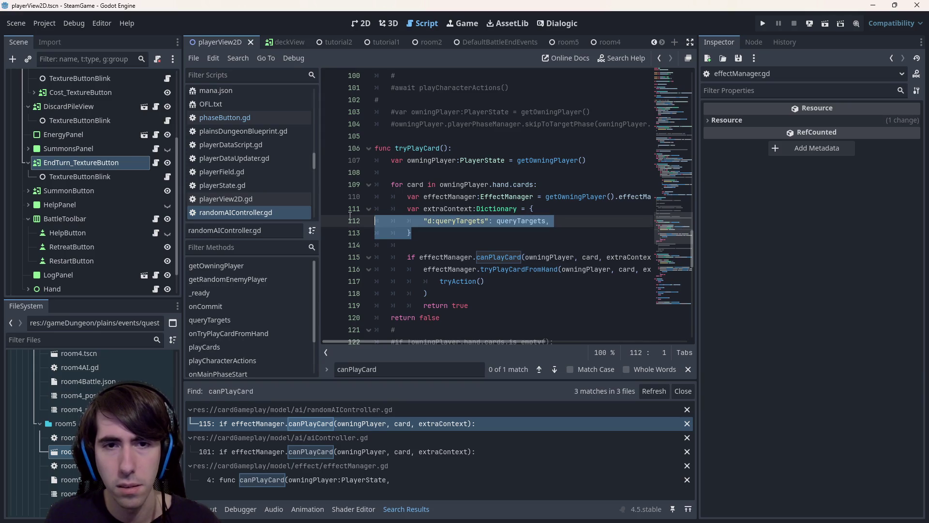
left_click(417, 232)
left_click_drag(414, 232, 347, 209)
left_click(440, 232)
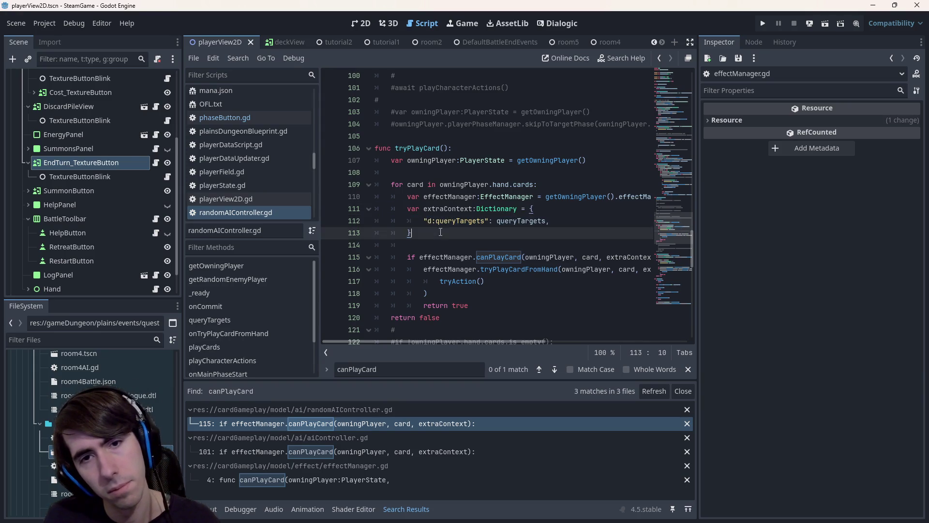
left_click_drag(414, 232, 347, 209)
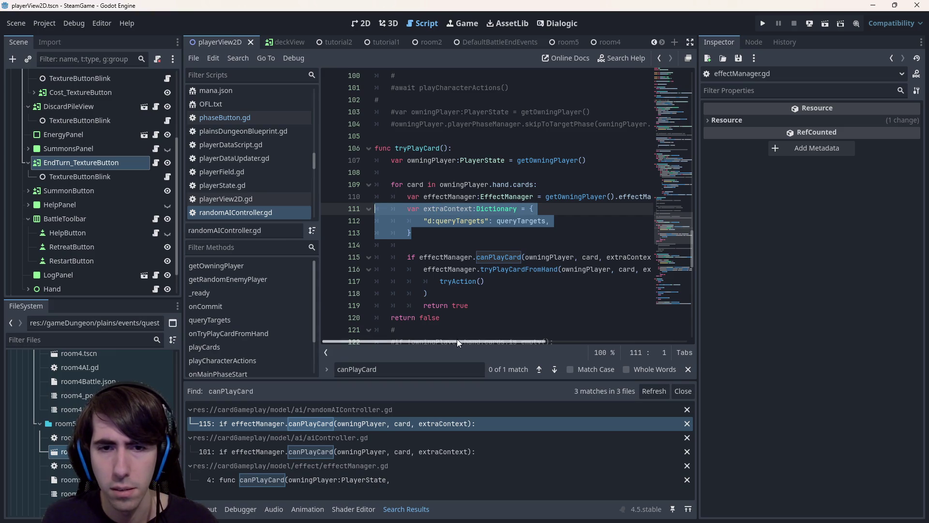
left_click_drag(456, 341, 421, 341)
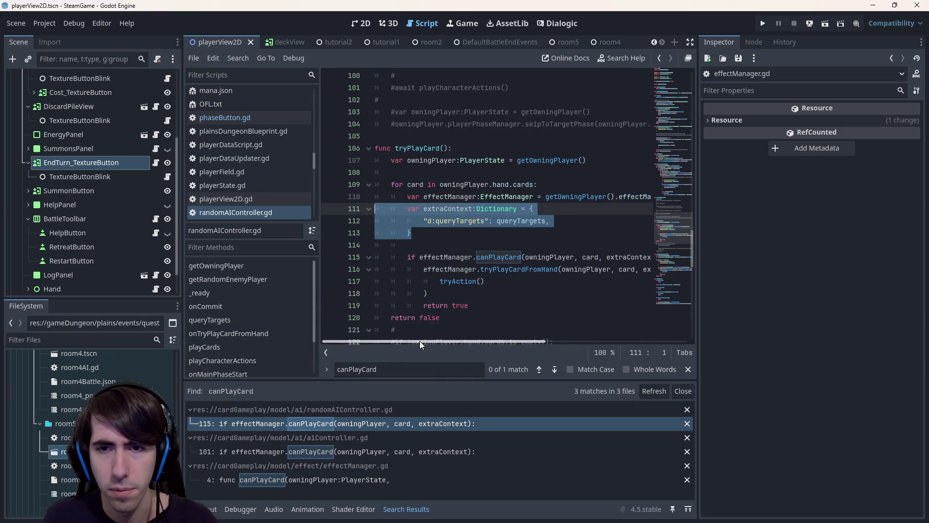
left_click(411, 232)
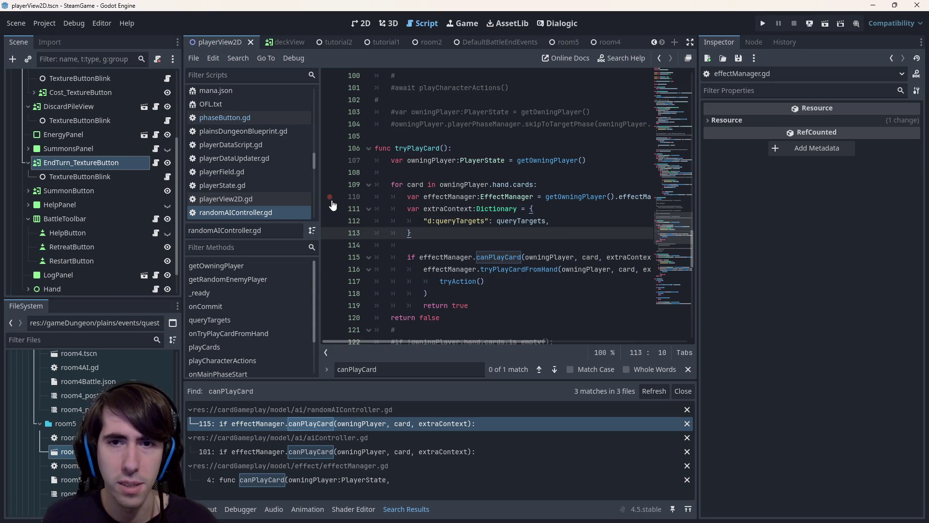
left_click(223, 117)
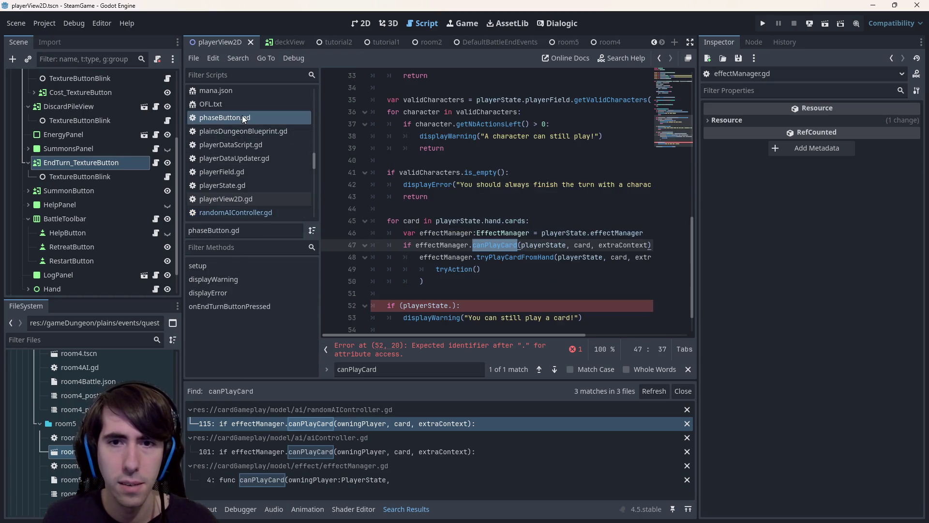
Step: Pass {} instead of extraContext to canPlayCard and delete the tryPlayCardFromHand block
double_click(608, 245)
type("{}")
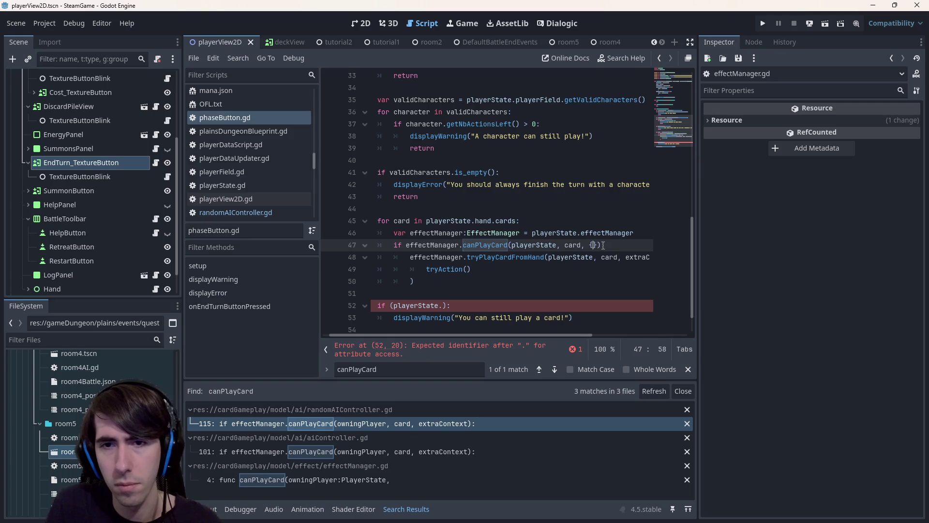
left_click_drag(469, 283, 338, 260)
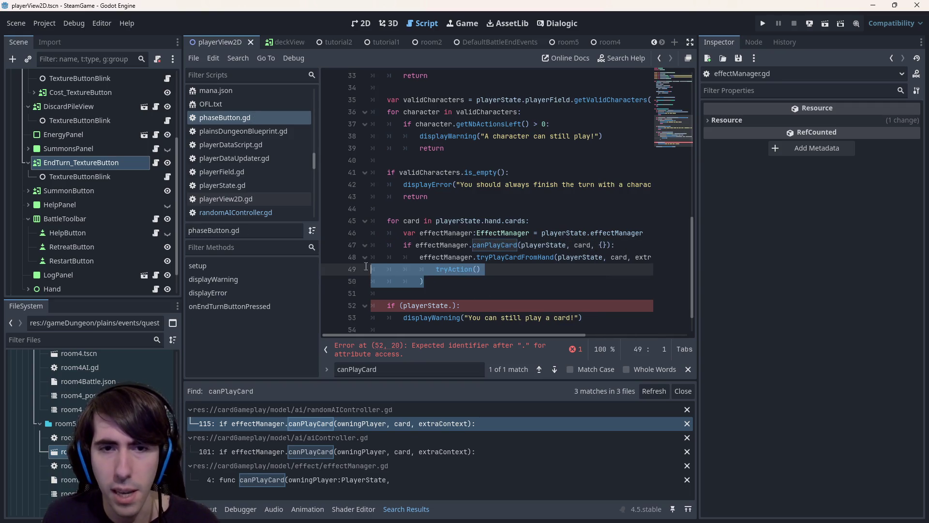
key("BackSpace")
key("Tab")
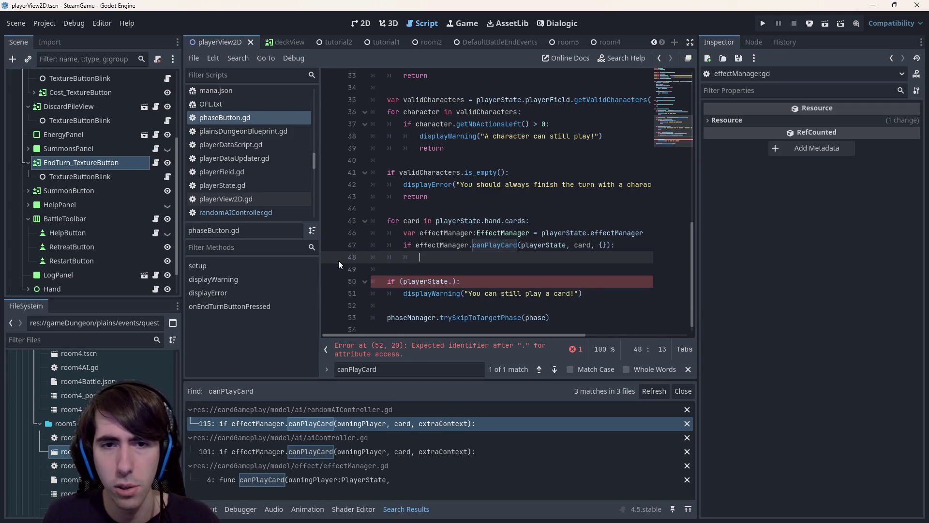
key("ctrl+s")
Step: Remove the leftover blank lines and broken if, indenting displayWarning under the canPlayCard check
left_click(506, 348)
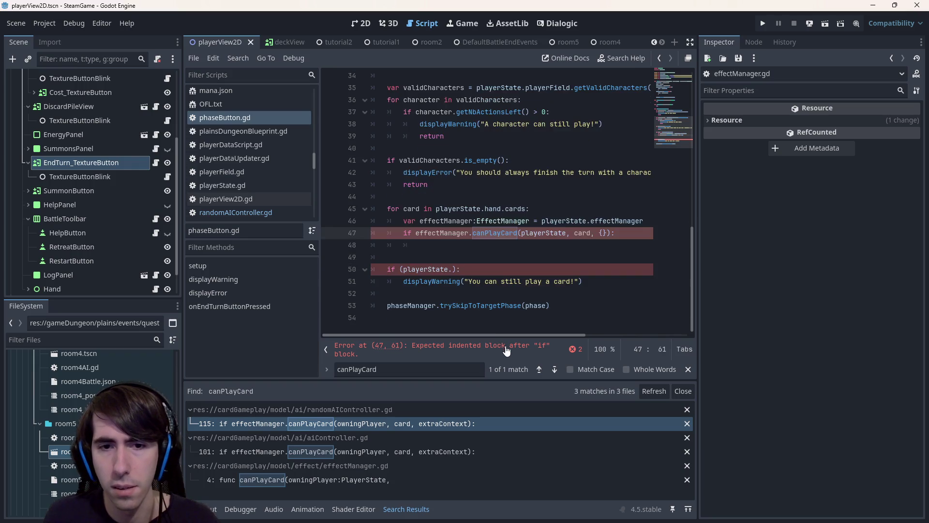
left_click(597, 244)
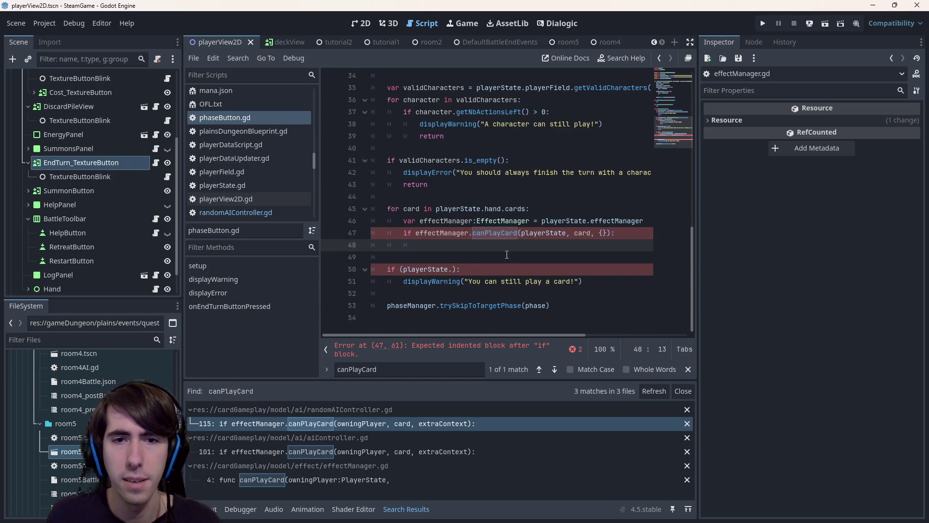
key("shift+Down")
key("shift+Down")
key("shift+End")
key("BackSpace")
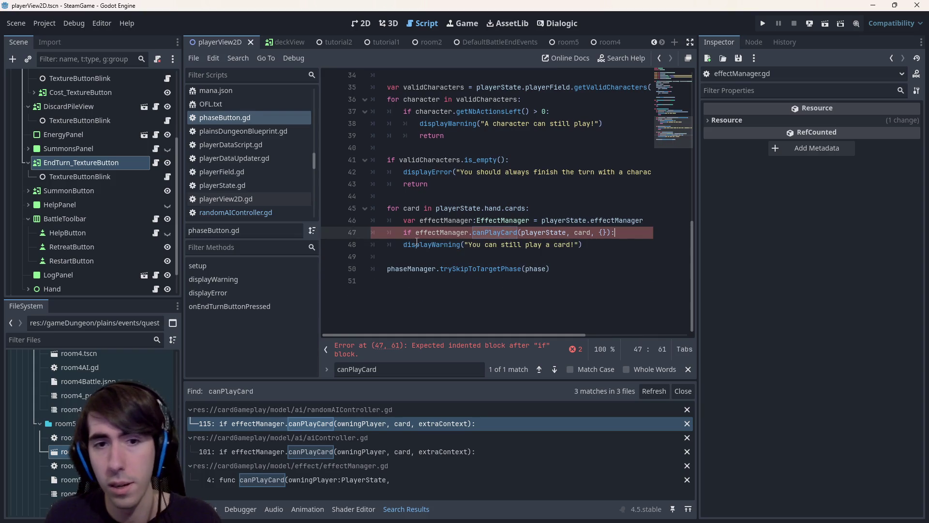
left_click(403, 244)
key("Tab")
key("ctrl+s")
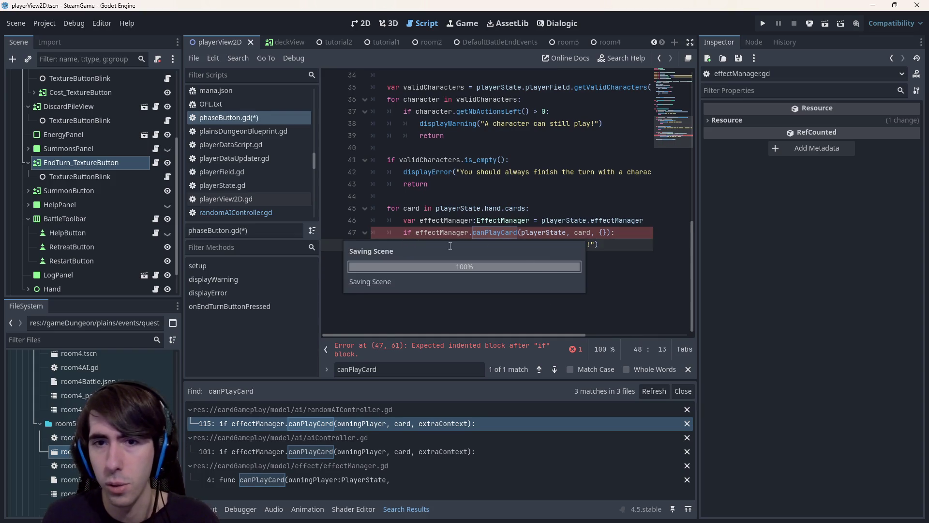
Step: Add a return after the "You can still play a card!" warning and save the script
key("End")
key("Delete")
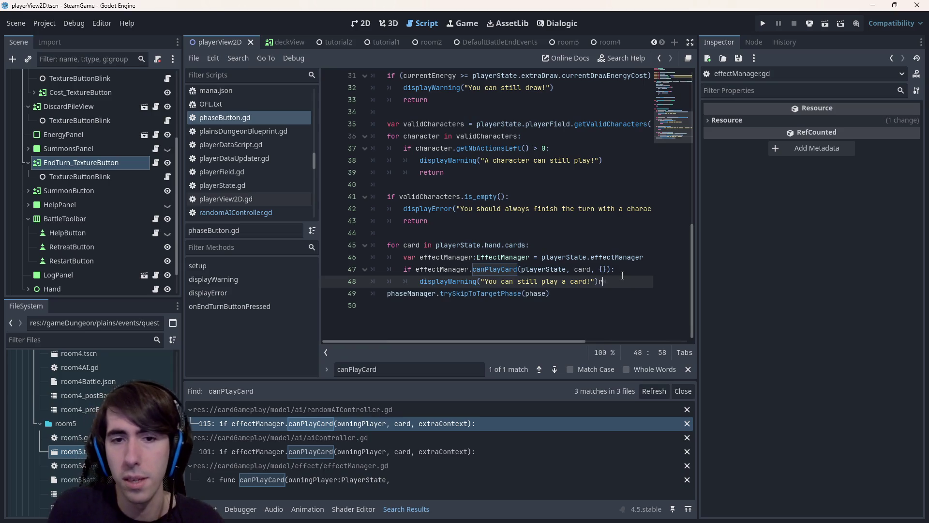
key("Return")
type("return")
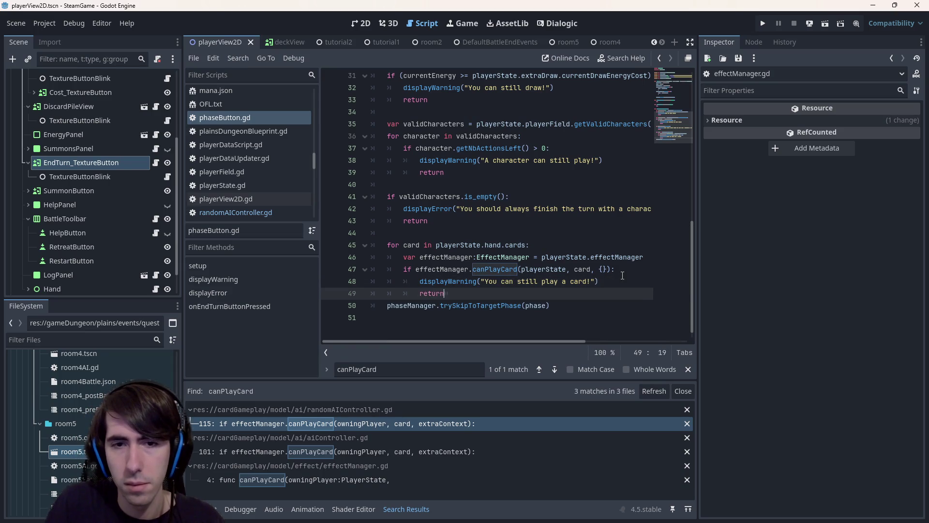
key("Return")
key("ctrl+s")
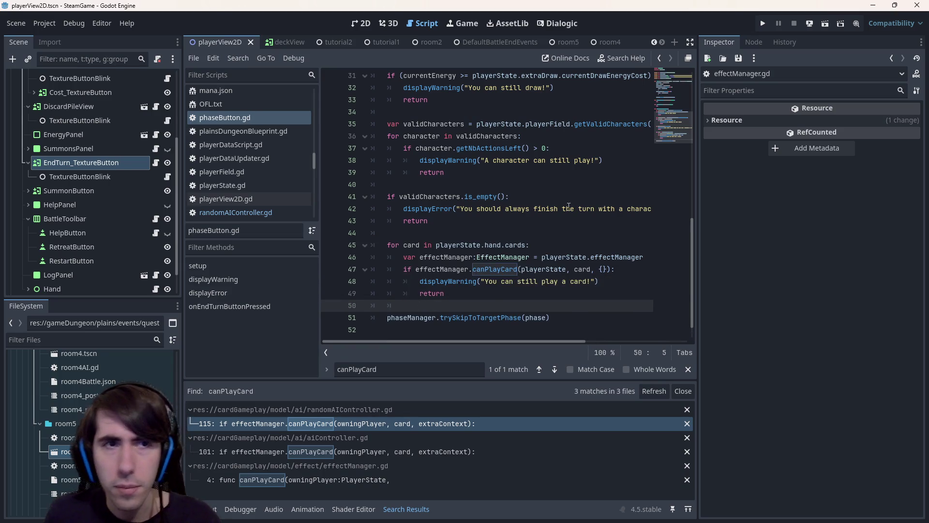
left_click_drag(378, 42, 271, 39)
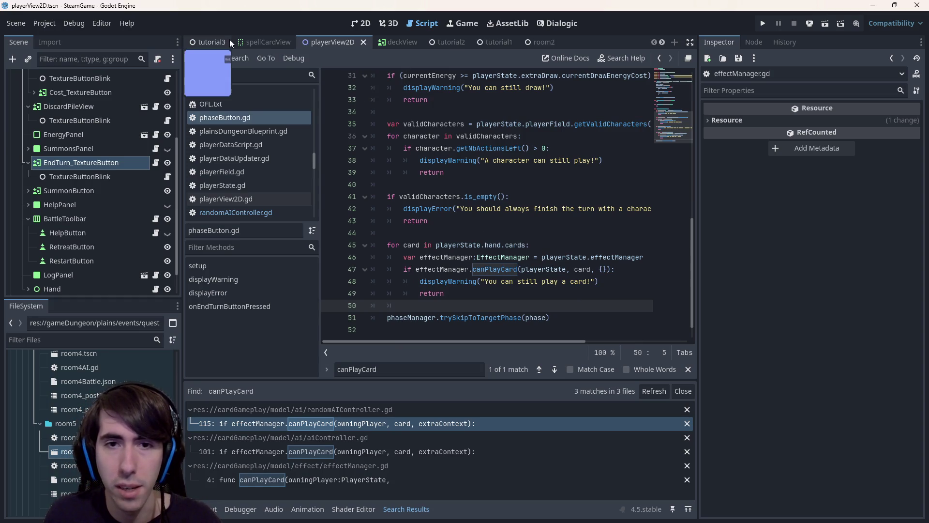
Step: Run tutorial3, comment out playerView3D.gd's _ready() body after the setup() error, and rerun
left_click(212, 42)
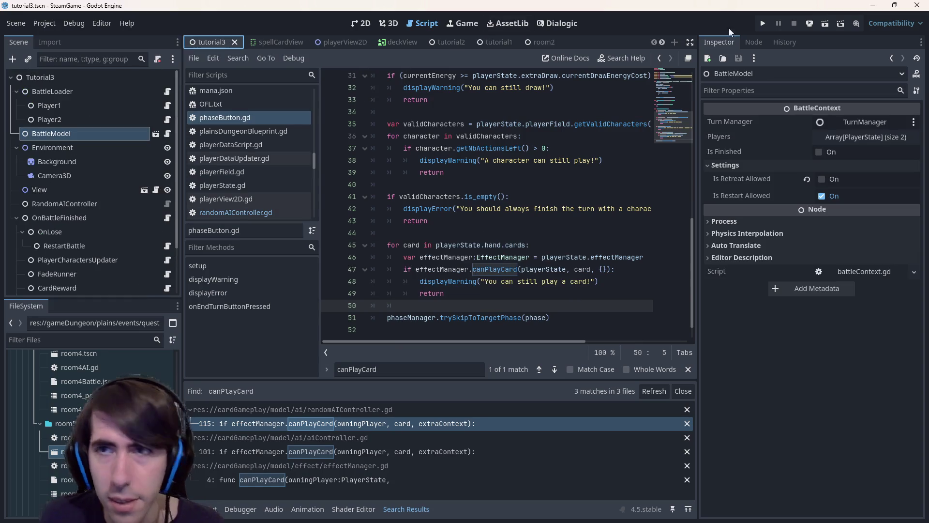
left_click(824, 23)
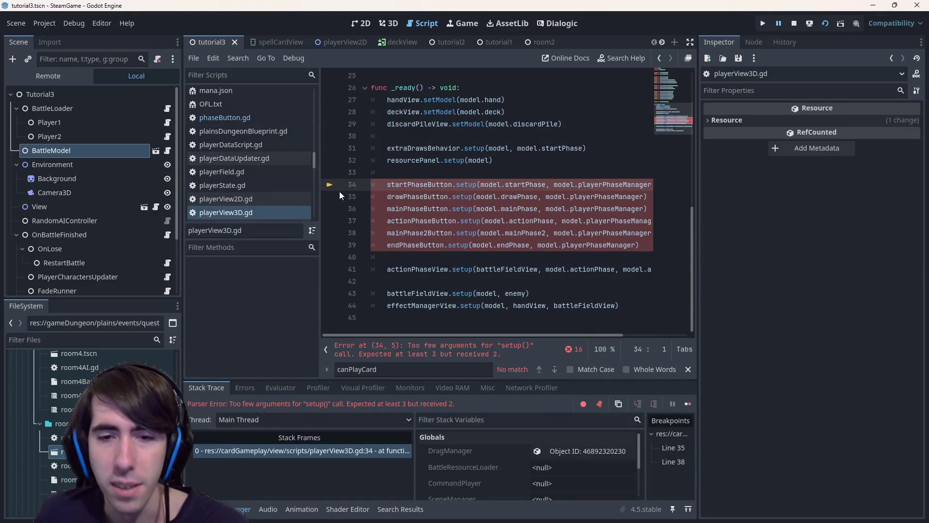
scroll(496, 290, "up", 1)
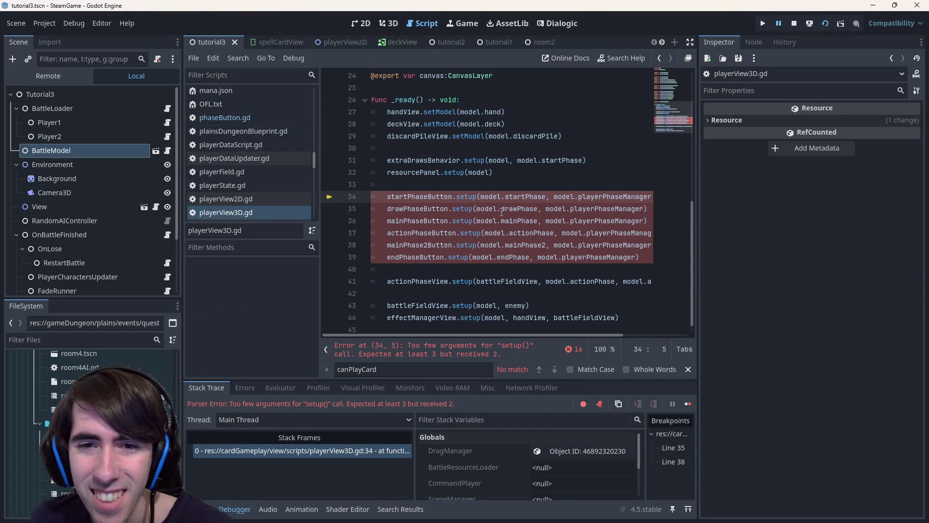
scroll(425, 206, "down", 1)
scroll(426, 205, "up", 2)
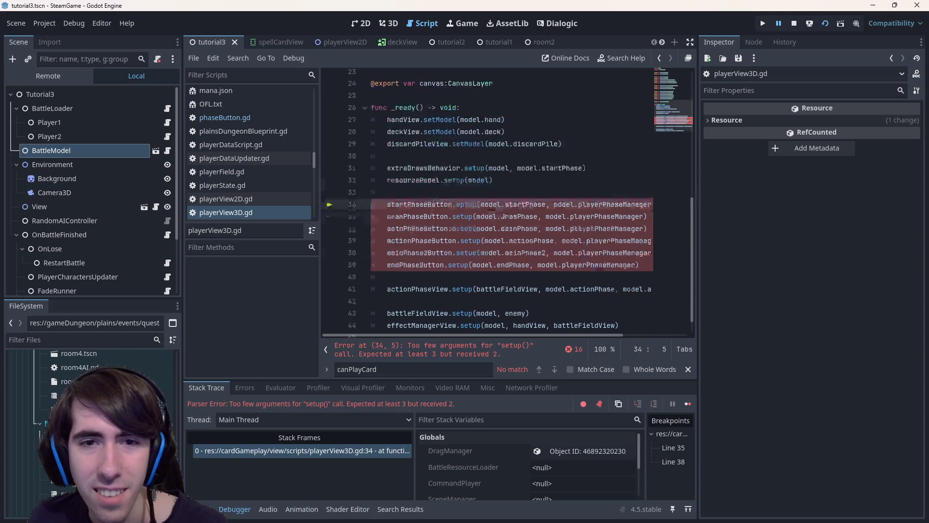
scroll(435, 203, "down", 2)
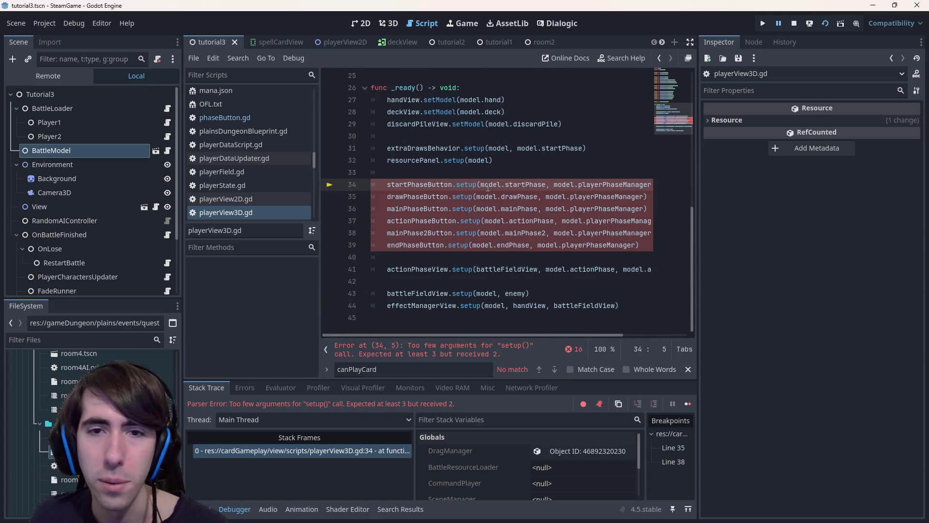
scroll(516, 185, "up", 3)
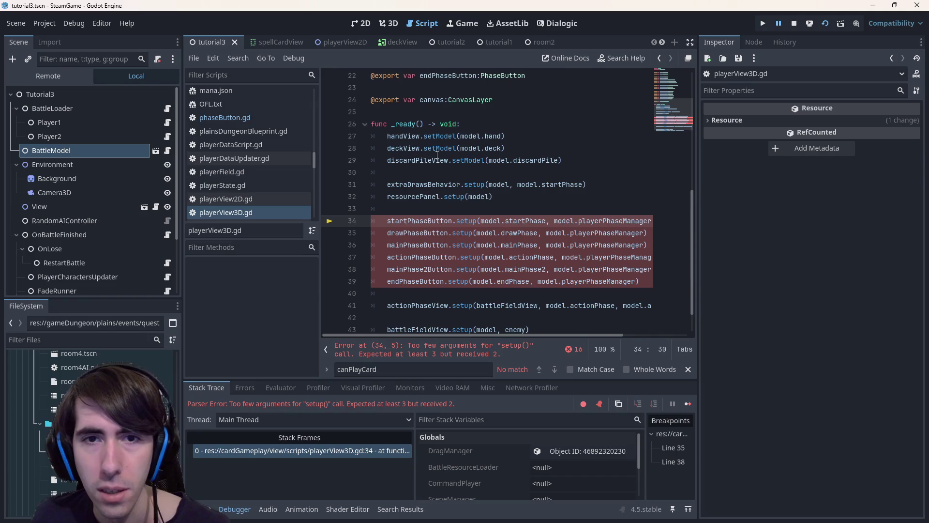
scroll(480, 225, "up", 4)
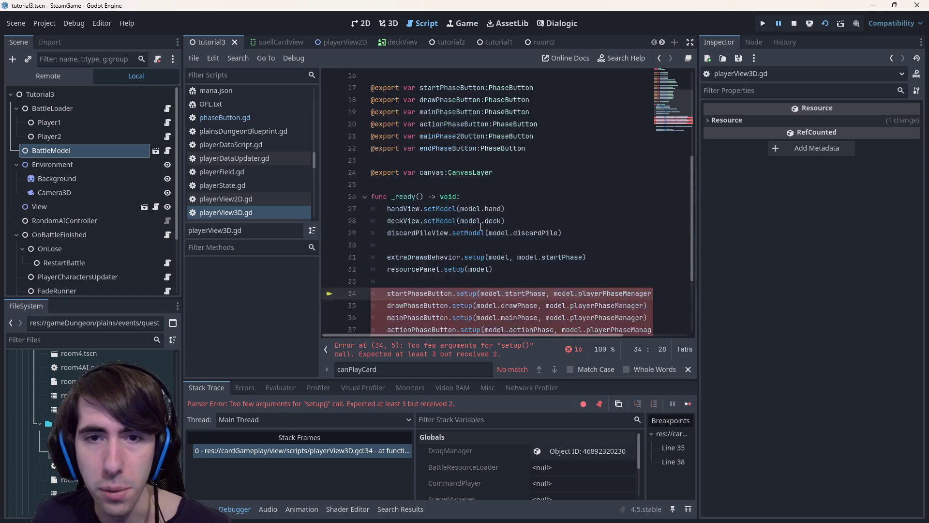
scroll(479, 229, "up", 4)
scroll(477, 234, "down", 5)
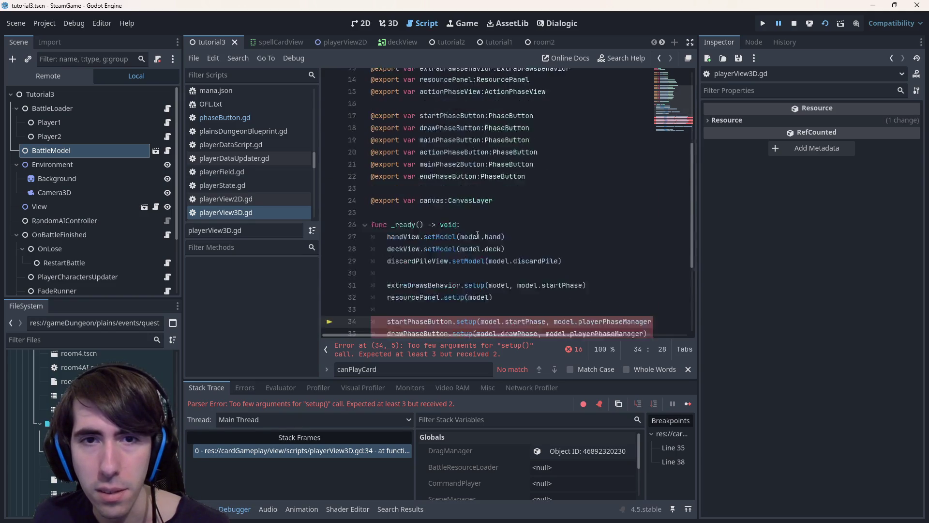
left_click_drag(625, 316, 340, 94)
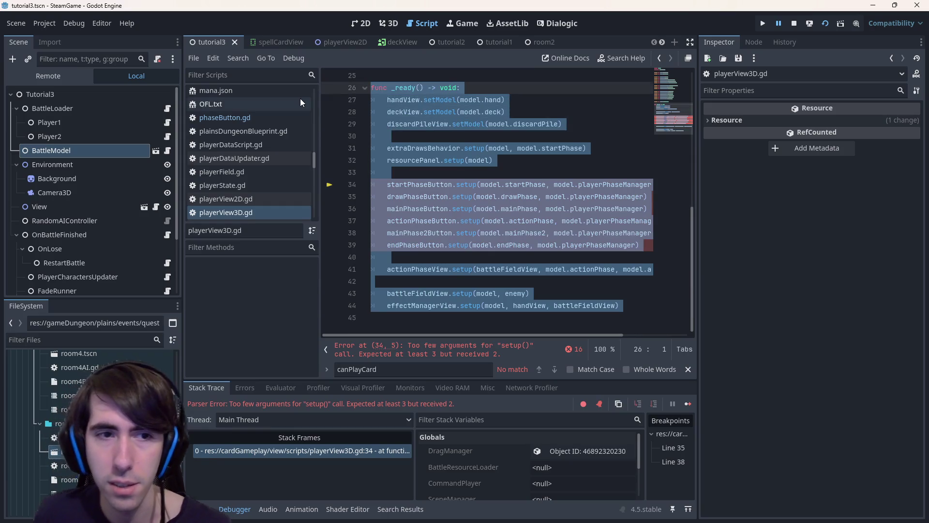
key("ctrl+k")
key("ctrl+s")
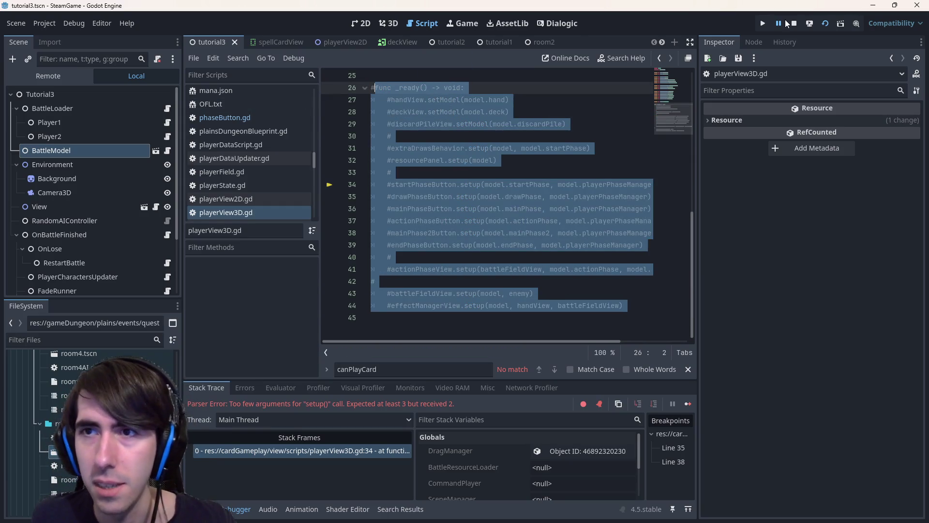
left_click(794, 22)
left_click(824, 23)
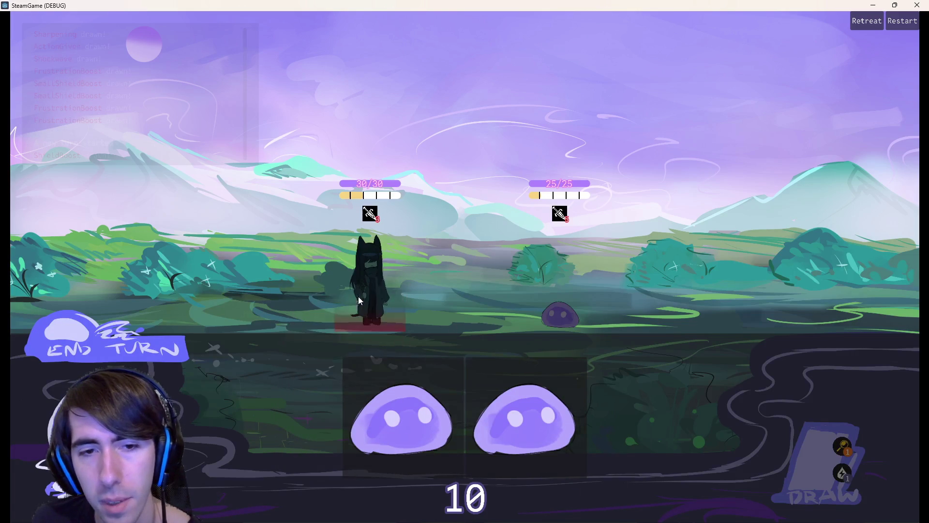
Step: Place two slime allies on the field and end the turn to draw a new hand
left_click_drag(403, 417, 301, 312)
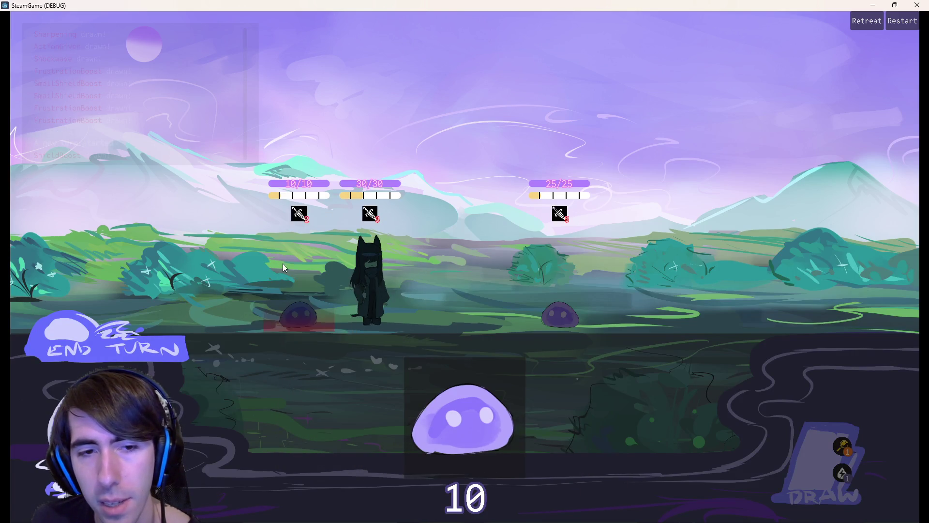
left_click_drag(402, 417, 228, 290)
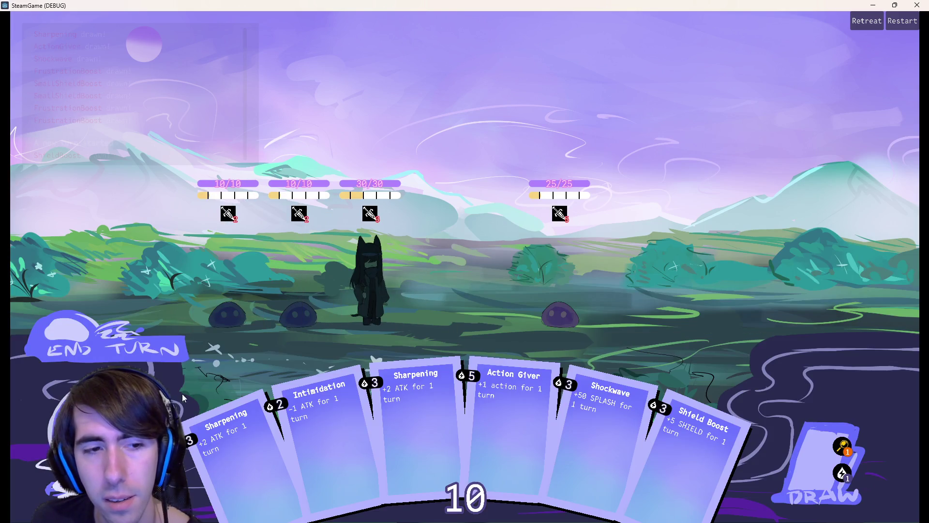
left_click(148, 349)
left_click(150, 142)
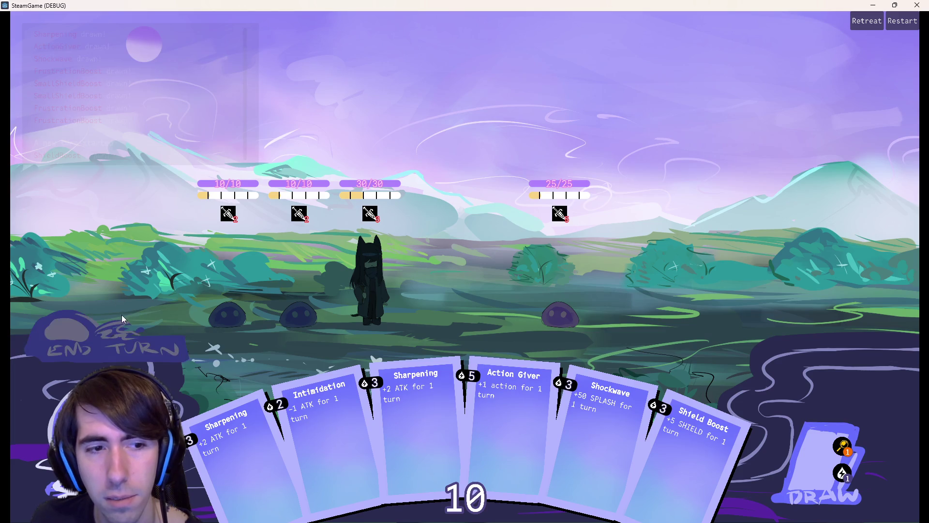
Step: Resize and move the game window, then close the debug run
double_click(464, 6)
left_click_drag(657, 96, 740, 113)
double_click(740, 114)
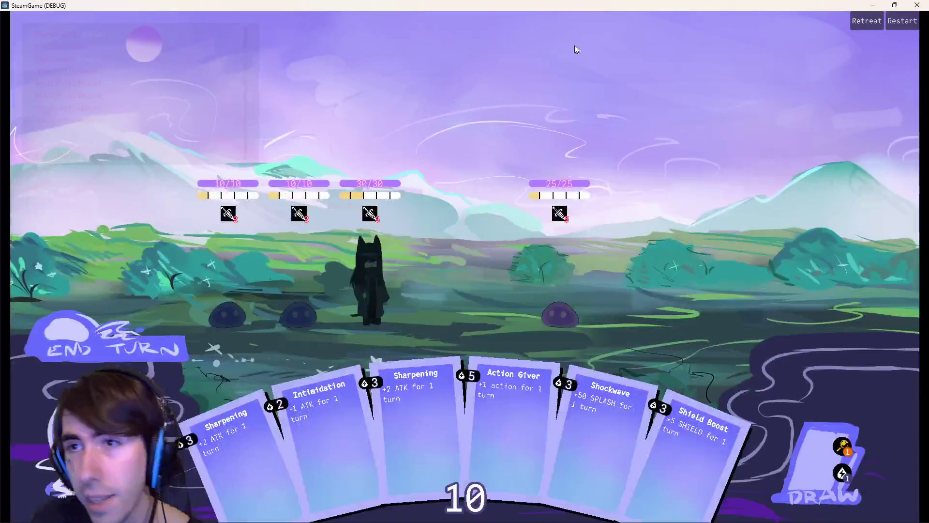
left_click(914, 5)
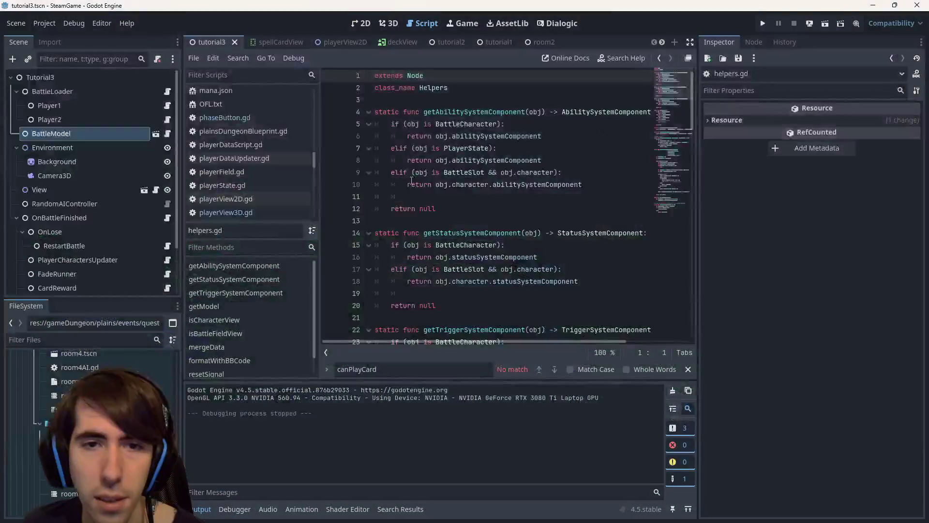
Step: Open the playerView2D scene in the 2D workspace and bring up options for EndTurn_TextureButton
left_click(363, 23)
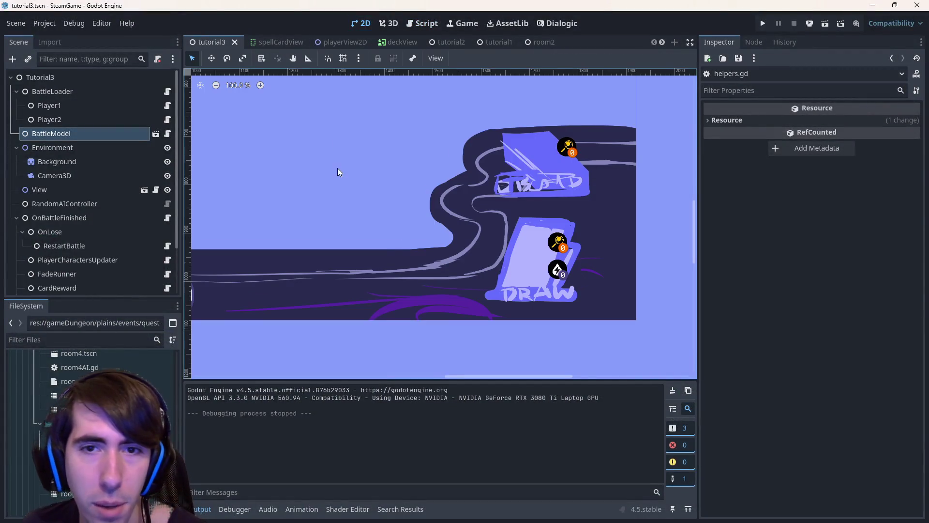
scroll(338, 168, "down", 5)
left_click(420, 222)
scroll(421, 222, "up", 3)
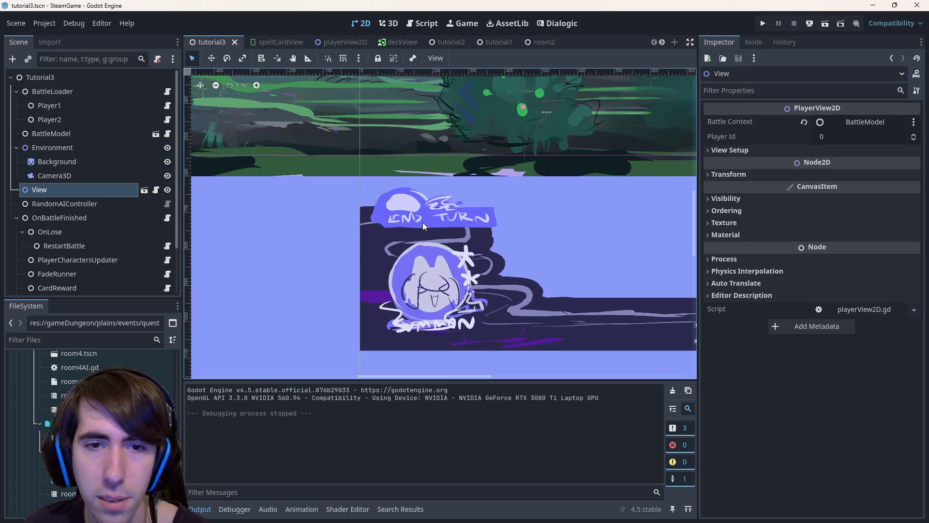
scroll(422, 222, "up", 3)
double_click(440, 223)
left_click(155, 163)
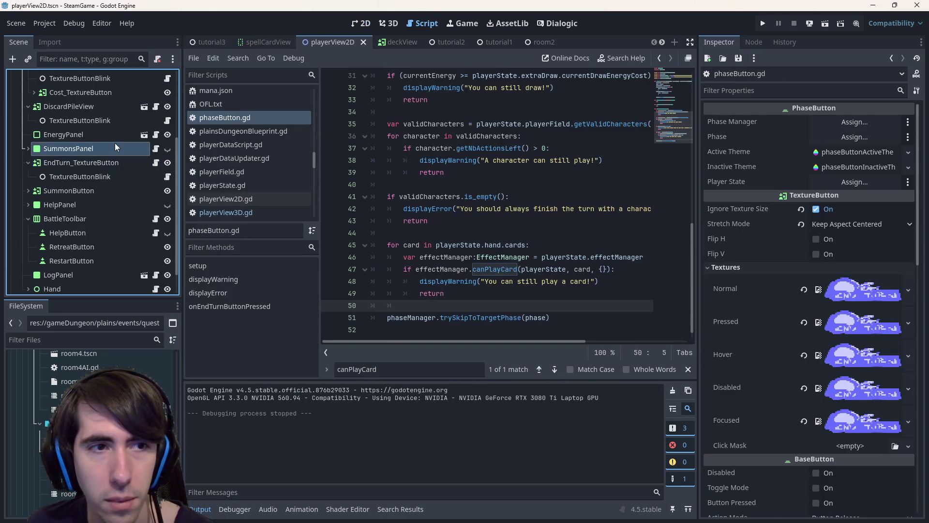
left_click_drag(80, 163, 415, 41)
key("ctrl+F1")
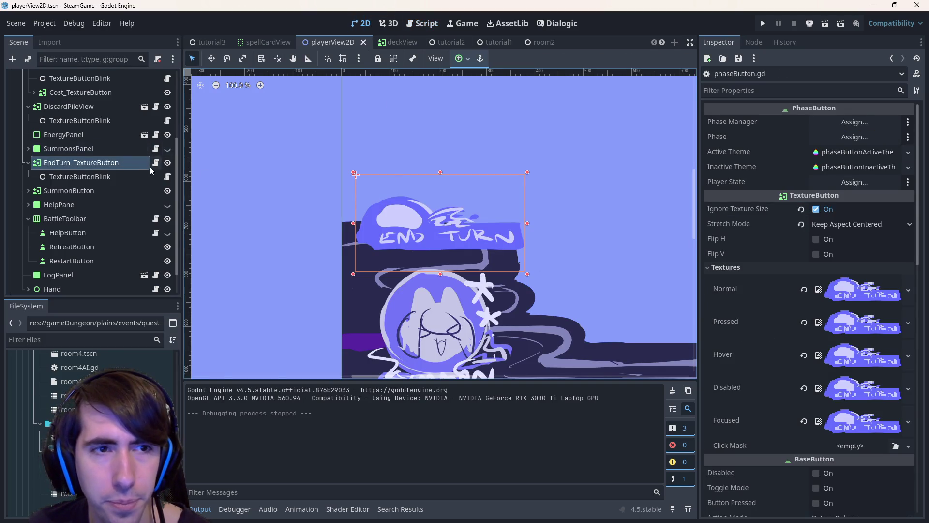
right_click(125, 169)
Step: Add a RichTextLabel child under the End Turn button with text 'Warning Message'
left_click(160, 195)
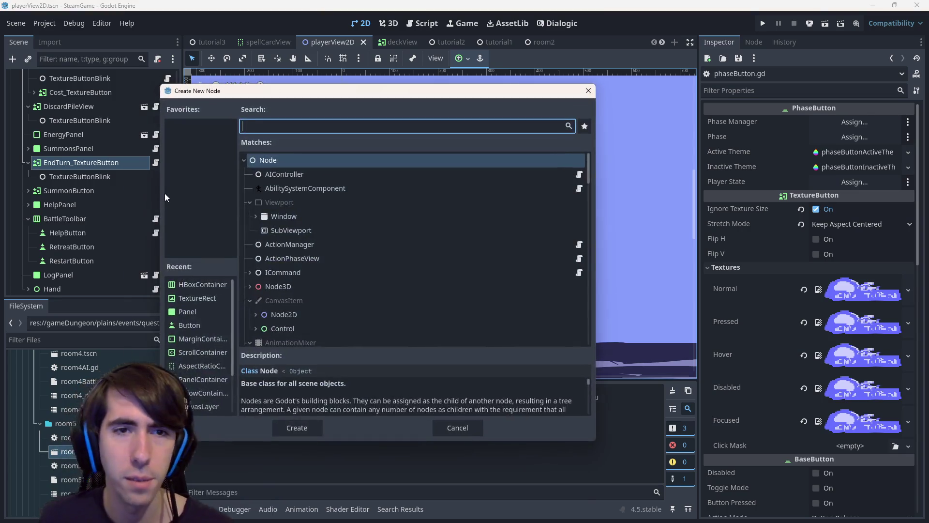
type("richte")
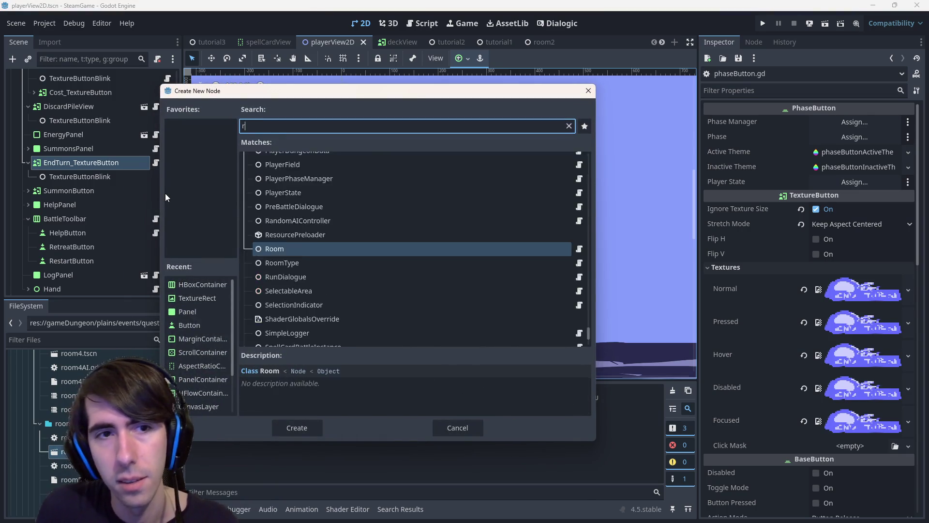
key("Return")
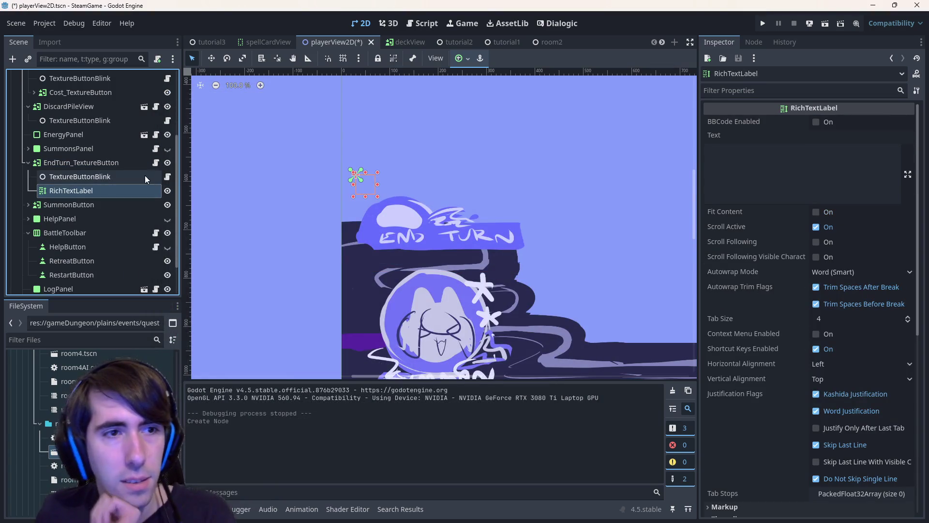
left_click(734, 179)
type("fdgfh")
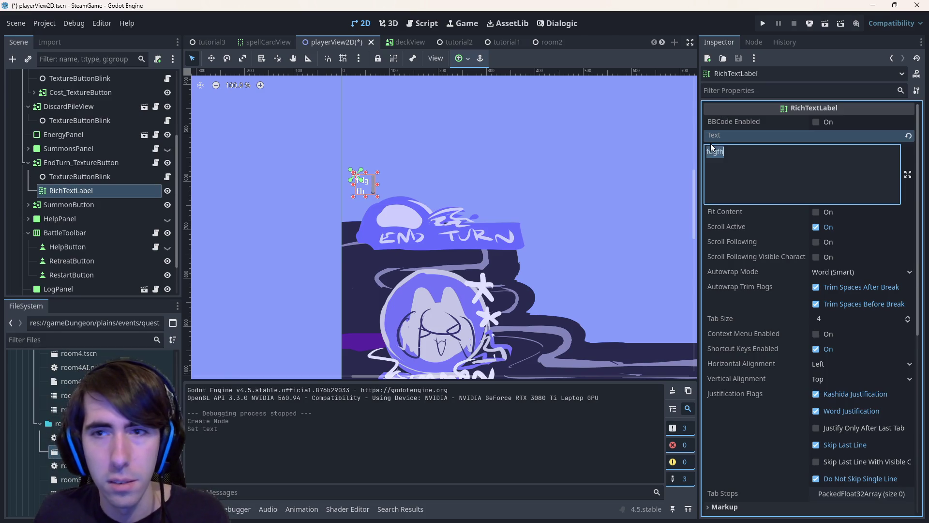
type("Warnign Message")
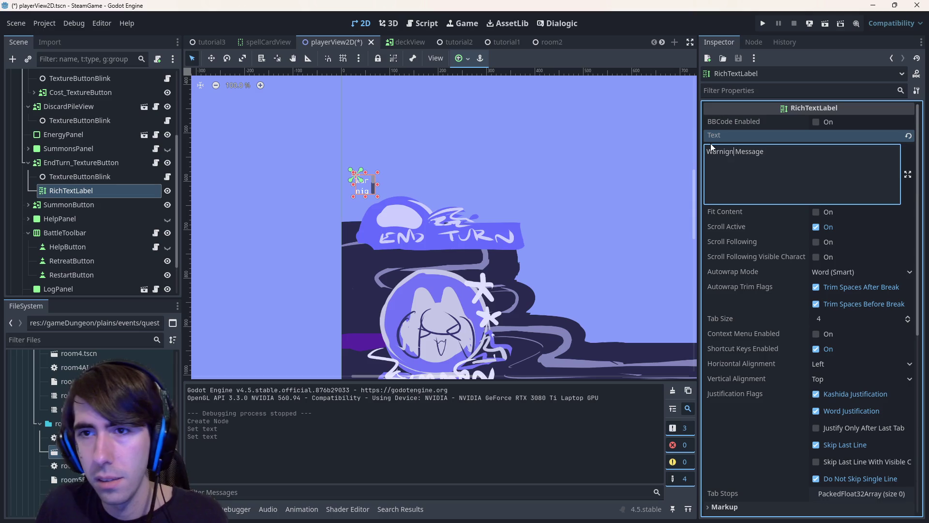
key("BackSpace")
key("BackSpace")
type("n")
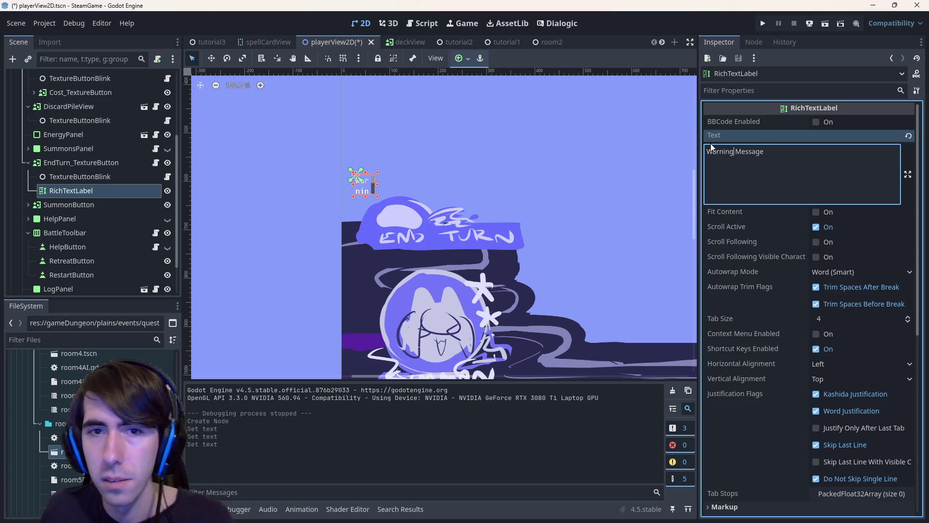
Step: Widen the label, place it just above the End Turn button and save the scene
left_click_drag(378, 184, 503, 184)
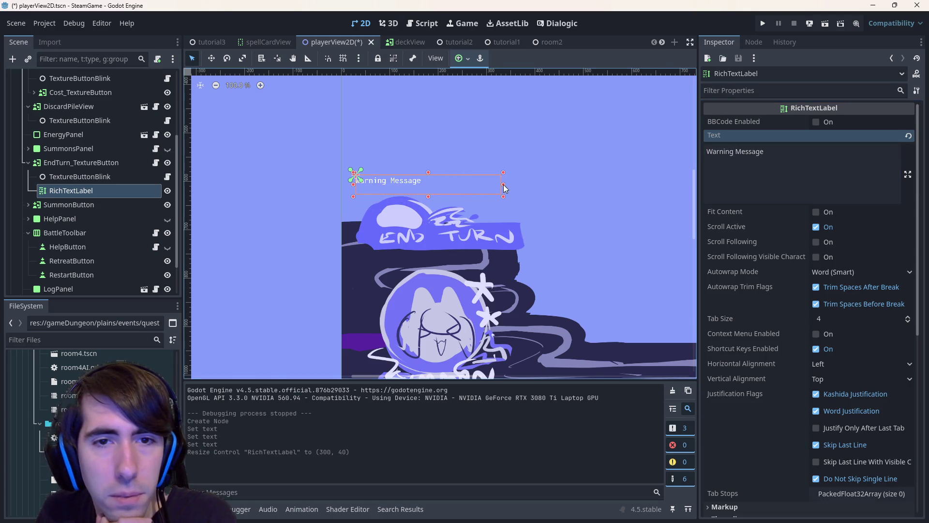
left_click_drag(432, 181, 445, 175)
key("ctrl+s")
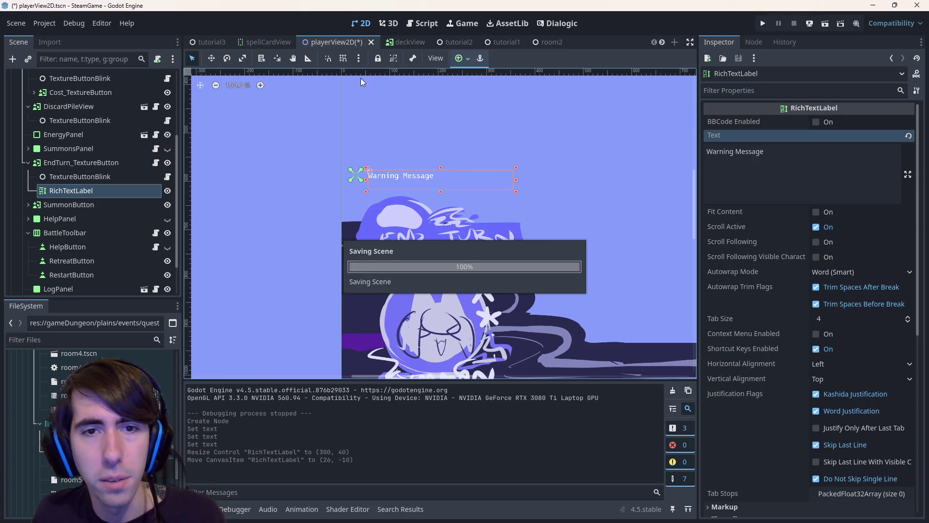
left_click(398, 201)
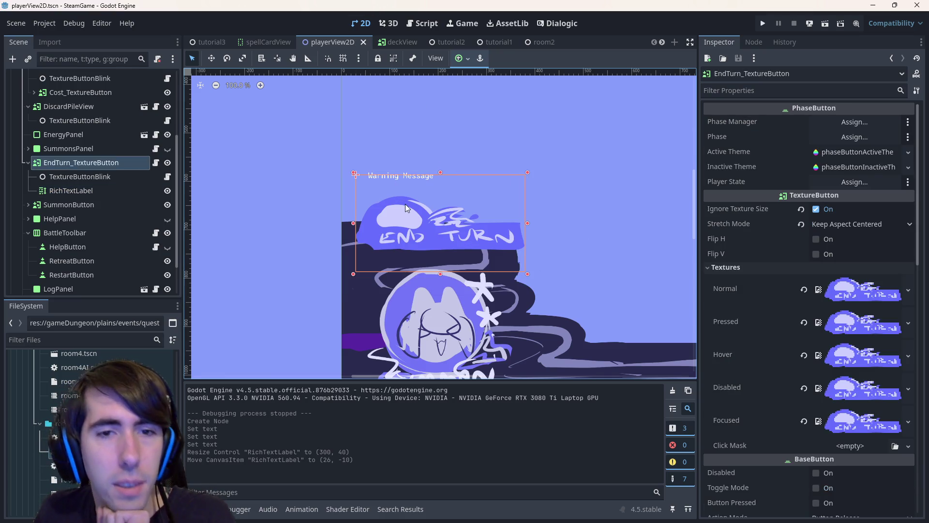
left_click(155, 163)
scroll(499, 186, "up", 5)
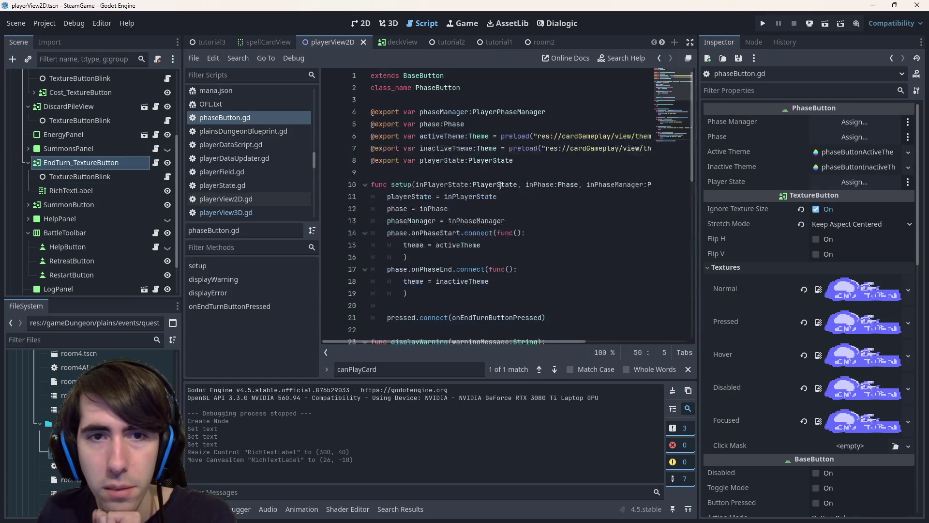
Step: Add an exported endTurnWarningLabel:RichTextLabel variable to phaseButton.gd and save
left_click(496, 172)
key("Return")
type("@export endTurnButt")
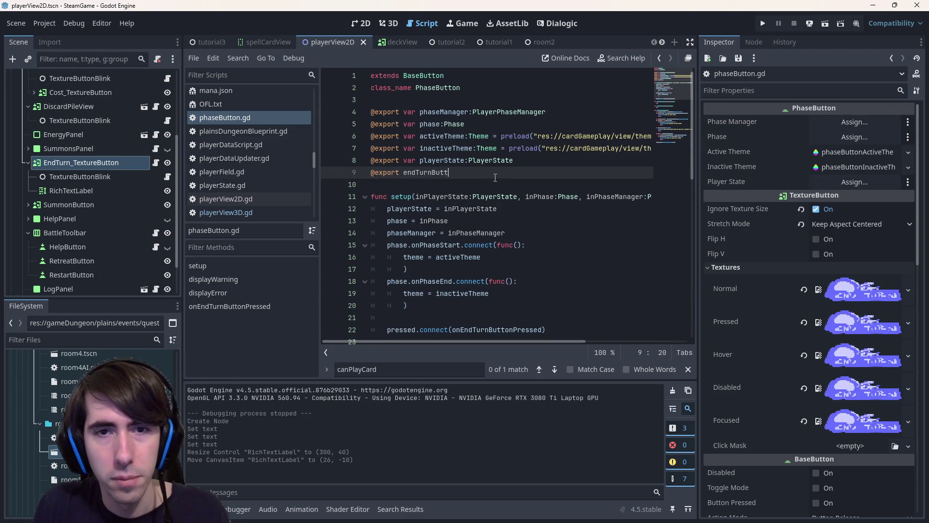
key("ctrl+x")
key("ctrl+s")
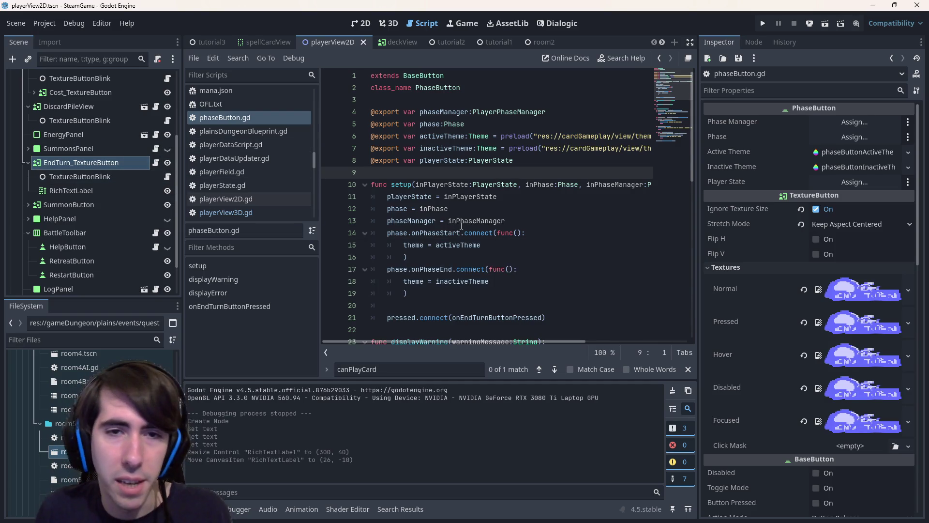
key("ctrl+z")
key("ctrl+z")
key("ctrl+shift+z")
type("@")
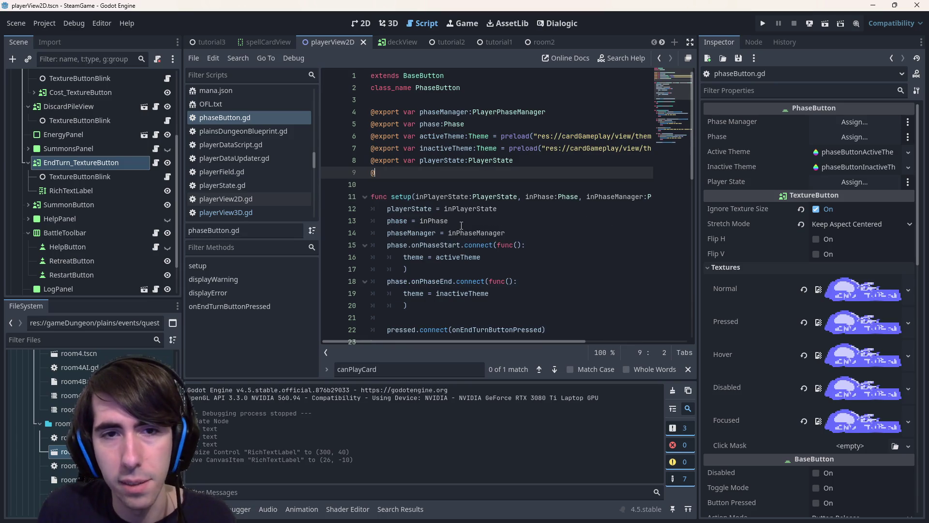
type("export var endTurn")
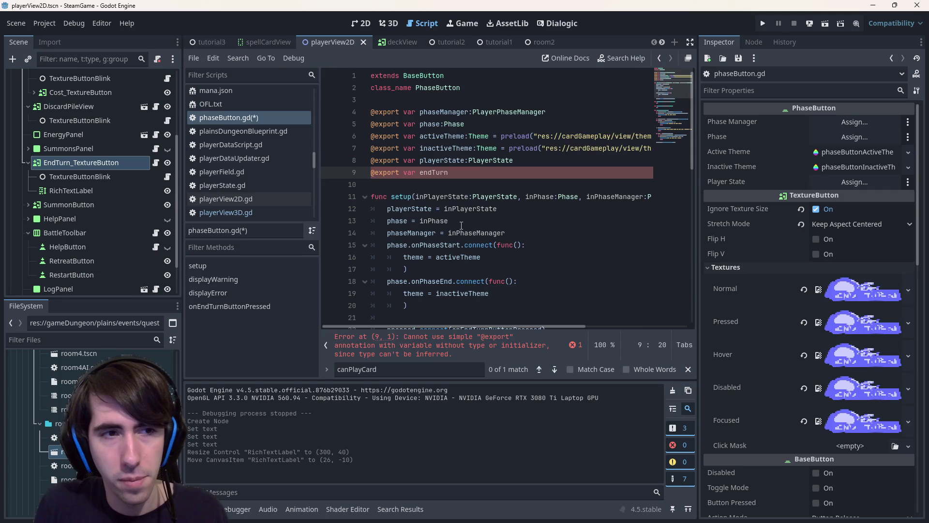
type("Warning:")
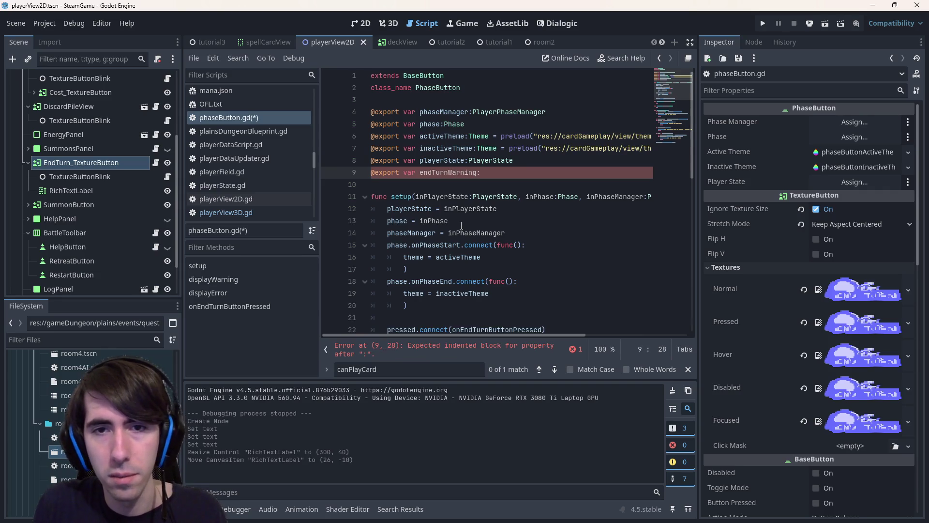
key("BackSpace")
type("Label")
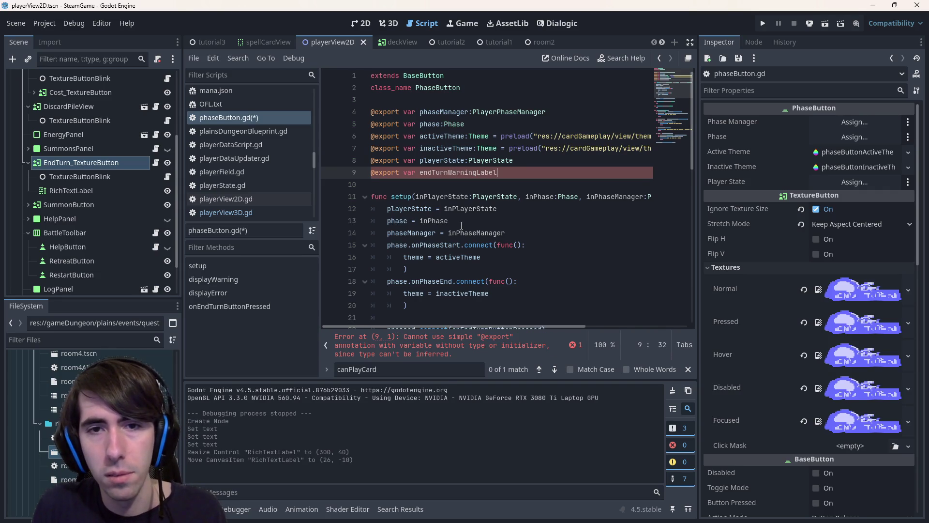
type("T")
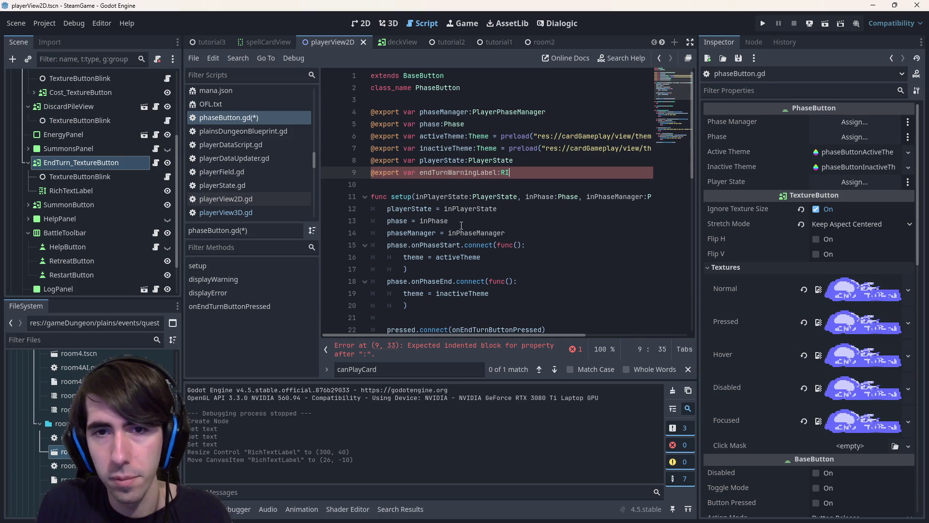
type("chT")
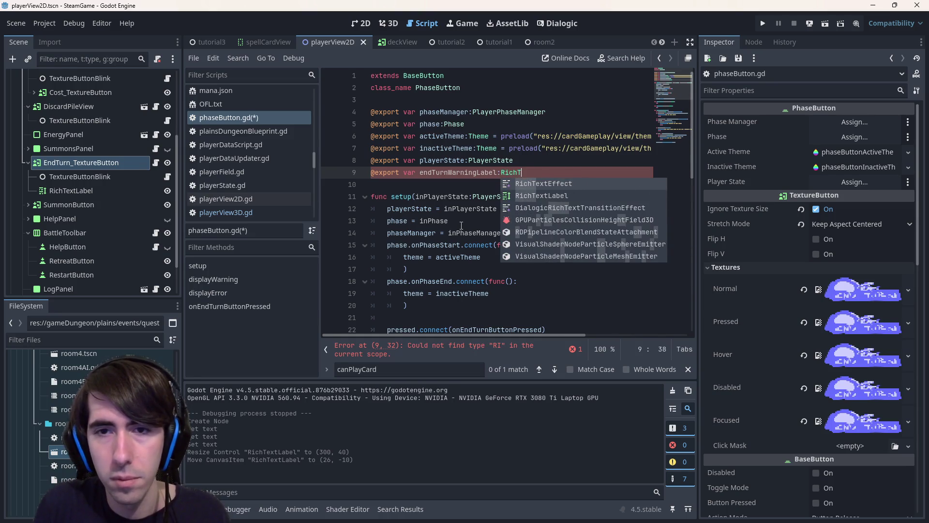
key("Down")
key("Return")
key("ctrl+s")
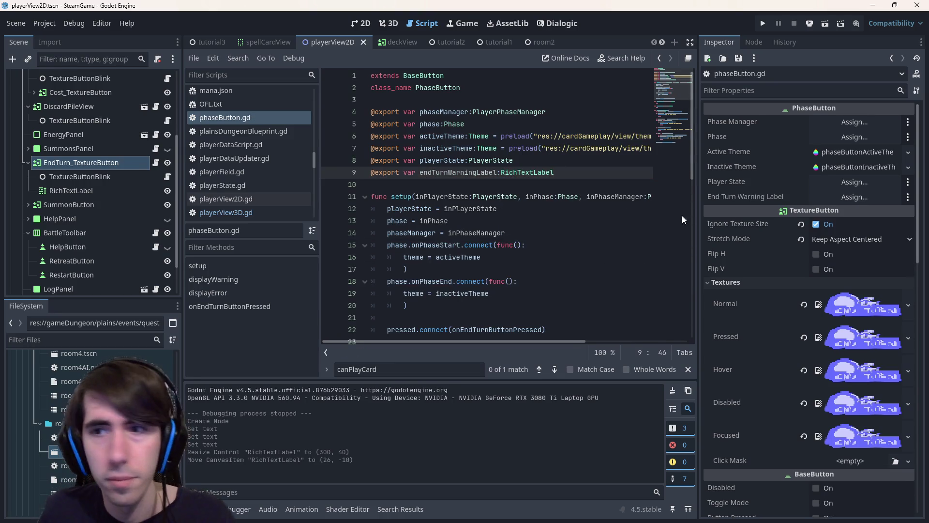
Step: Assign the RichTextLabel to End Turn Warning Label and rename the node EndTurnWarning_RichTextLabel
left_click(852, 196)
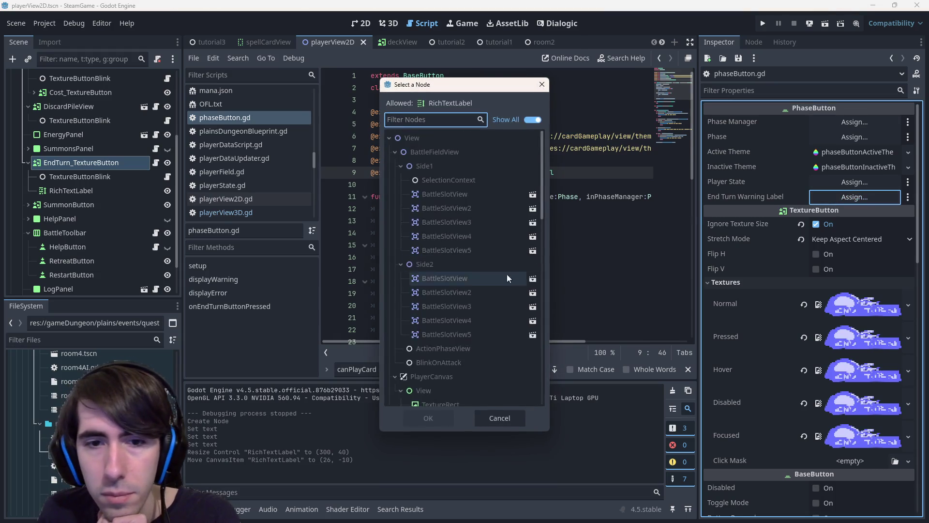
scroll(501, 302, "down", 5)
left_click(480, 336)
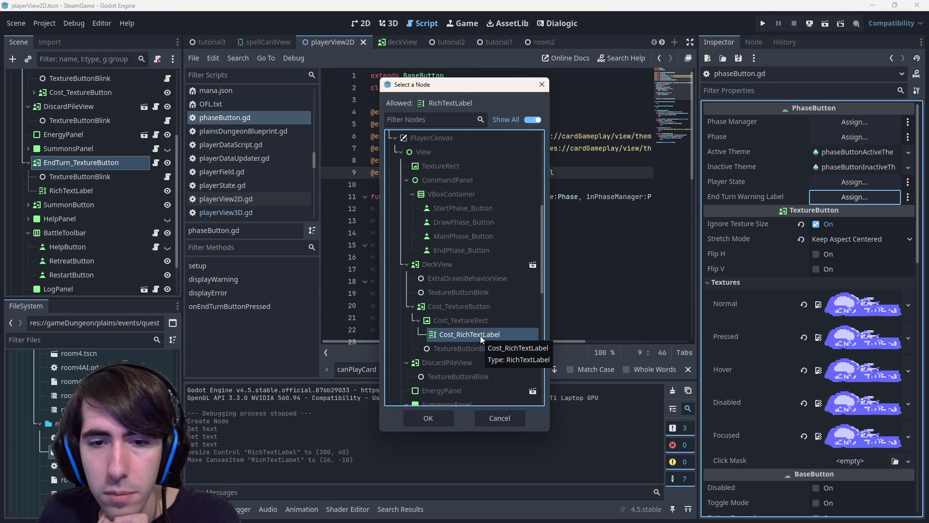
scroll(480, 335, "down", 5)
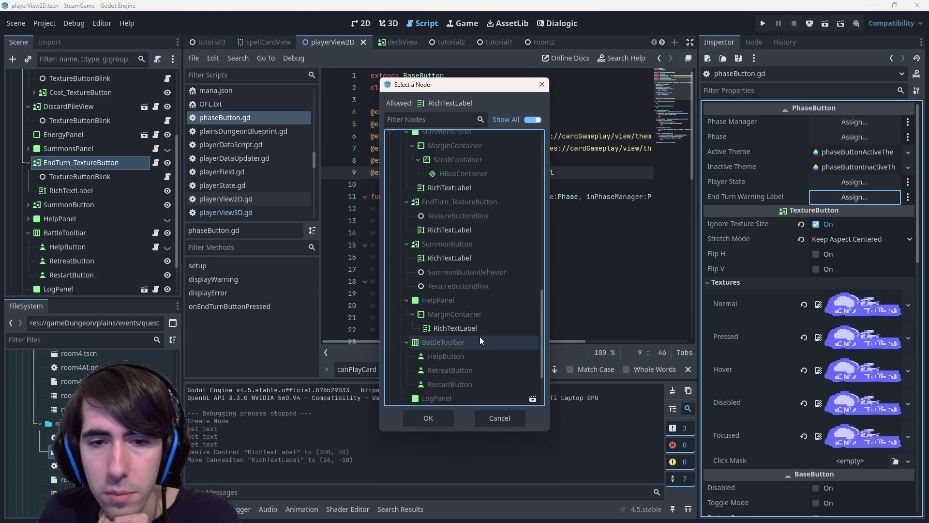
double_click(455, 230)
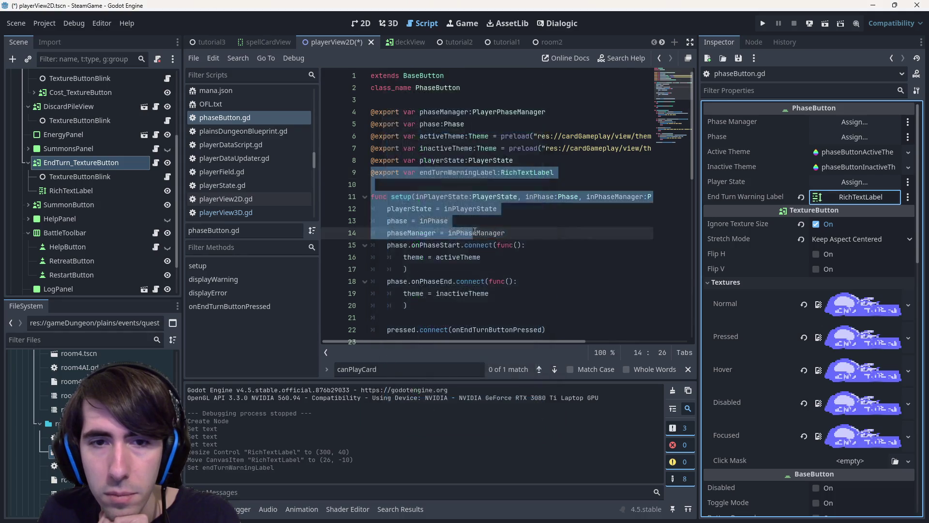
left_click(89, 191)
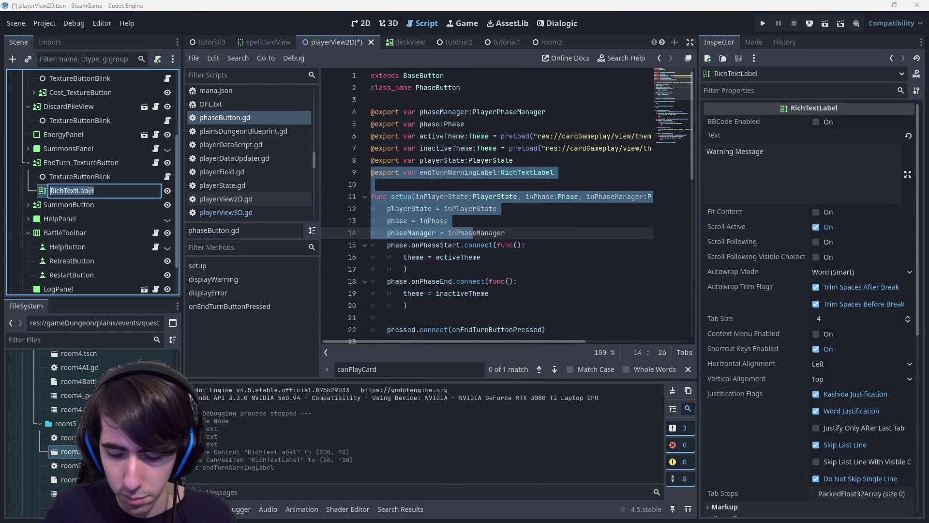
type("EndTurnWarning")
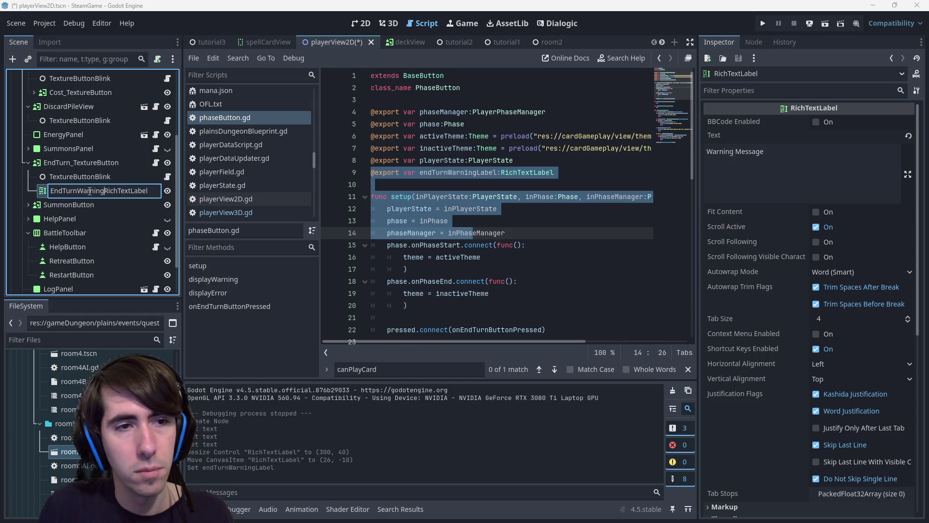
type("_")
key("Return")
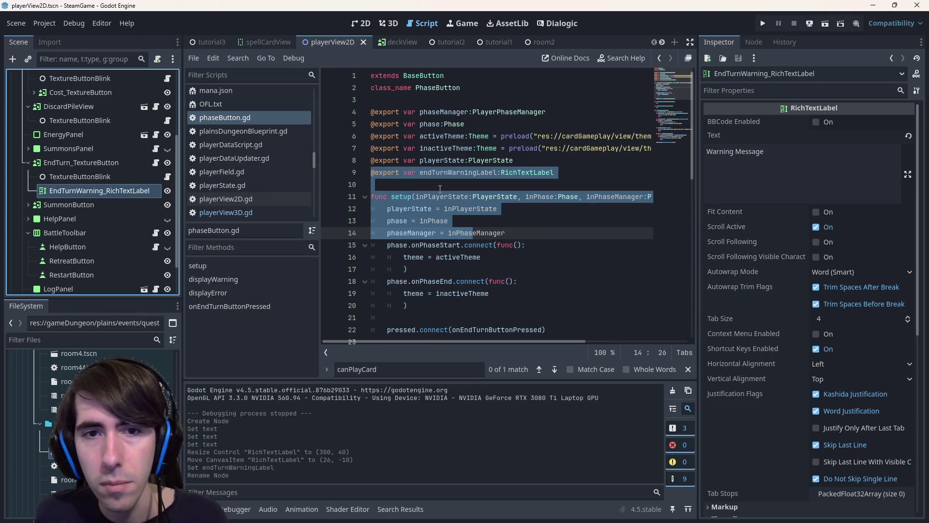
left_click(431, 180)
scroll(430, 218, "down", 10)
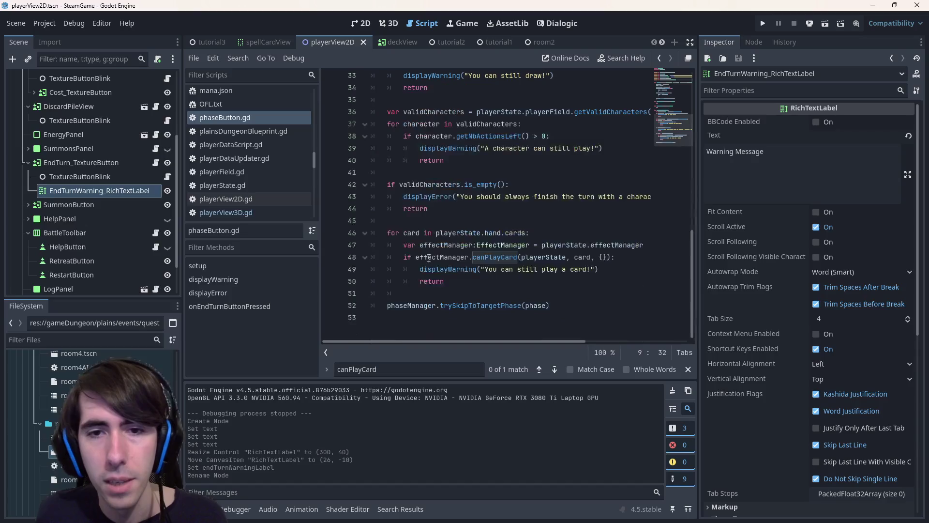
scroll(451, 282, "up", 5)
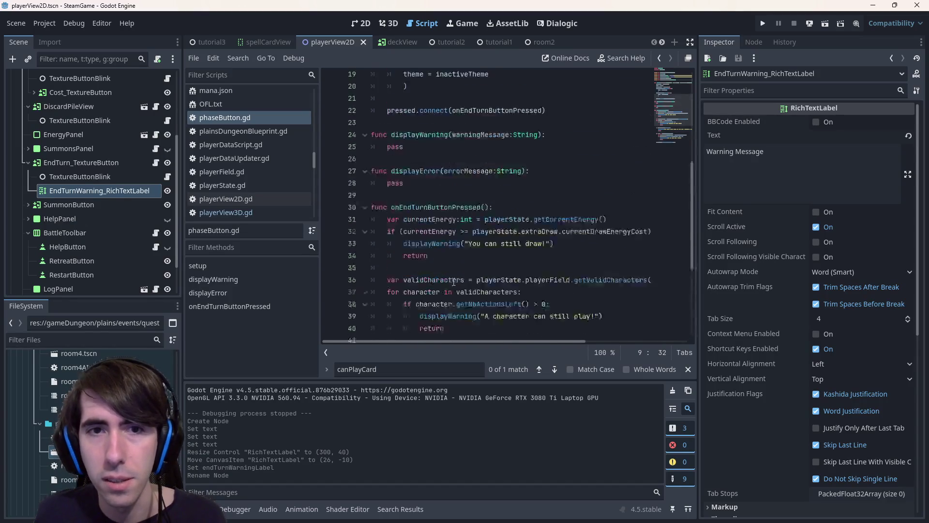
double_click(444, 221)
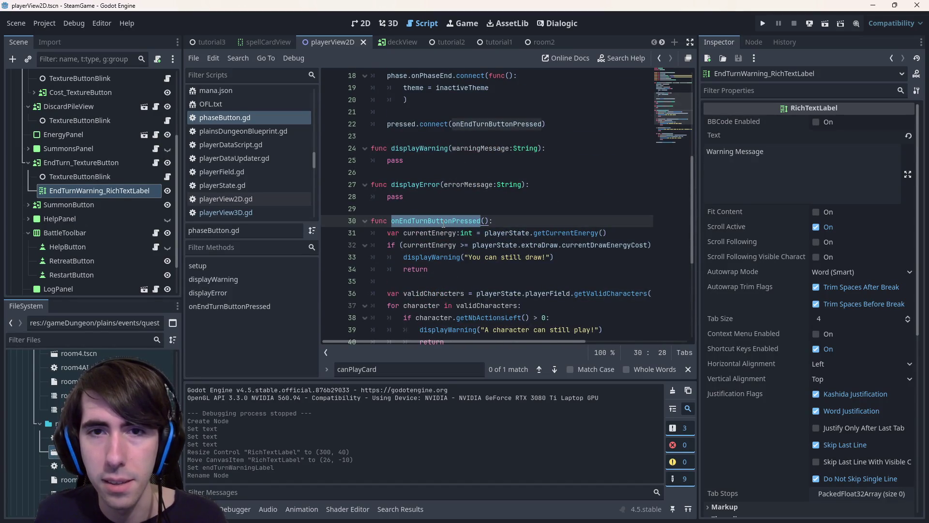
scroll(443, 221, "up", 6)
scroll(443, 221, "down", 7)
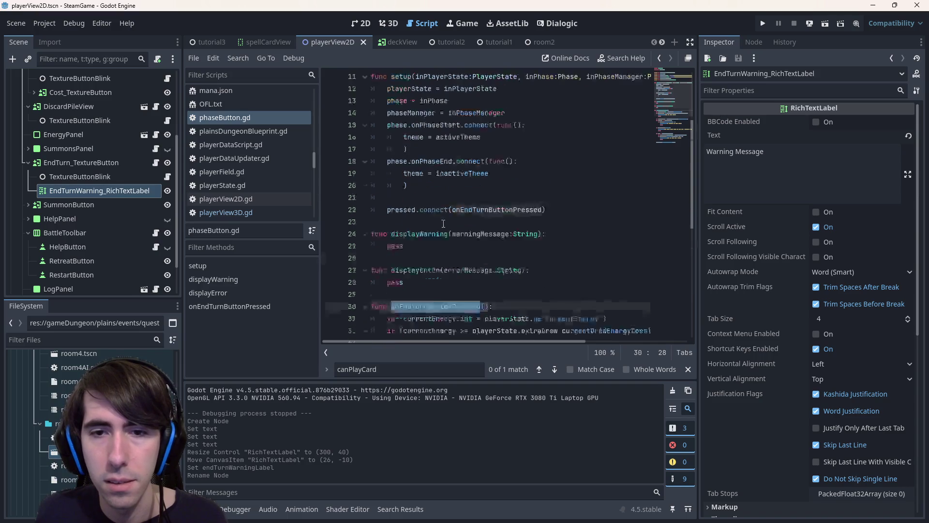
scroll(440, 239, "down", 6)
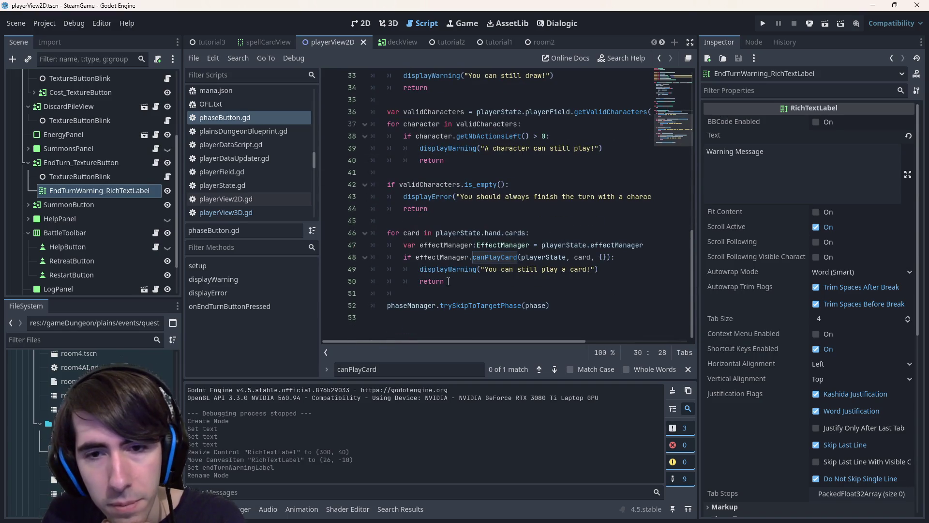
scroll(448, 281, "up", 6)
scroll(504, 267, "up", 6)
left_click(498, 184)
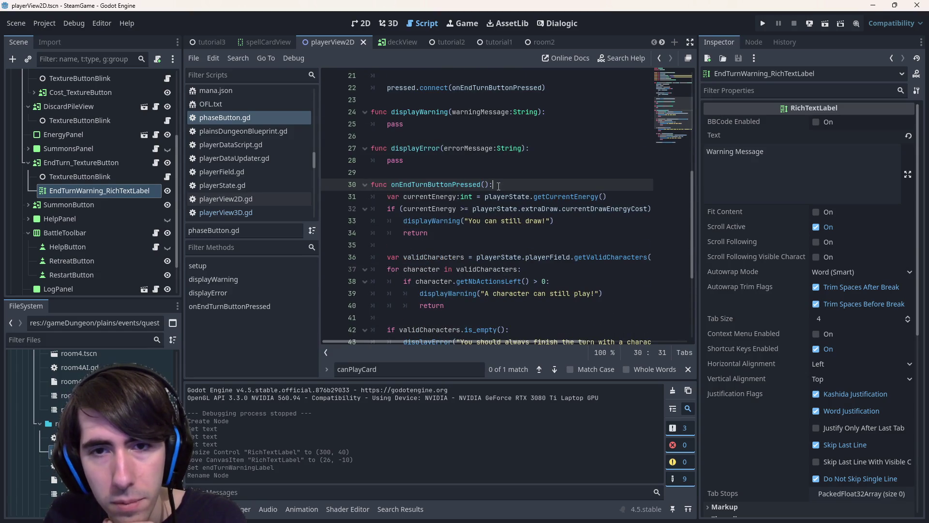
scroll(498, 185, "down", 6)
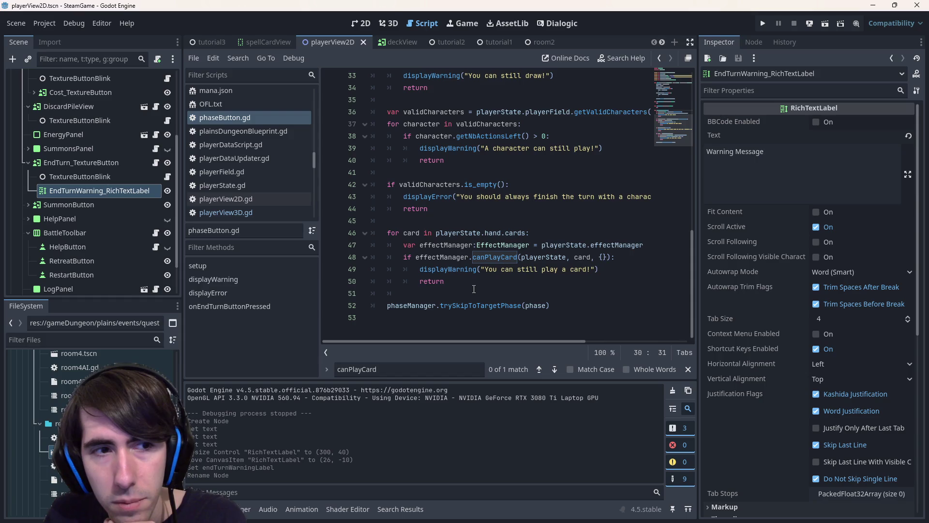
left_click(465, 269)
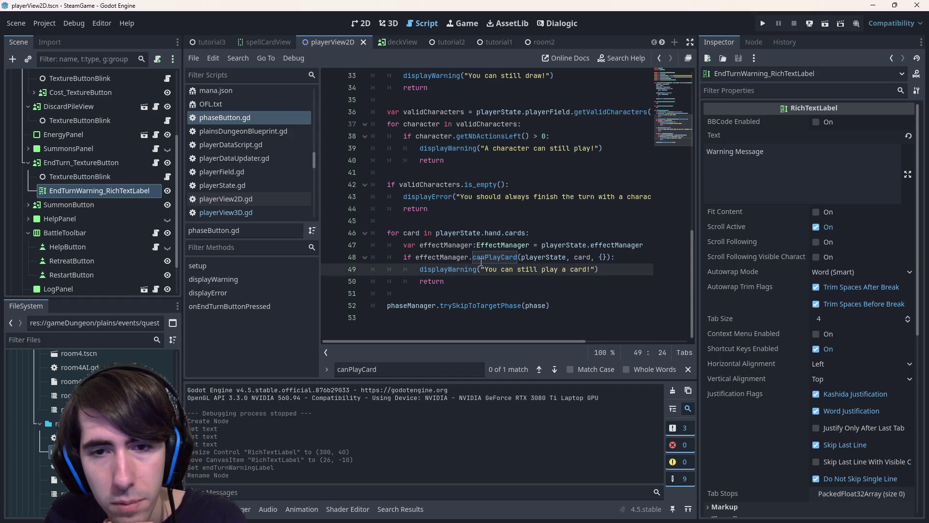
left_click(480, 259)
left_click(477, 305)
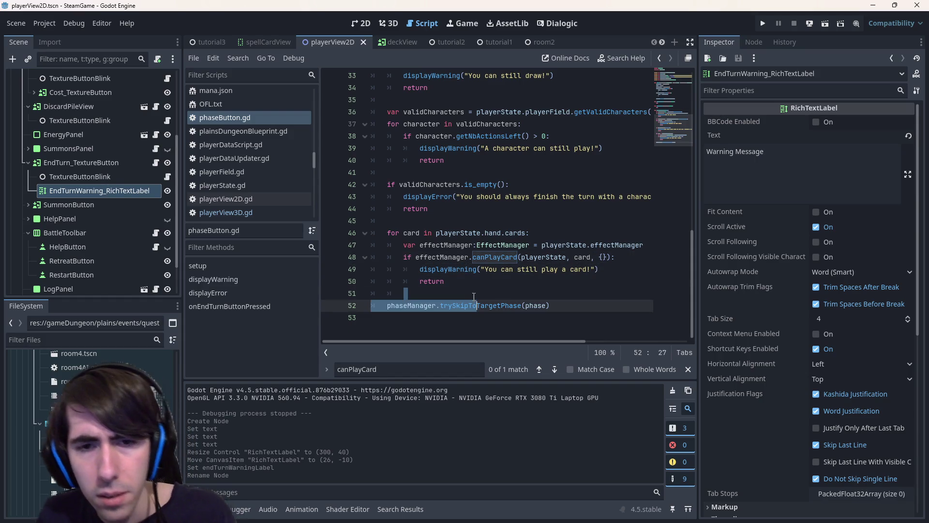
scroll(477, 276, "up", 5)
left_click(410, 183)
double_click(394, 196)
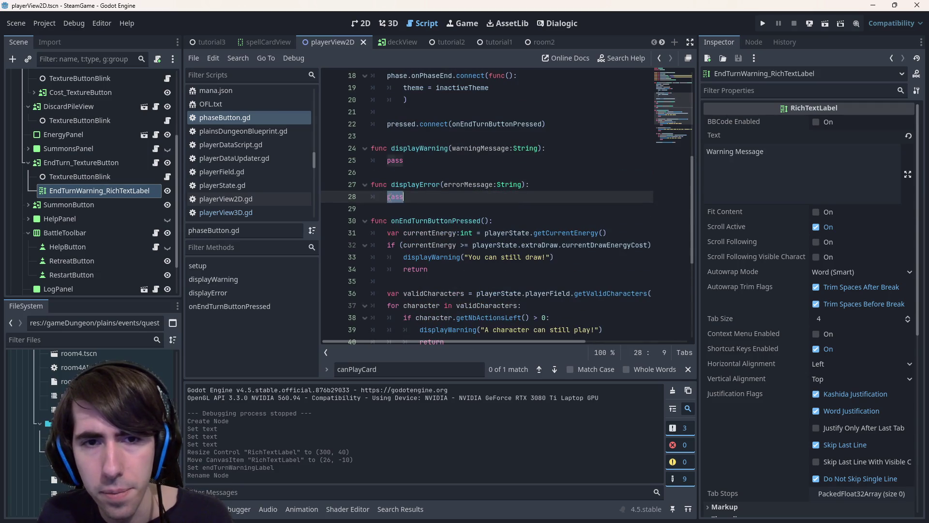
Step: Make displayWarning set endTurnWarningLabel.text = warningMessage and copy the line into displayError
double_click(396, 160)
type("endTurnWarningLabel.te")
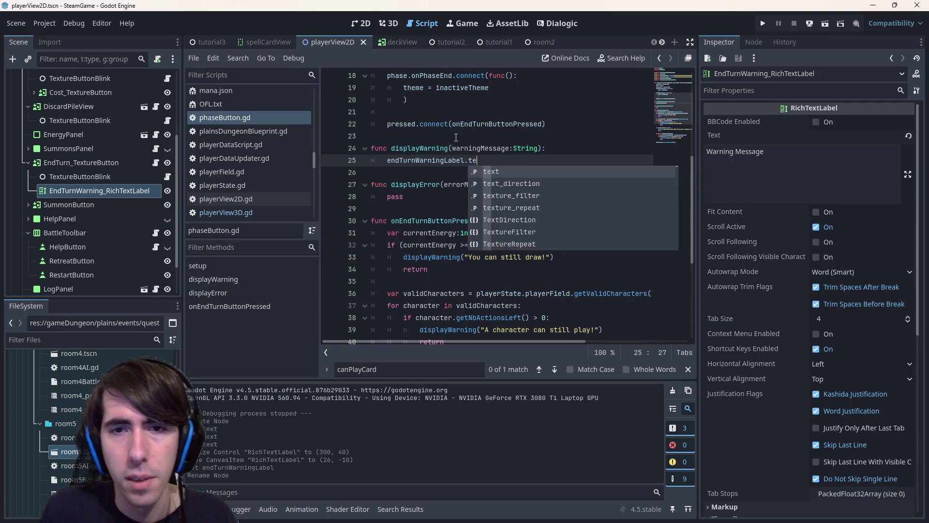
type("xt = warning")
key("Tab")
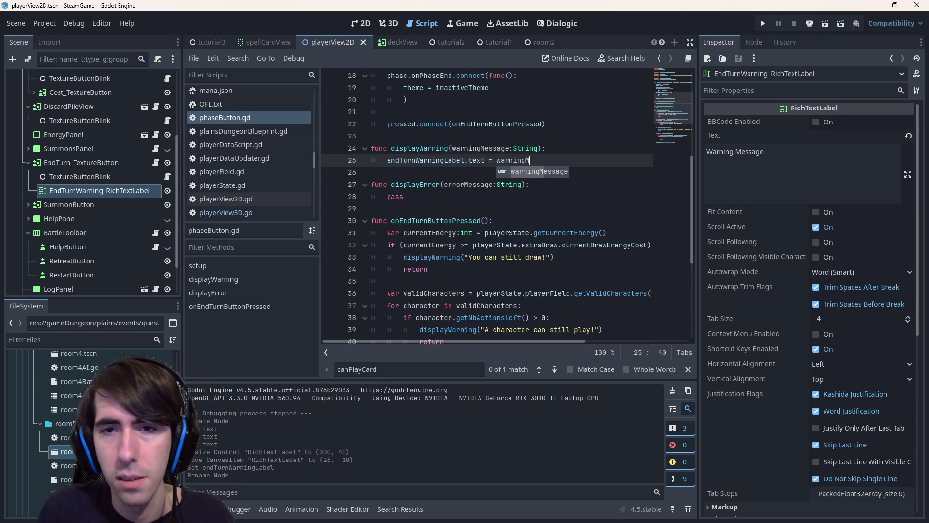
key("shift+Home")
key("Down")
key("Down")
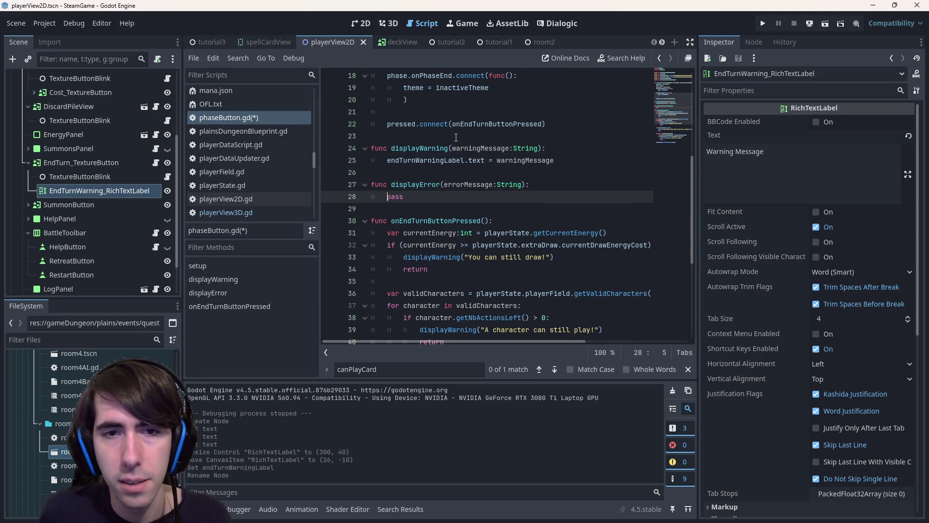
double_click(469, 184)
key("ctrl+c")
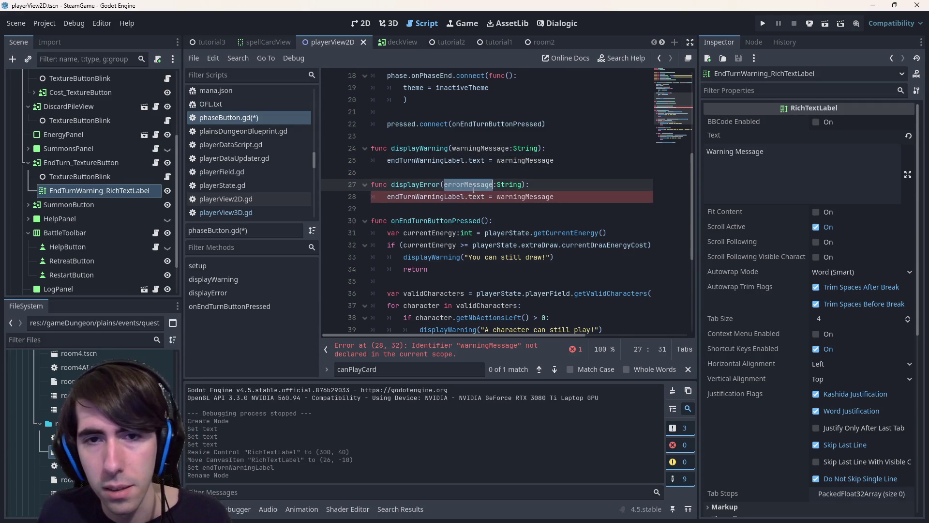
double_click(425, 197)
key("ctrl+v")
key("ctrl+s")
Step: Correct displayError to assign errorMessage, save, and switch back to the tutorial3 scene
left_click(442, 172)
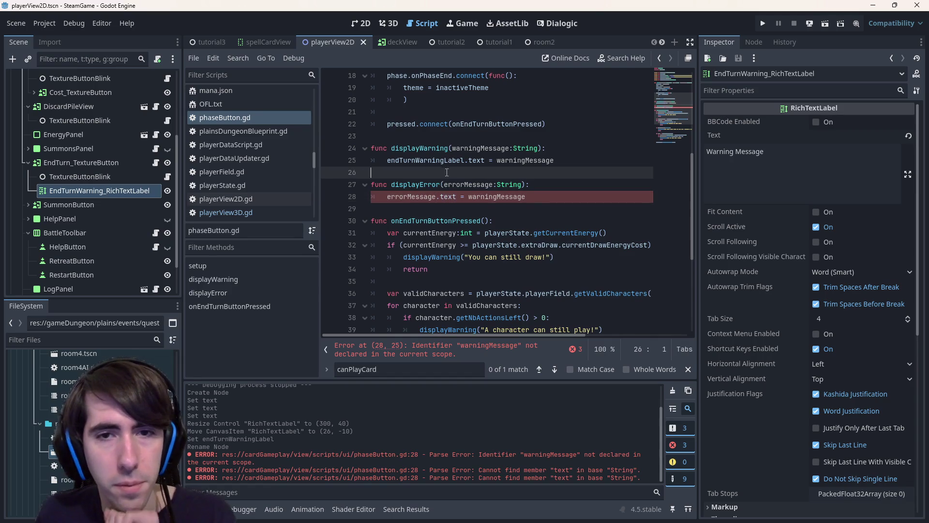
key("ctrl+z")
double_click(511, 196)
key("ctrl+v")
key("ctrl+s")
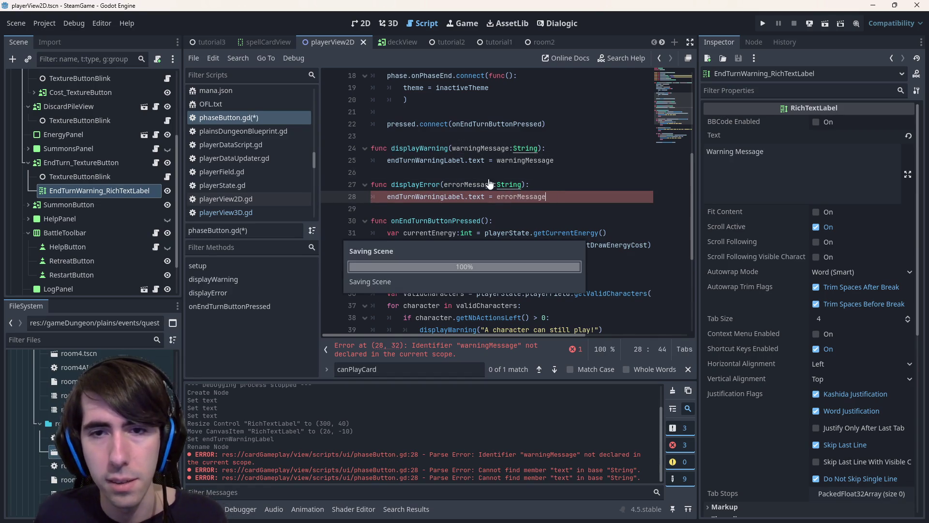
left_click(82, 162)
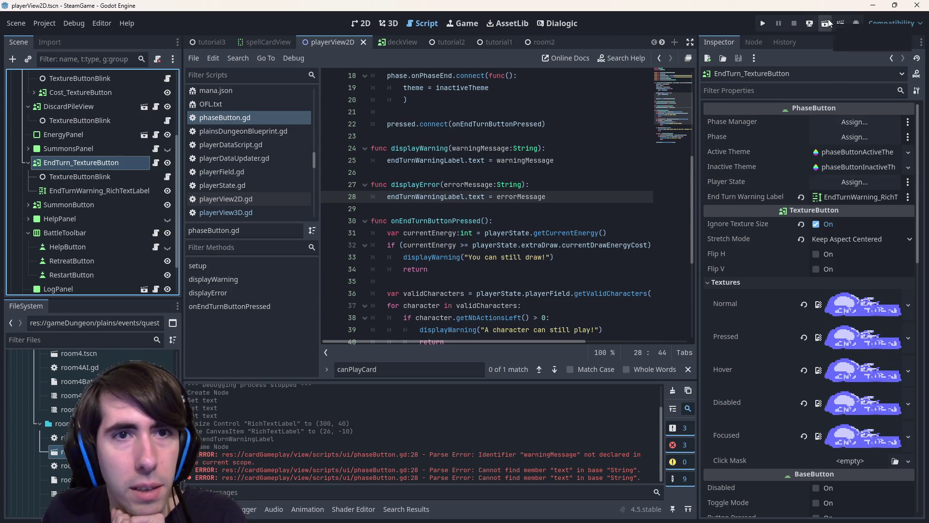
left_click(212, 41)
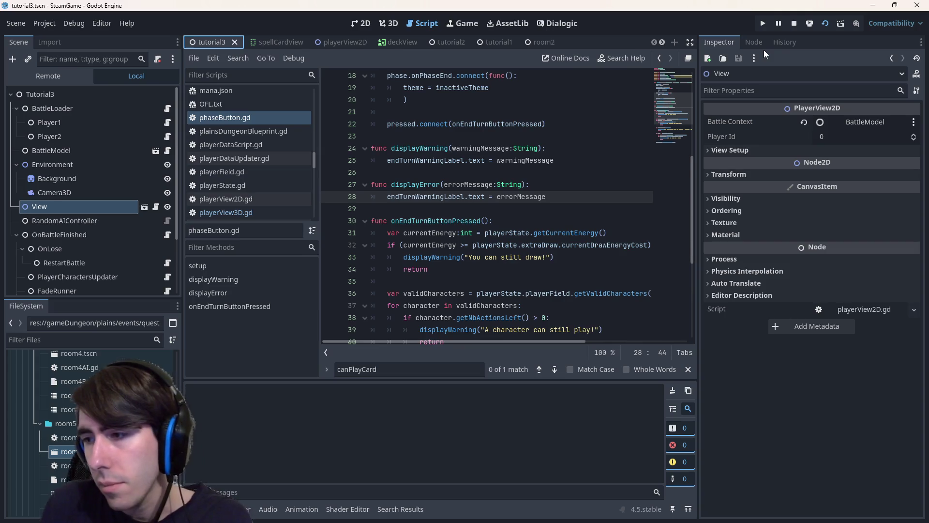
key("F5")
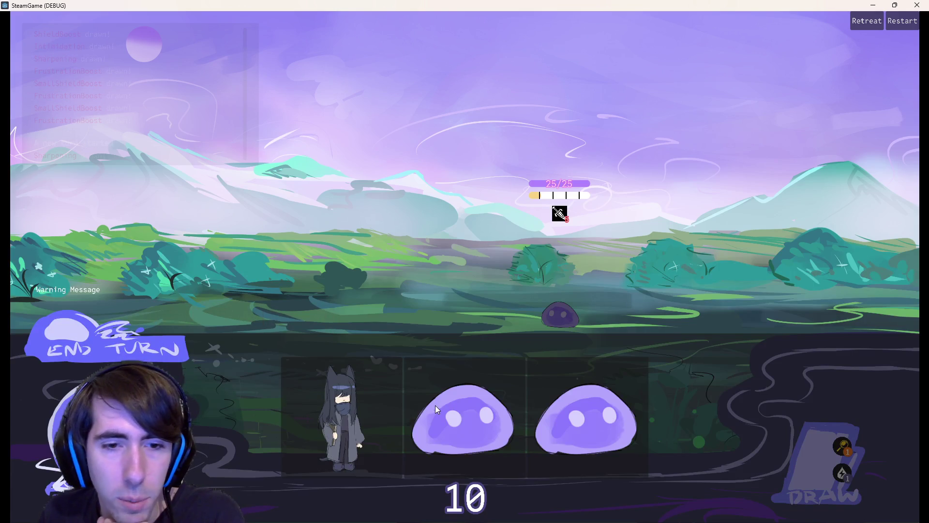
left_click_drag(341, 418, 347, 321)
left_click_drag(404, 420, 298, 312)
left_click_drag(464, 420, 228, 306)
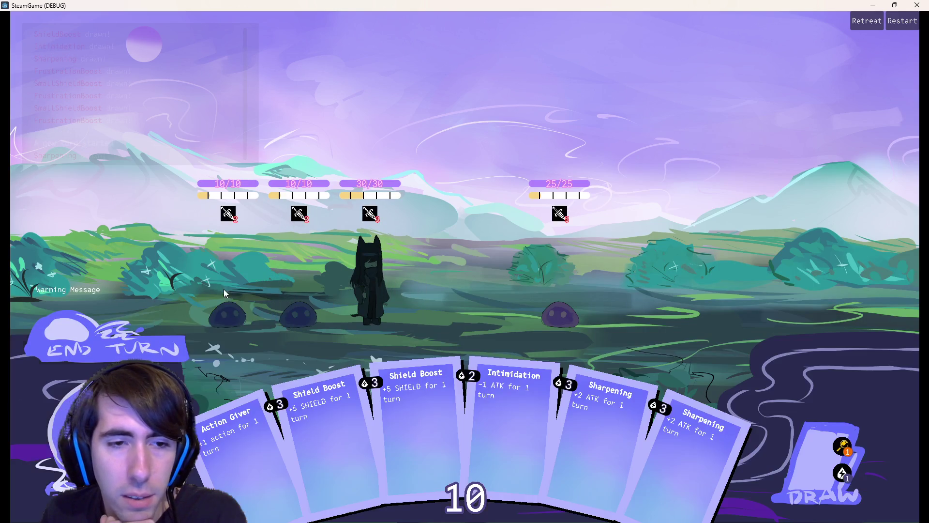
left_click(125, 339)
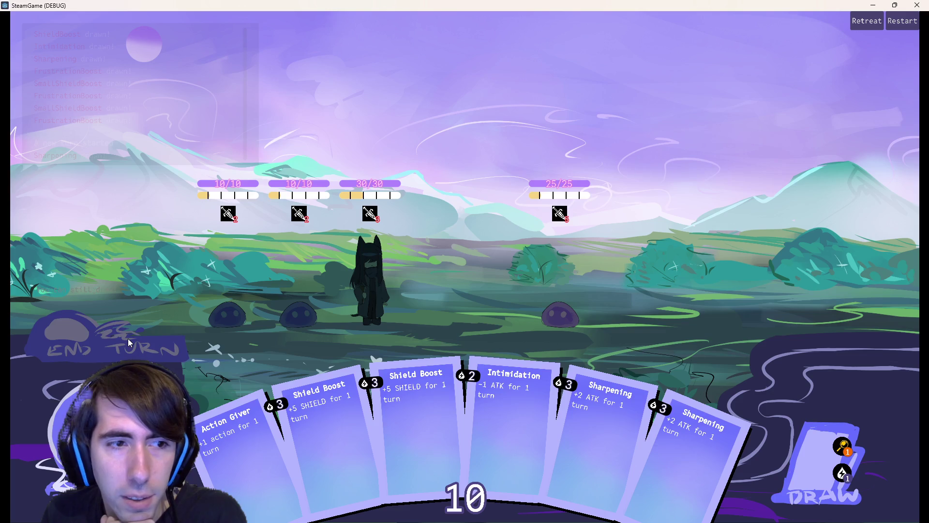
left_click(129, 339)
left_click(827, 472)
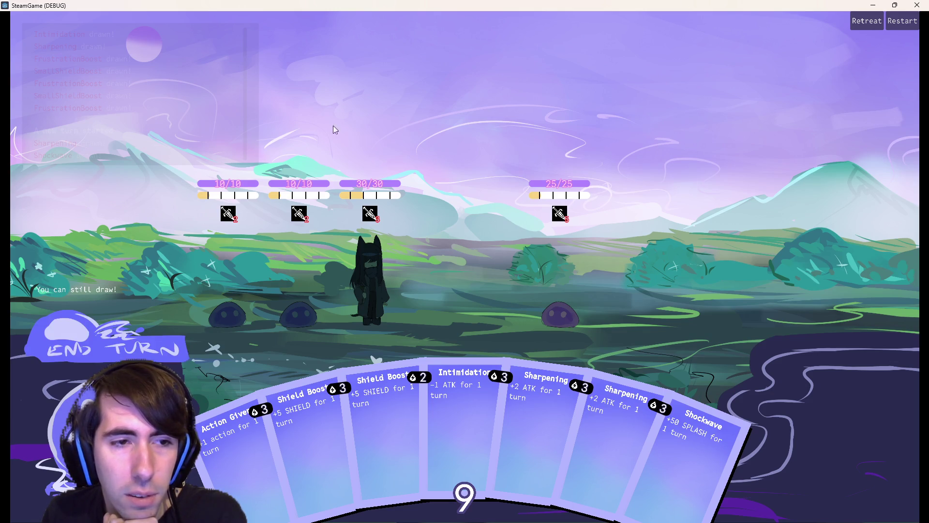
key("alt+Tab")
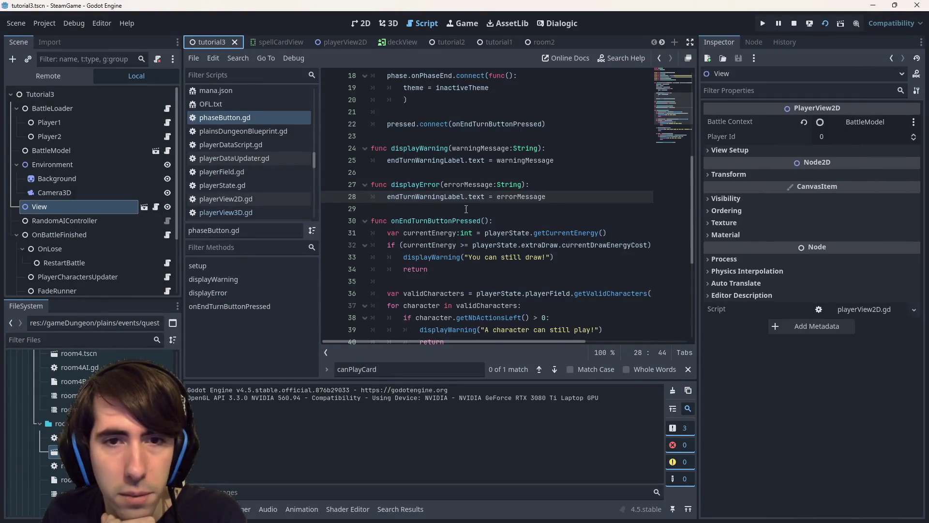
scroll(472, 155, "down", 3)
scroll(472, 154, "down", 1)
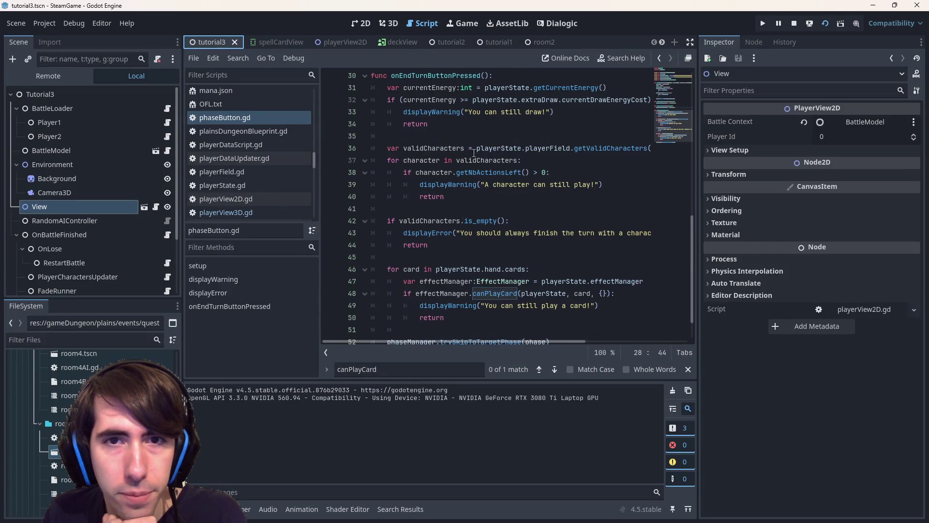
Step: Break the draw-warning if condition in phaseButton.gd onto its own line
left_click(443, 112)
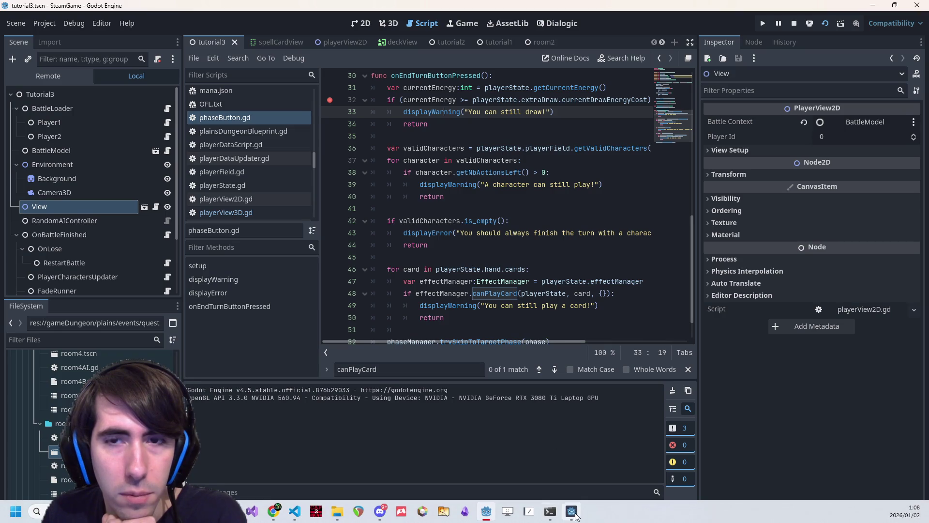
left_click(573, 513)
left_click(155, 334)
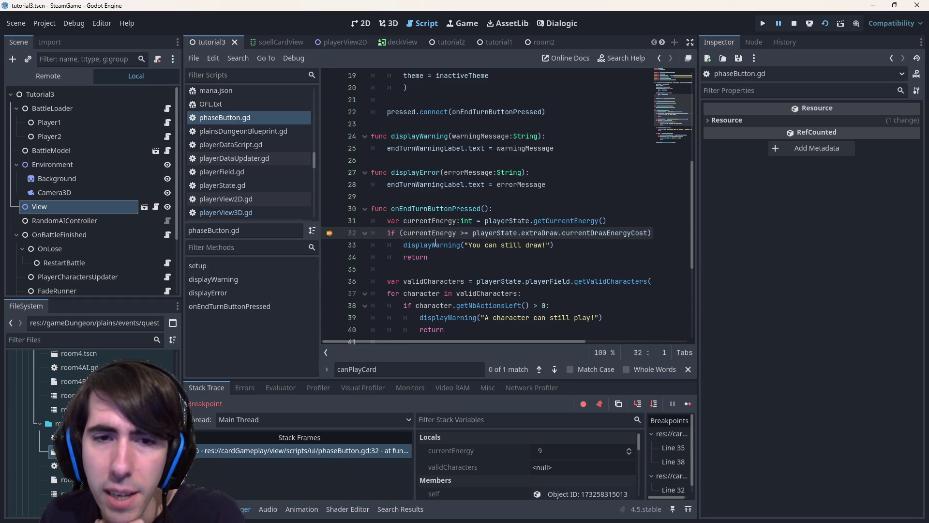
left_click(652, 232)
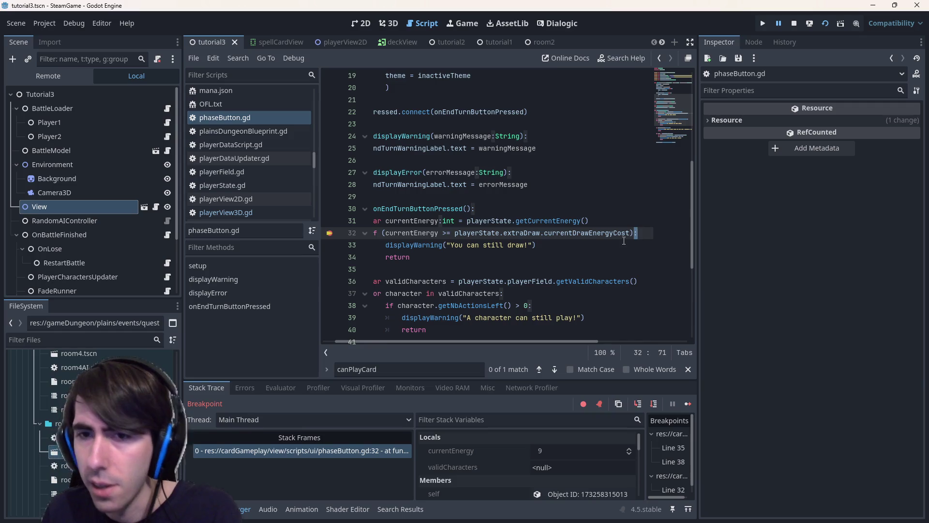
key("Return")
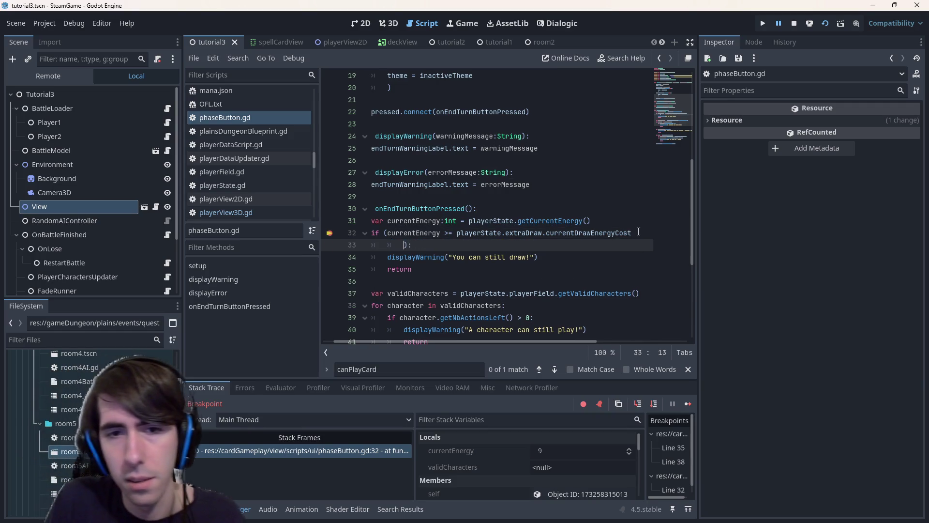
type("a")
key("BackSpace")
key("BackSpace")
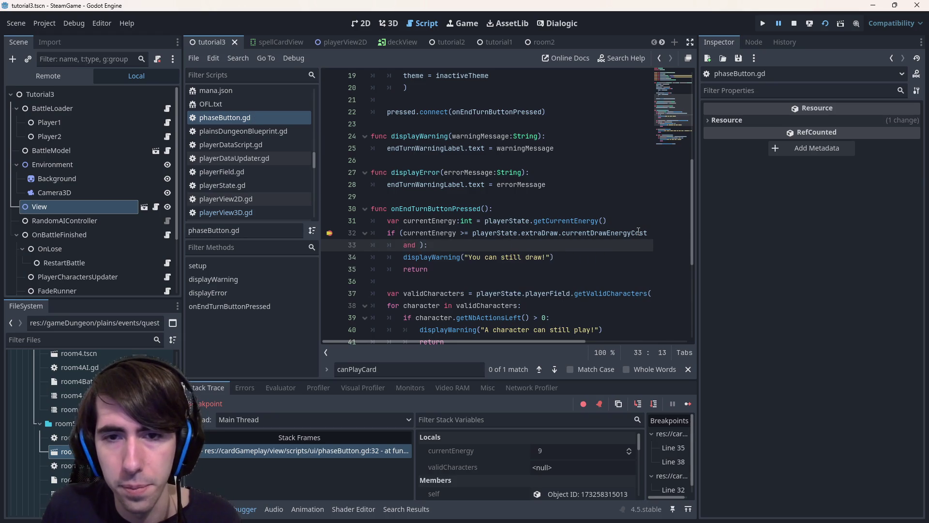
Step: Add 'and playerState.deck.getCardAmount() > 0' to the condition and save the script
left_click(520, 232)
left_click(450, 245)
type("playerState.")
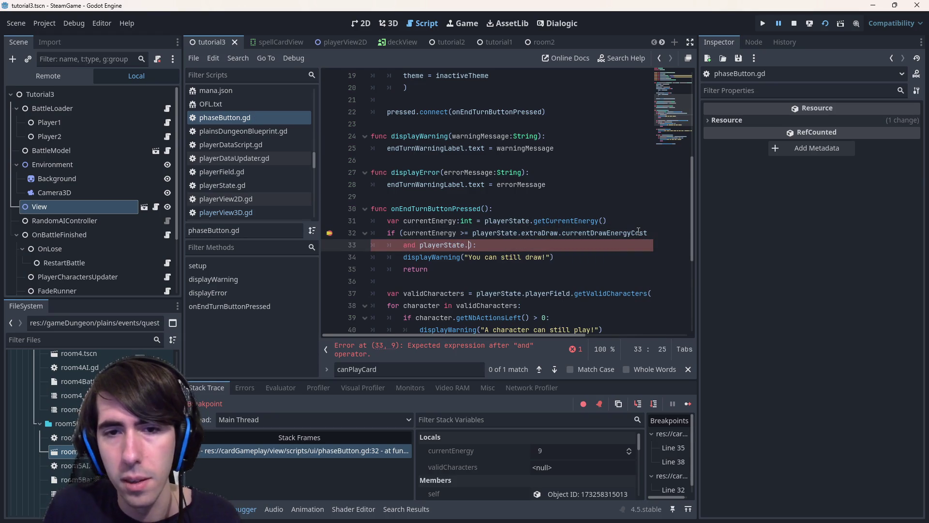
type("deck.getC")
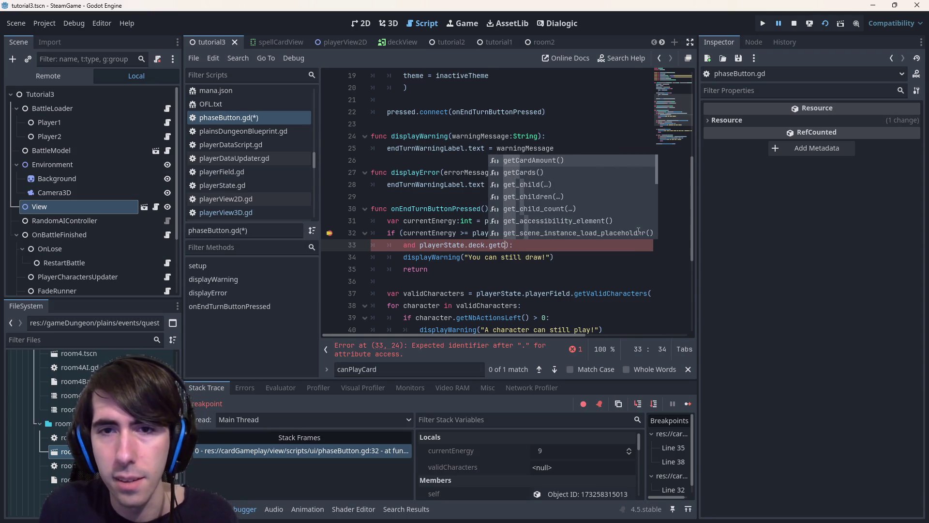
key("Tab")
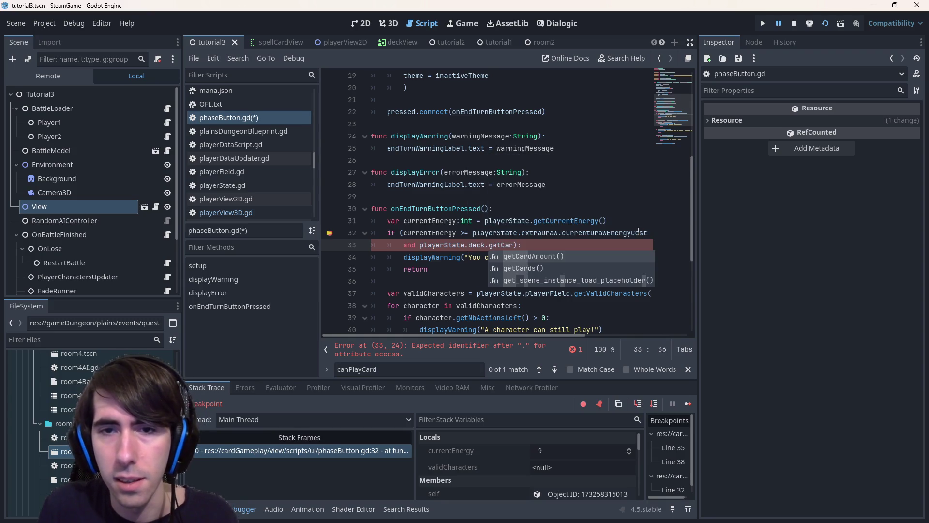
key("Right")
type("0")
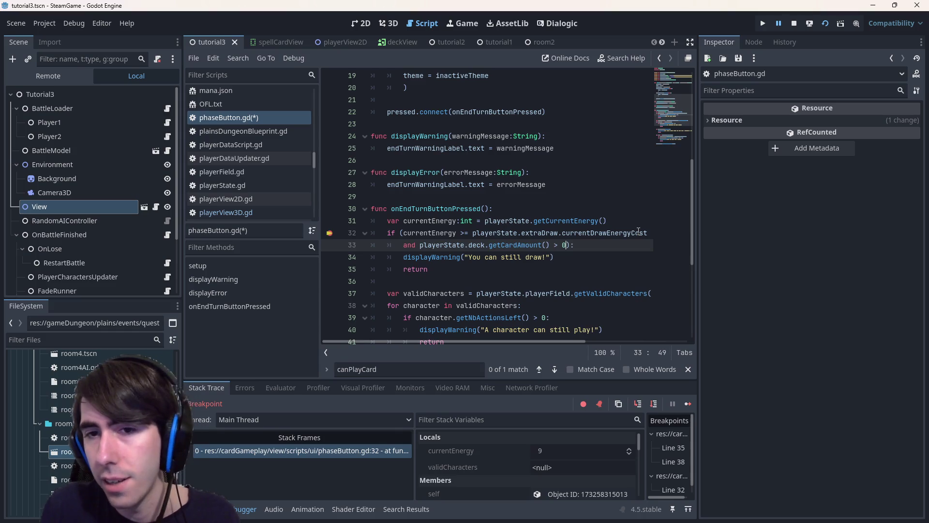
key("ctrl+s")
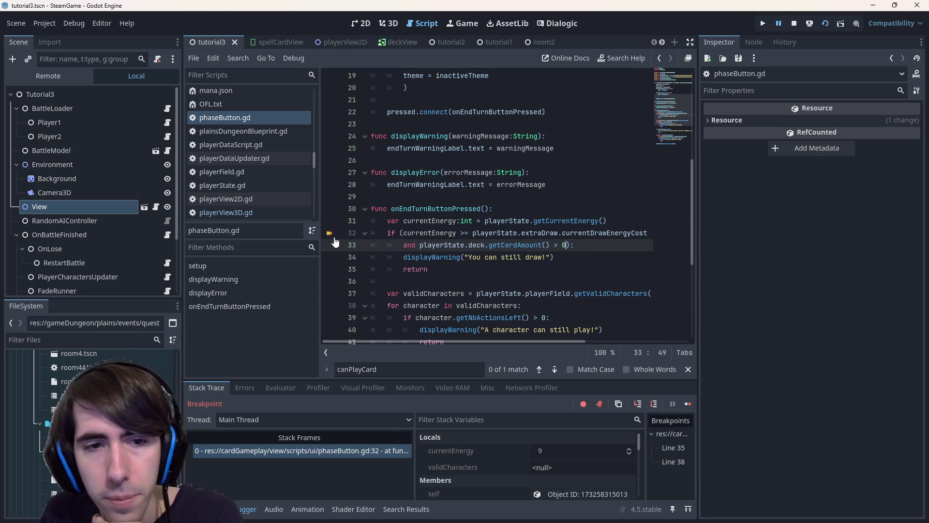
Step: Stop the paused debug run and relaunch the game to test the change
left_click(798, 28)
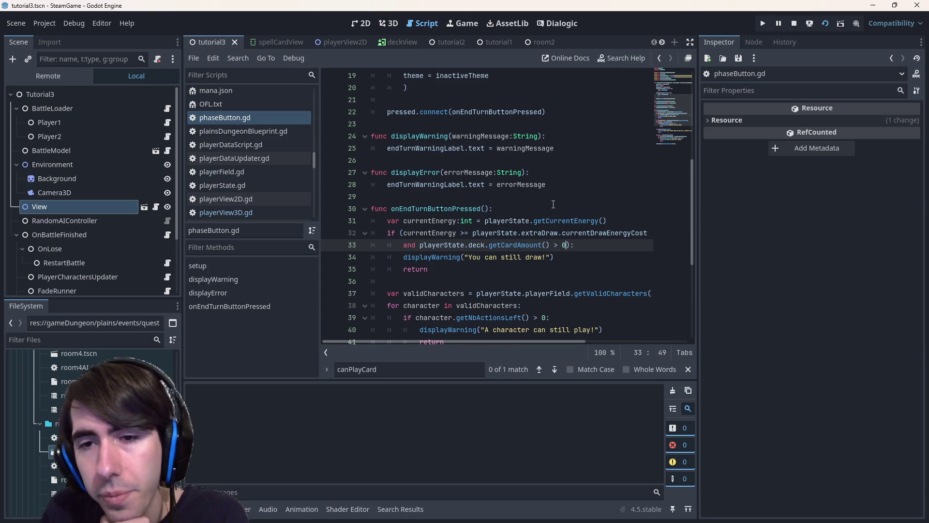
key("F5")
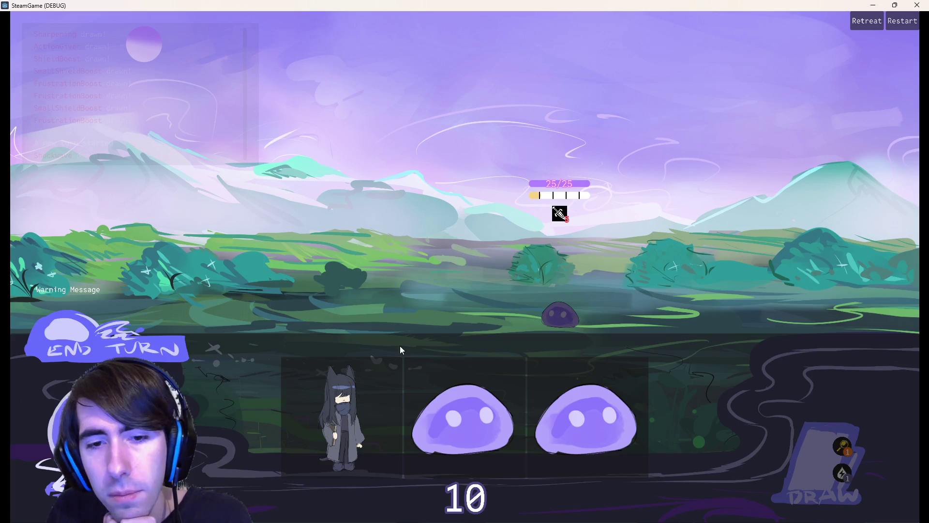
Step: Place two slimes, draw a card, play Shield Boost and Sharpening on the cat, then end the turn
left_click_drag(400, 345, 299, 266)
left_click(298, 266)
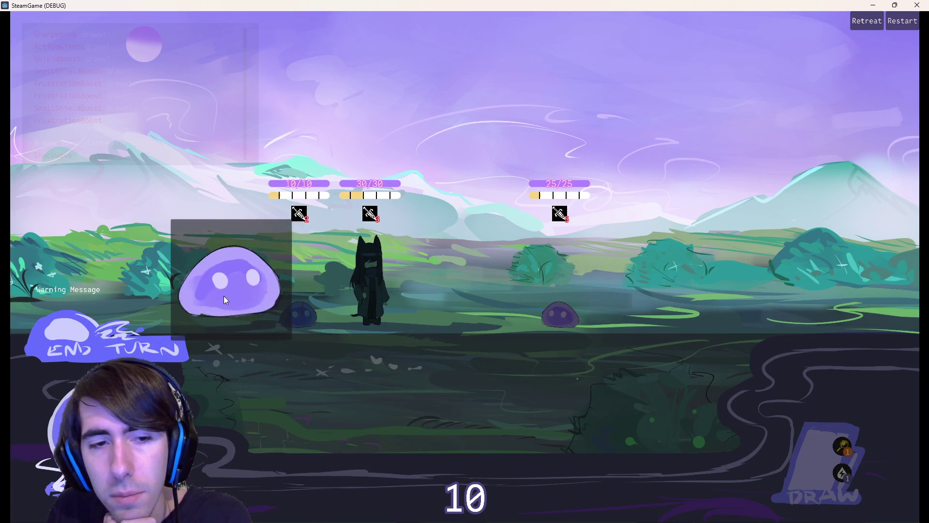
left_click_drag(465, 417, 224, 295)
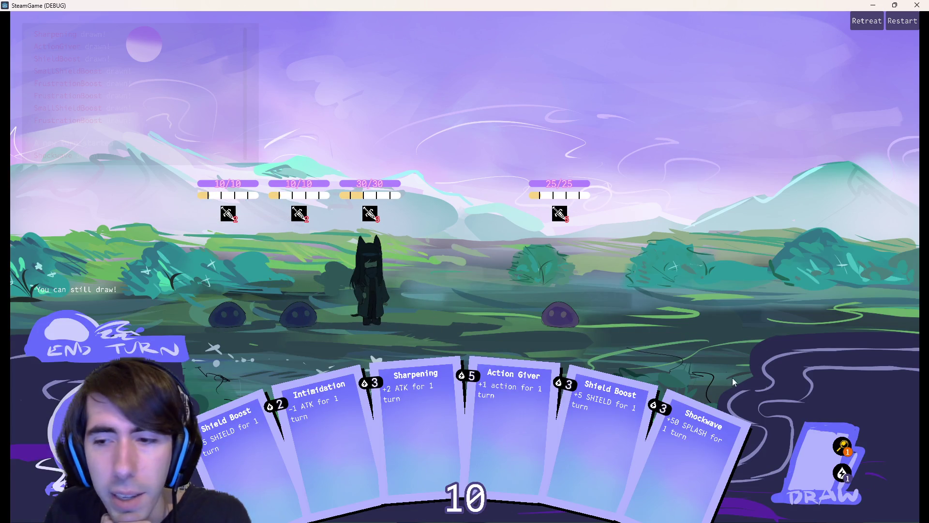
left_click(806, 448)
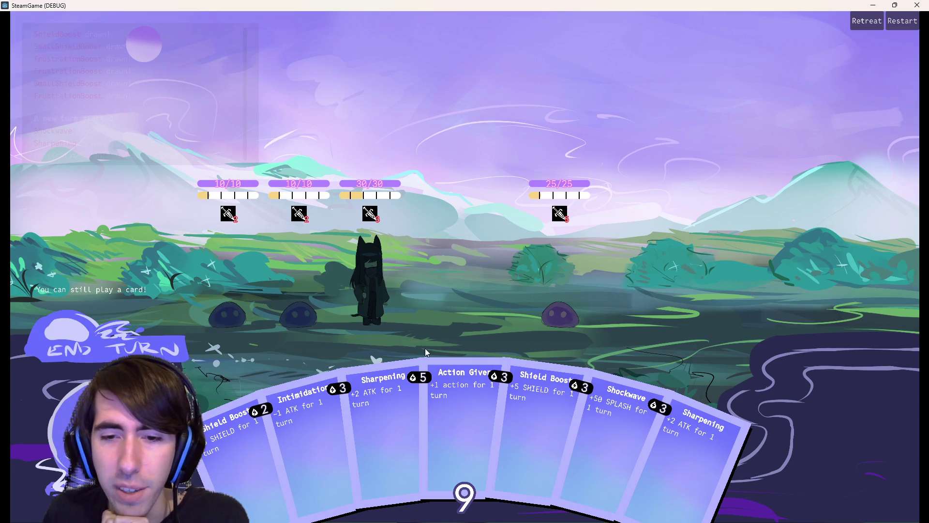
left_click_drag(548, 406, 377, 291)
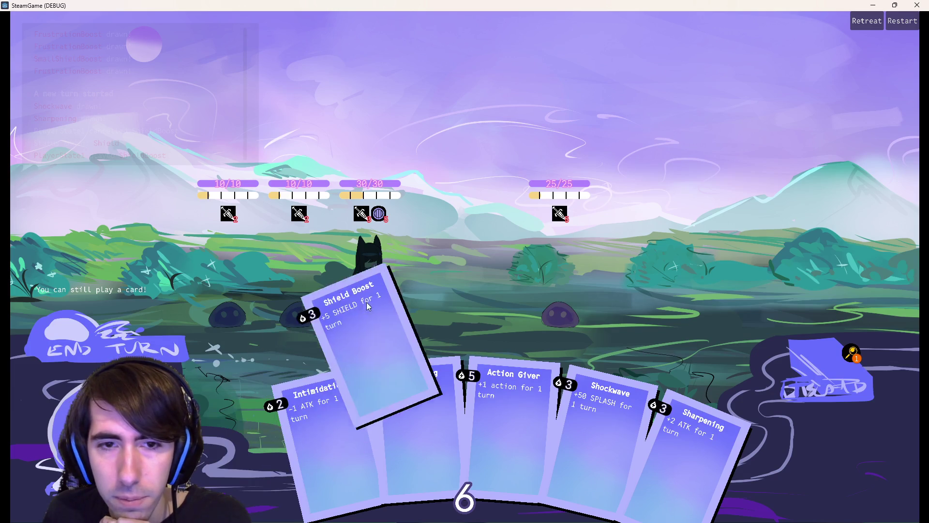
left_click_drag(228, 431, 370, 284)
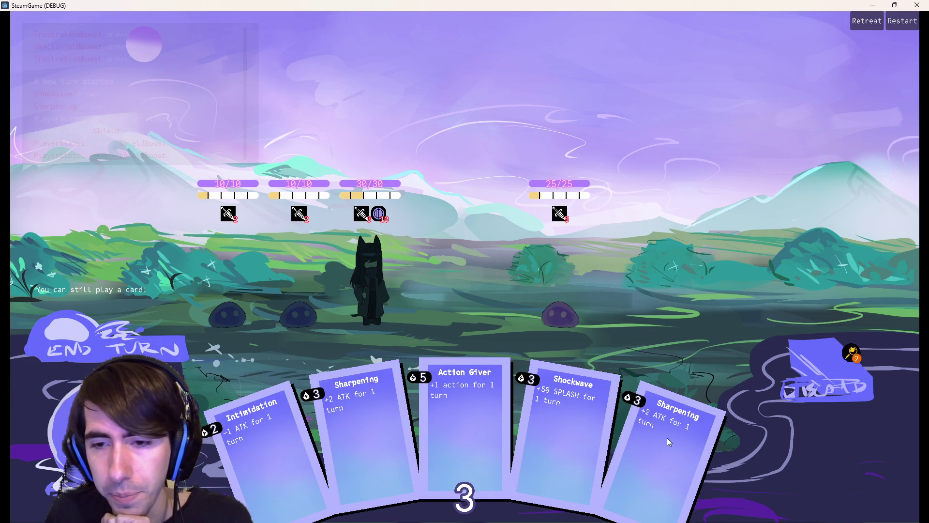
left_click_drag(667, 437, 383, 269)
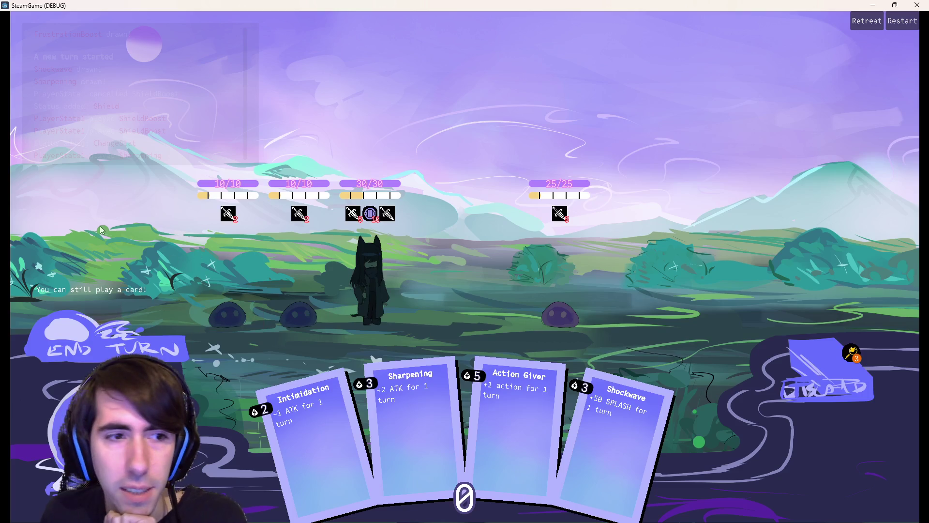
left_click(115, 339)
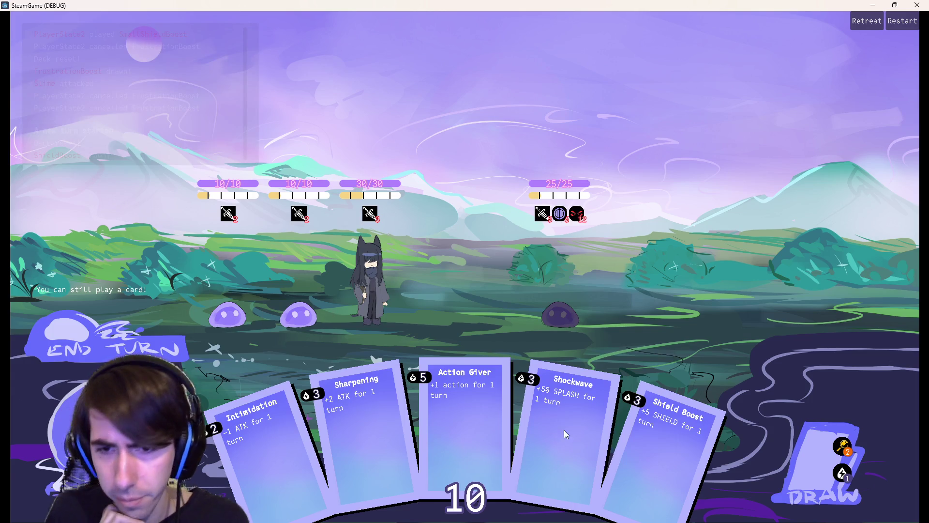
Step: Play Shield Boost, Sharpening and Shockwave, draw, try End Turn, then attack the right-hand enemy to hit the error
left_click_drag(675, 421, 374, 284)
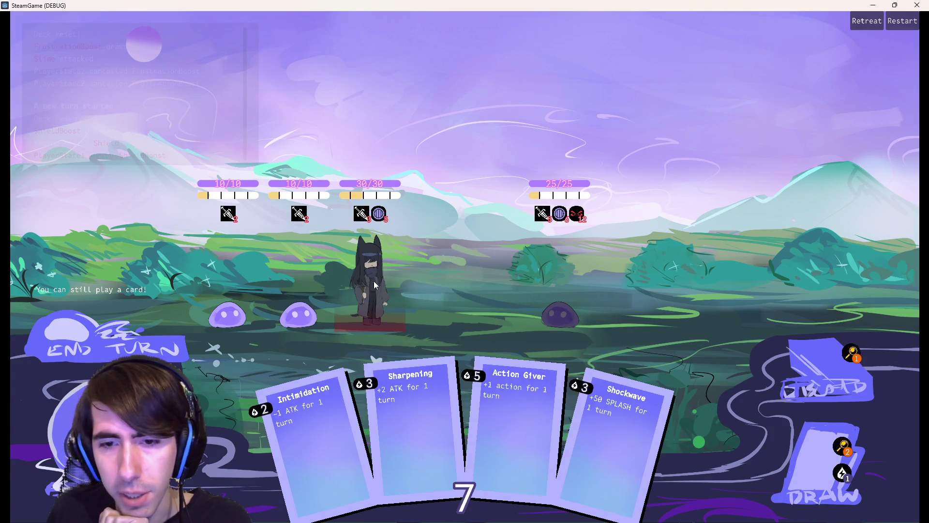
left_click_drag(405, 423, 370, 283)
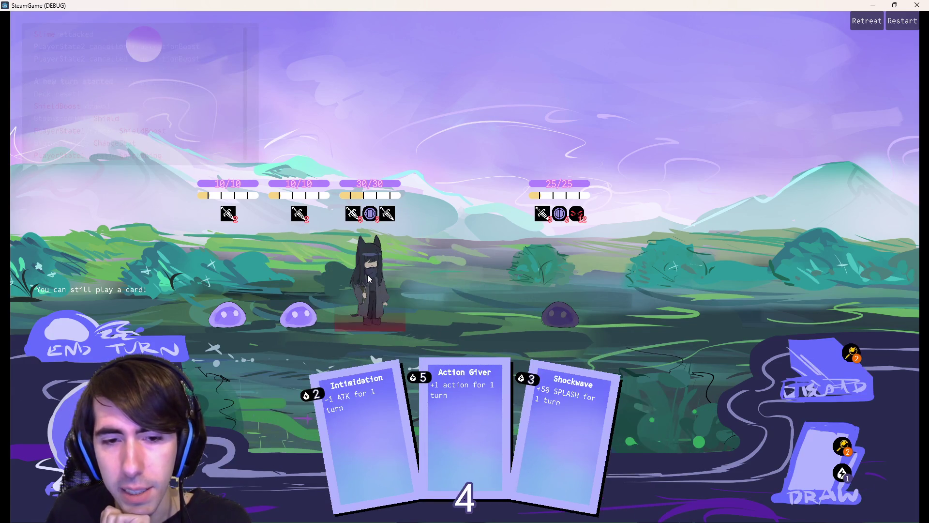
left_click_drag(566, 428, 389, 302)
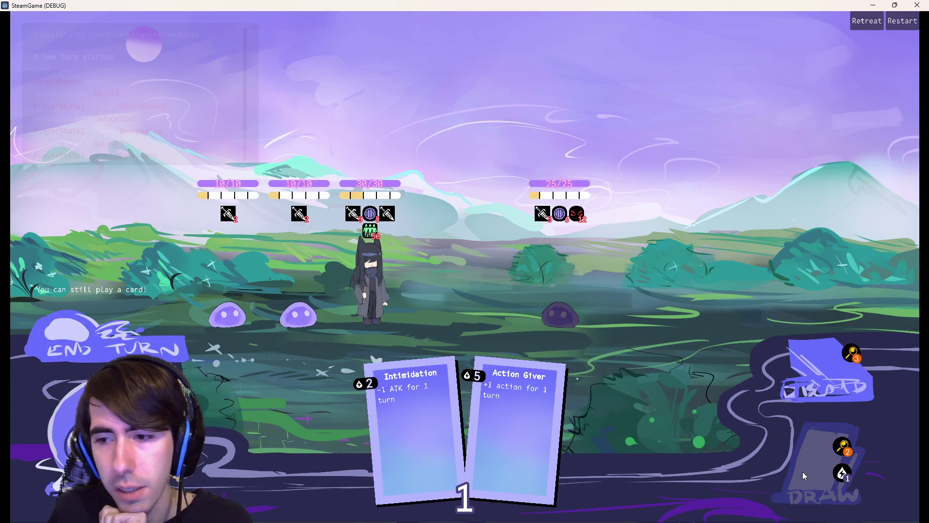
left_click(820, 472)
left_click(121, 337)
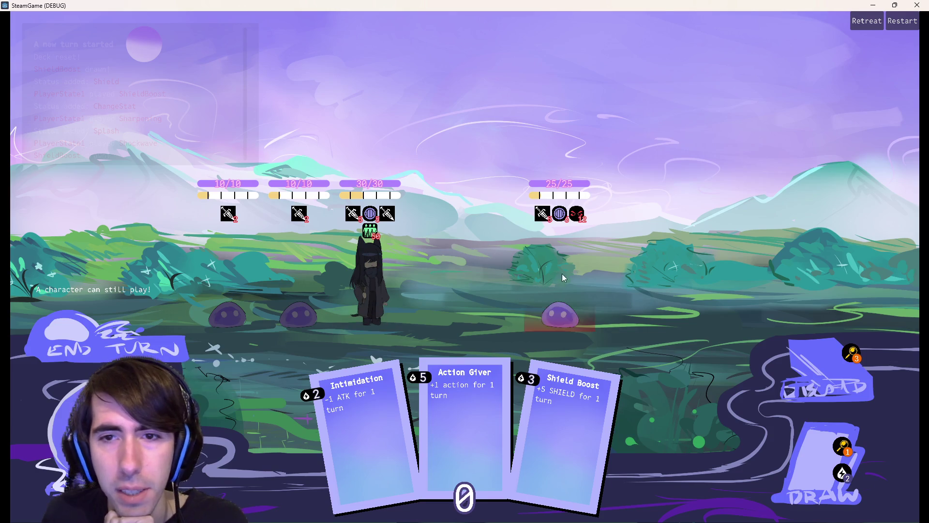
left_click(562, 291)
scroll(432, 263, "up", 3)
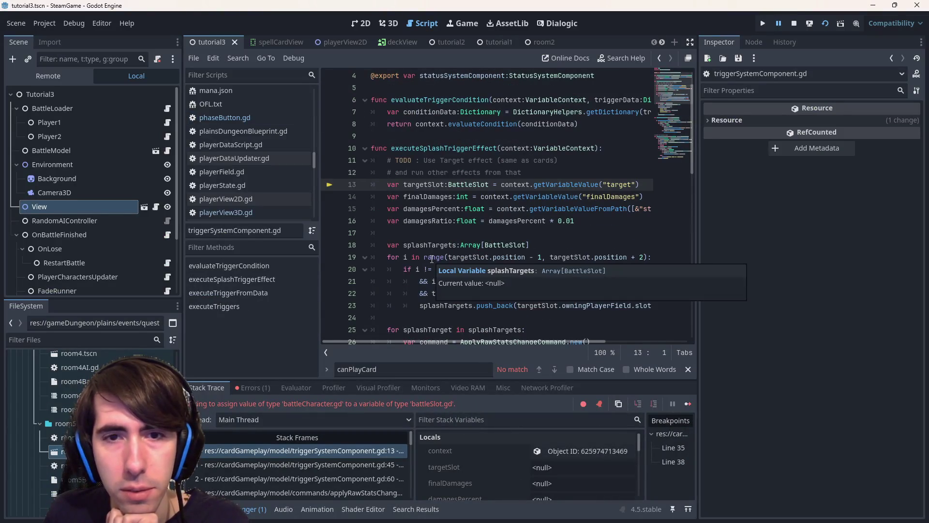
mouse_move(565, 184)
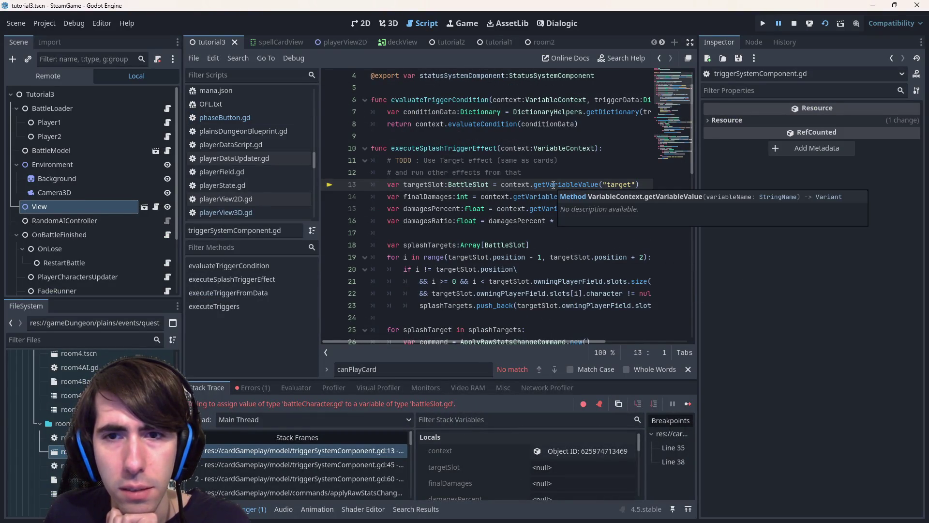
scroll(508, 218, "up", 1)
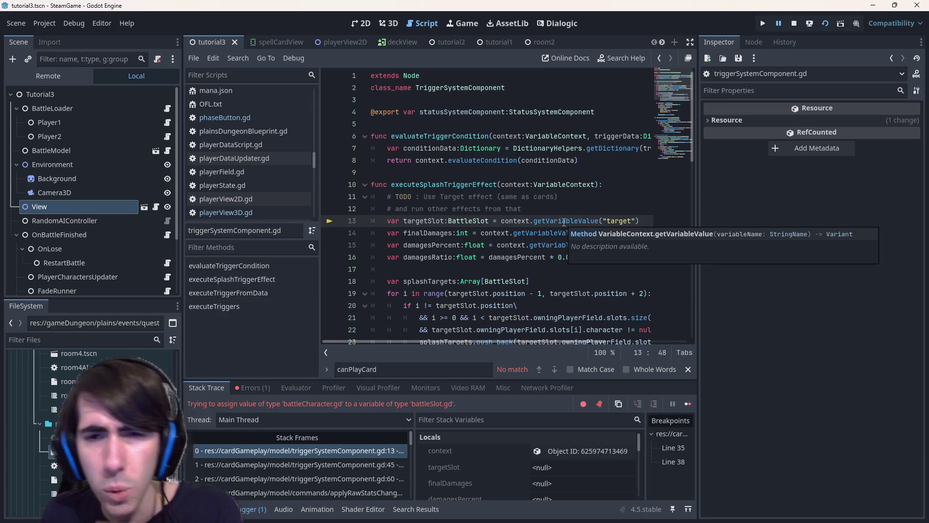
left_click(566, 220, "ctrl")
scroll(565, 221, "up", 2)
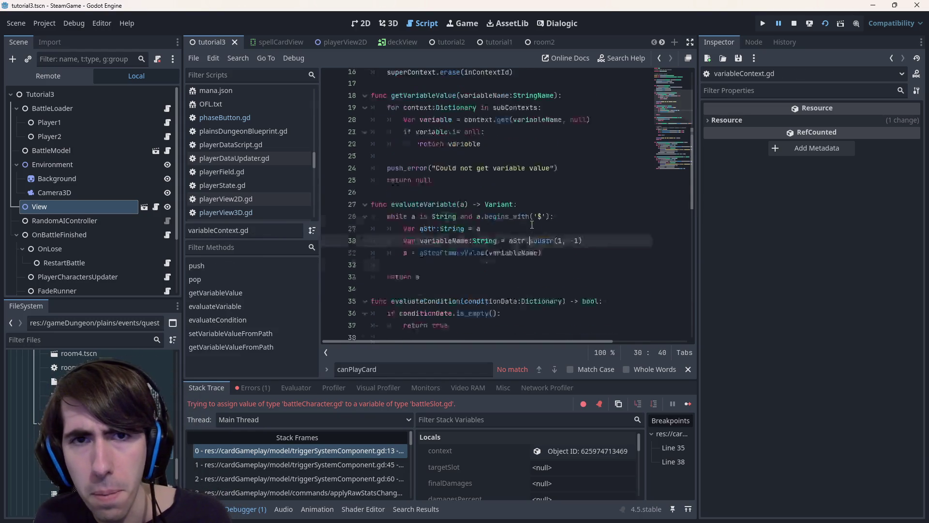
left_click(551, 198)
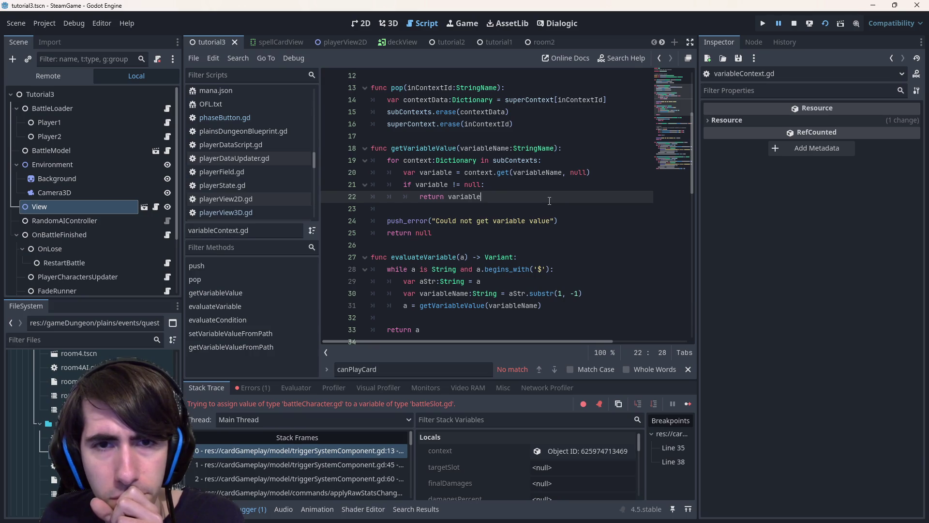
key("ctrl+Home")
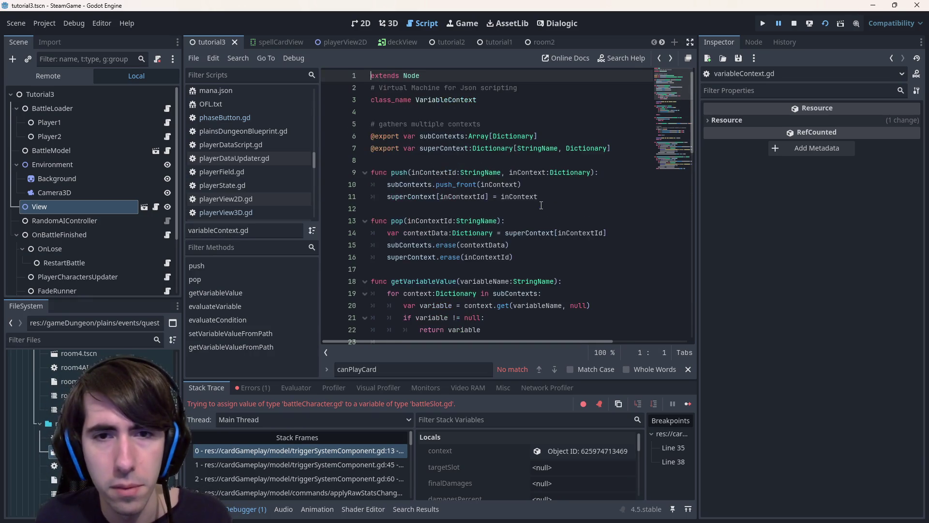
left_click(335, 454)
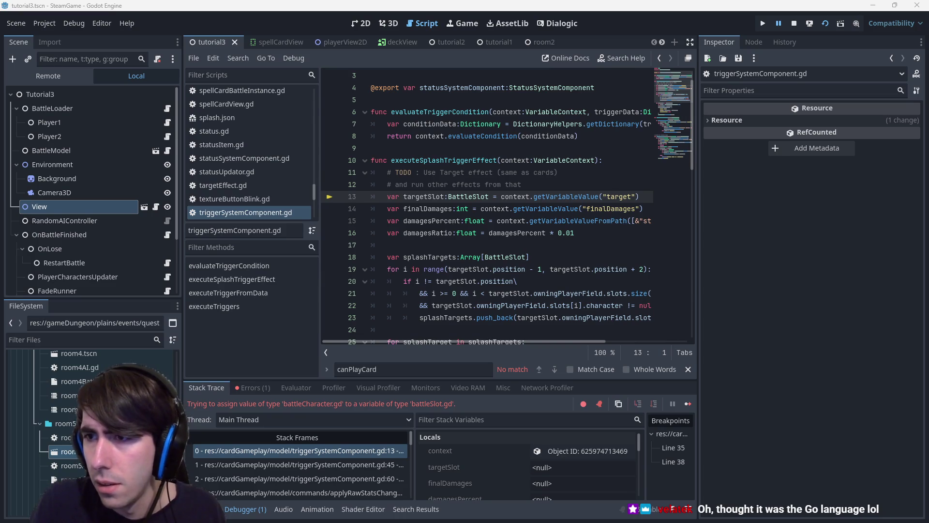
Step: Preview a Go language image result, then later open the GitHub Godot language bindings overview from the 'godot bindings' results
key("alt+Tab")
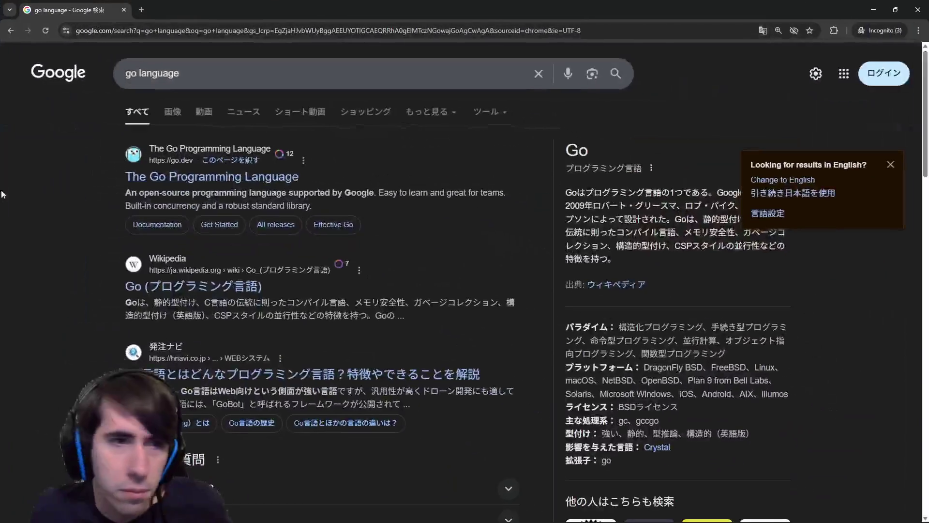
left_click(172, 111)
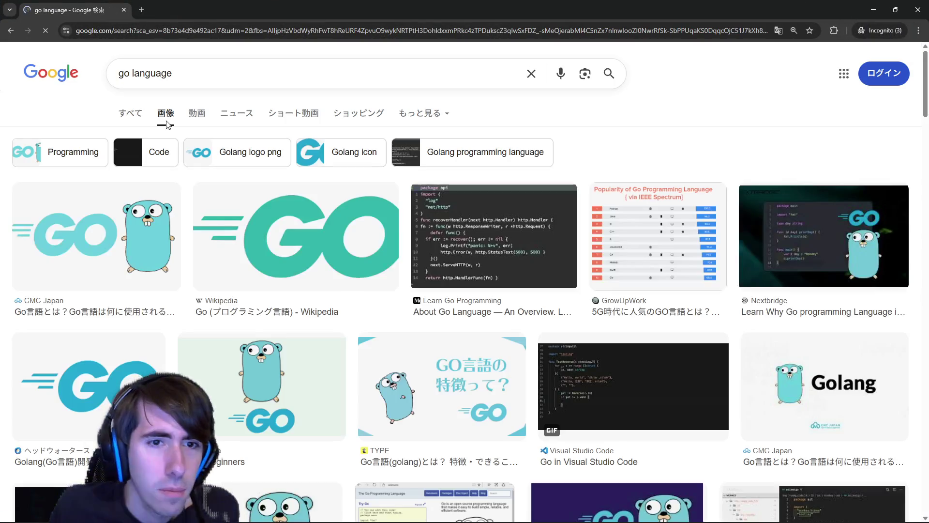
left_click(493, 236)
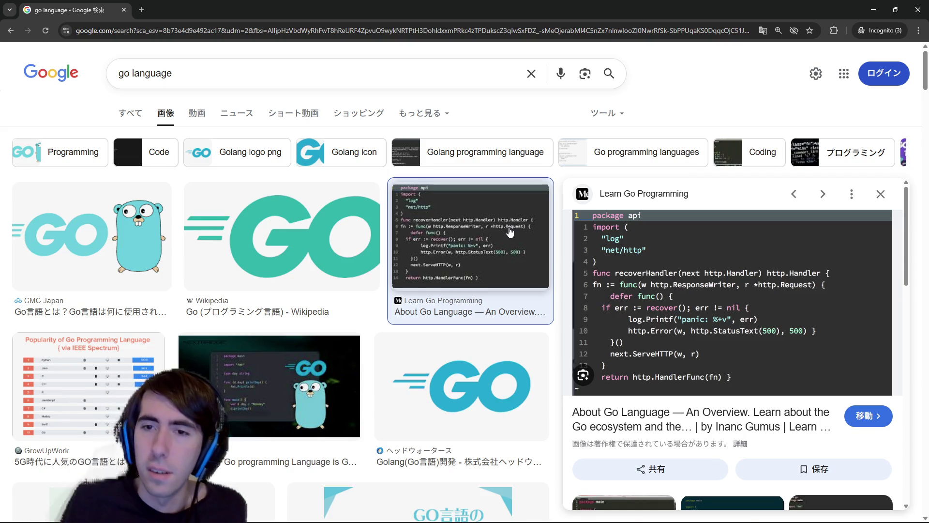
scroll(691, 294, "down", 3)
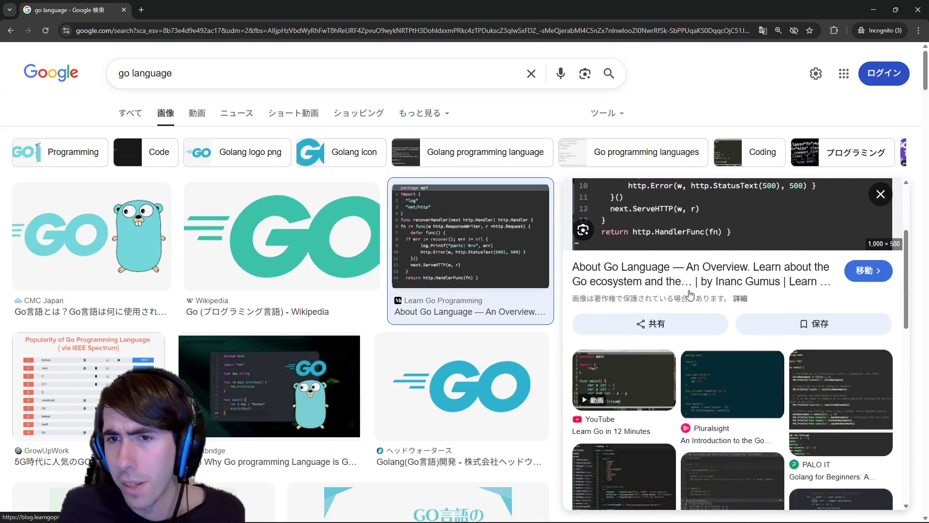
scroll(690, 293, "up", 3)
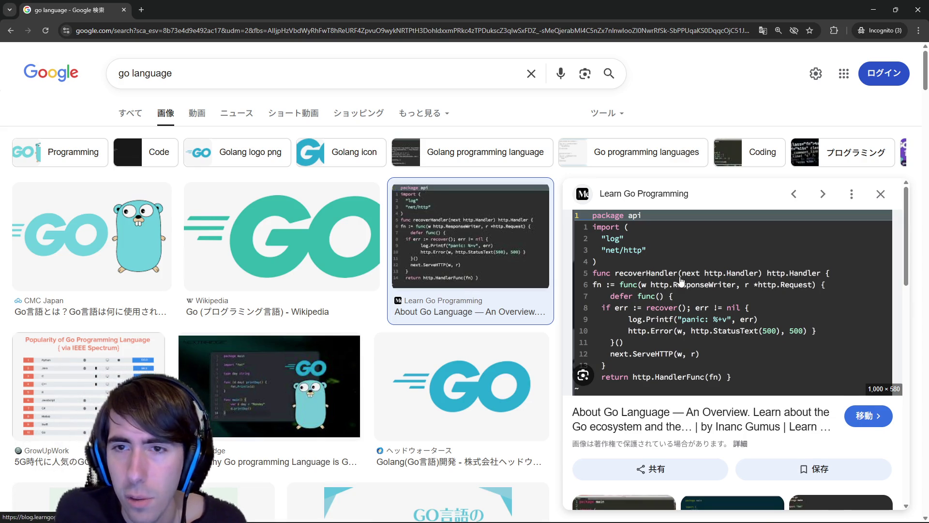
scroll(680, 282, "down", 1)
scroll(681, 282, "up", 1)
scroll(660, 268, "down", 1)
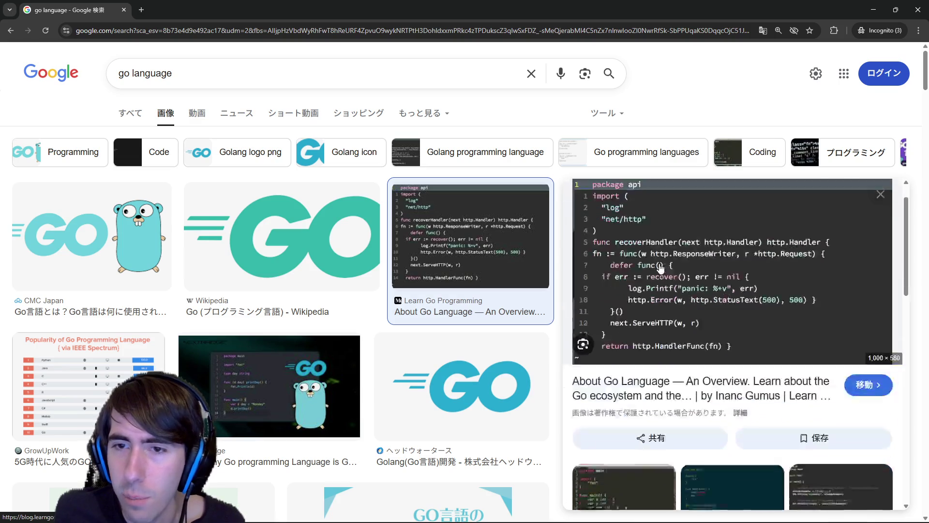
scroll(660, 267, "down", 2)
scroll(276, 324, "down", 5)
scroll(276, 324, "down", 3)
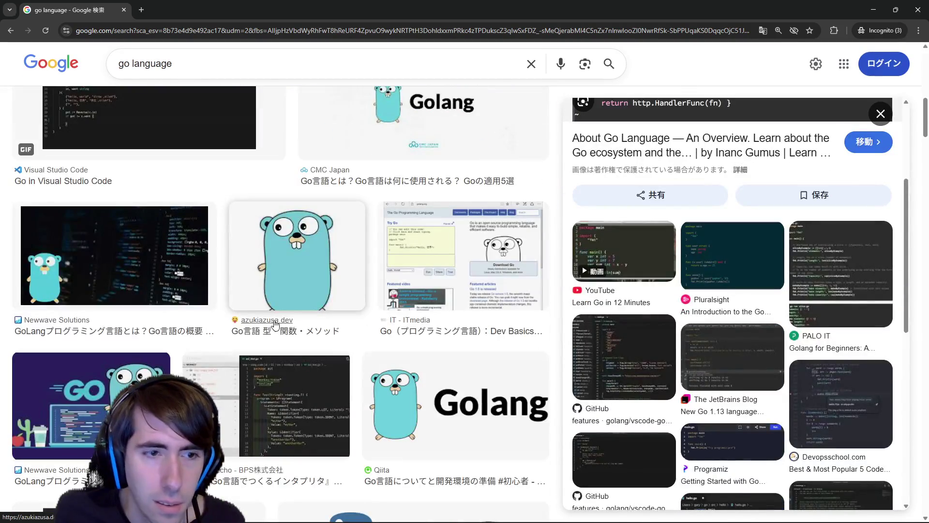
left_click(872, 9)
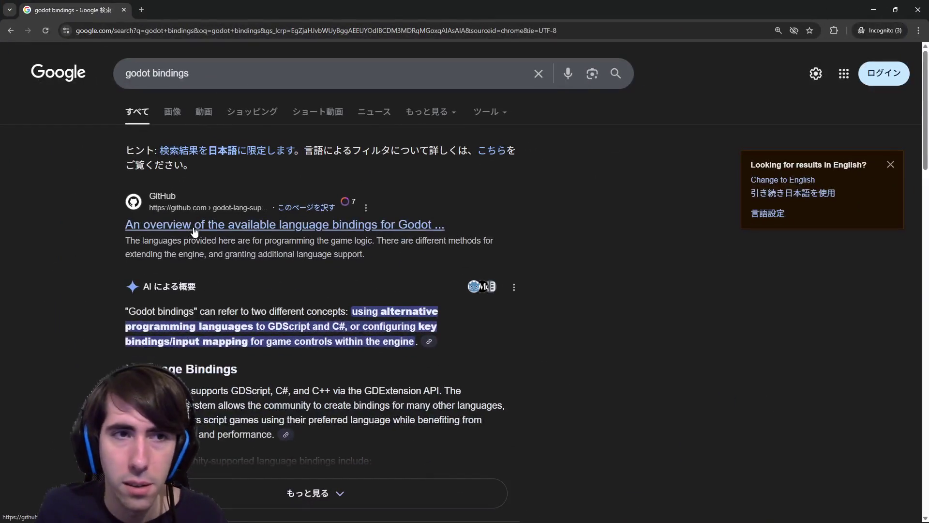
left_click(194, 228)
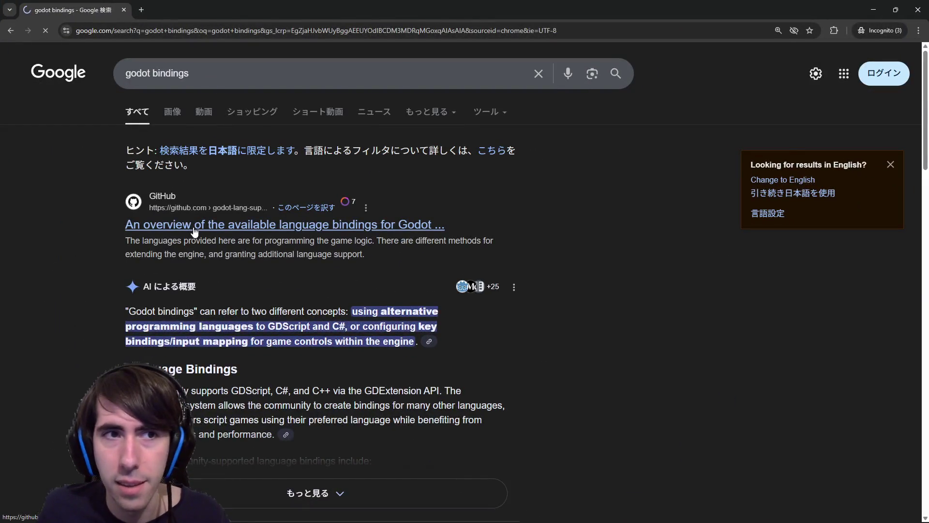
scroll(319, 246, "down", 5)
scroll(320, 246, "down", 2)
scroll(319, 244, "down", 2)
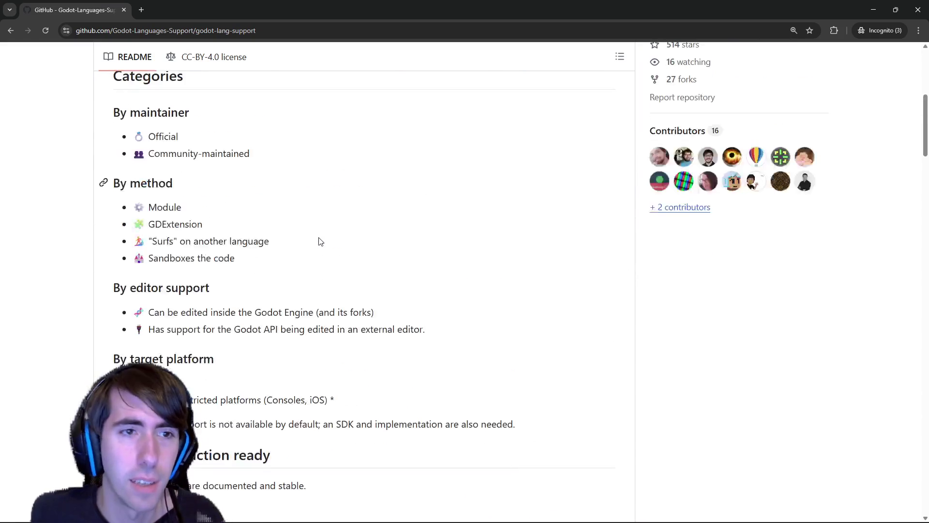
scroll(320, 241, "down", 4)
scroll(320, 241, "down", 4)
scroll(320, 241, "up", 3)
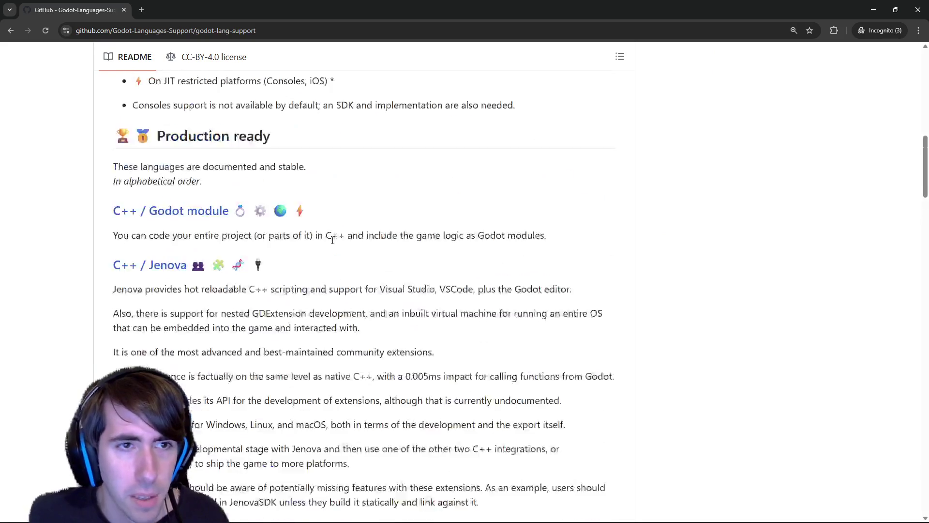
scroll(333, 243, "up", 6)
Step: Read through the godot-lang-support README sections (C#, Go, Haxe, Kotlin/Java/Scala, Rust), then return to Godot
key("ctrl+minus")
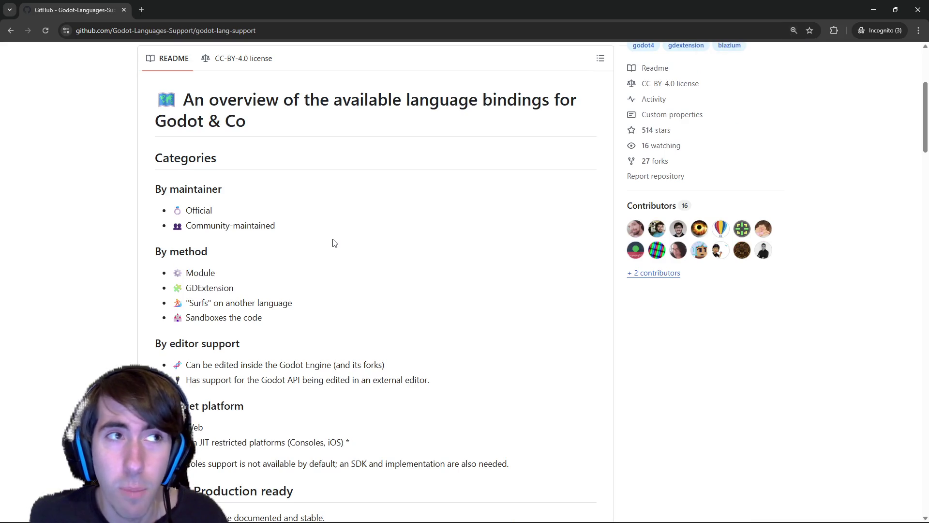
scroll(333, 243, "down", 3)
scroll(333, 242, "down", 3)
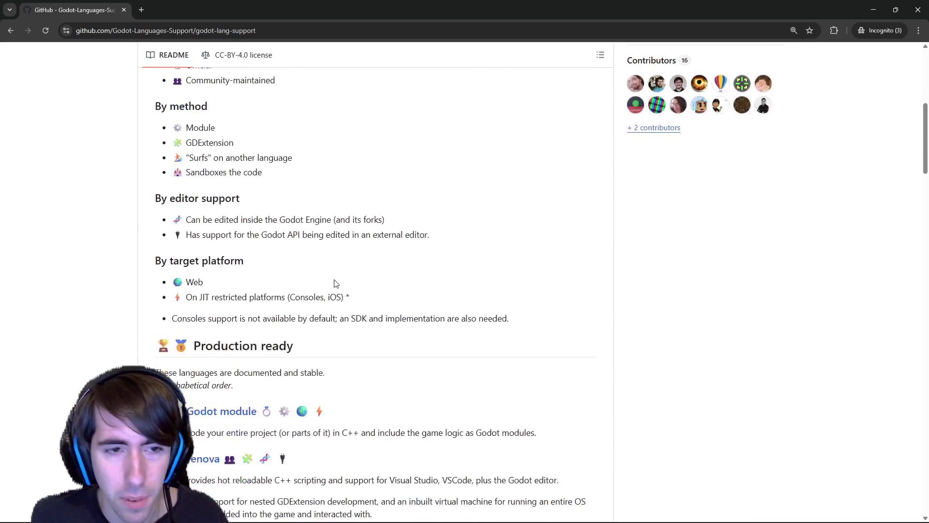
scroll(332, 243, "down", 3)
left_click_drag(154, 287, 199, 287)
scroll(198, 286, "down", 5)
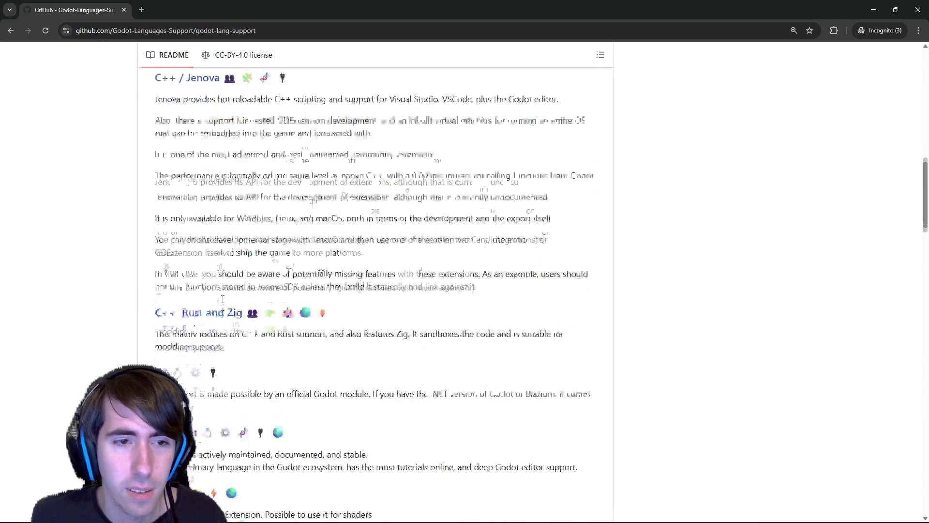
scroll(188, 218, "down", 5)
scroll(181, 163, "down", 3)
left_click_drag(182, 163, 231, 176)
scroll(231, 177, "up", 1)
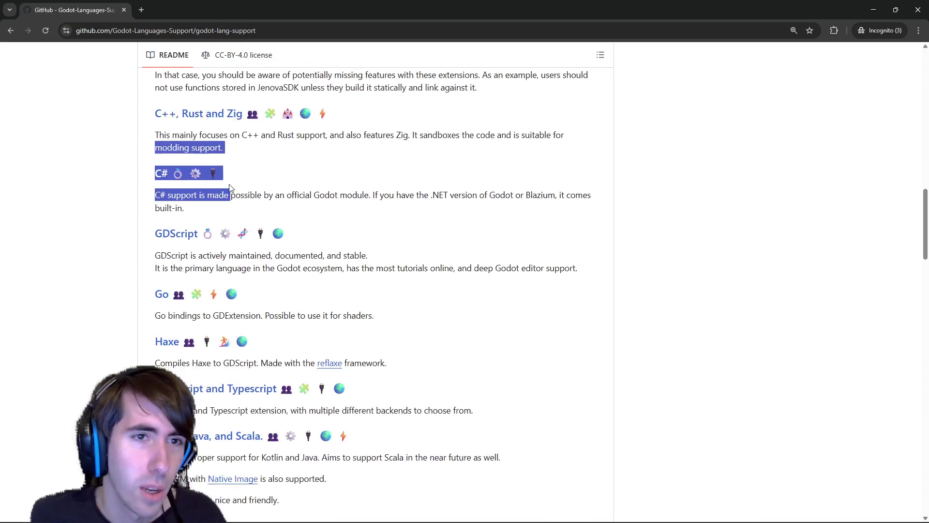
left_click_drag(218, 112, 239, 113)
scroll(218, 146, "down", 2)
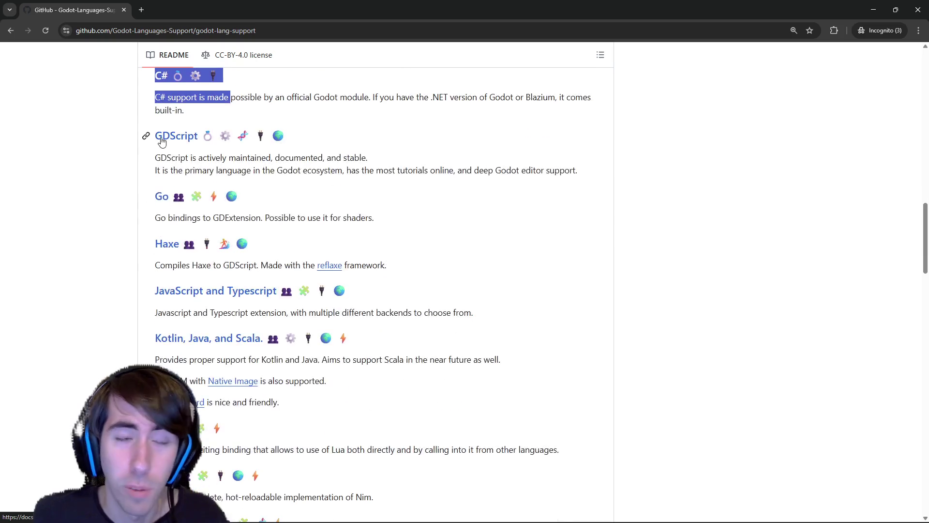
double_click(168, 217)
scroll(167, 218, "down", 2)
double_click(167, 147)
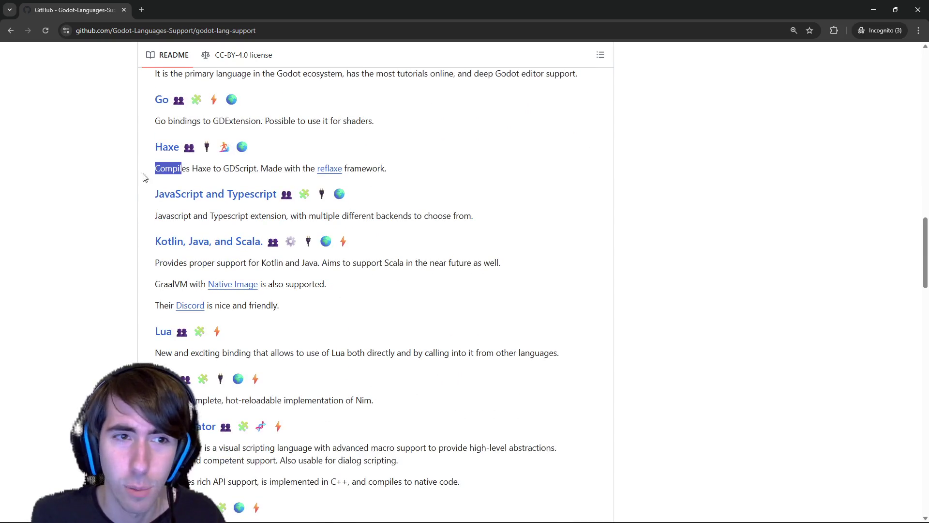
left_click_drag(155, 194, 279, 194)
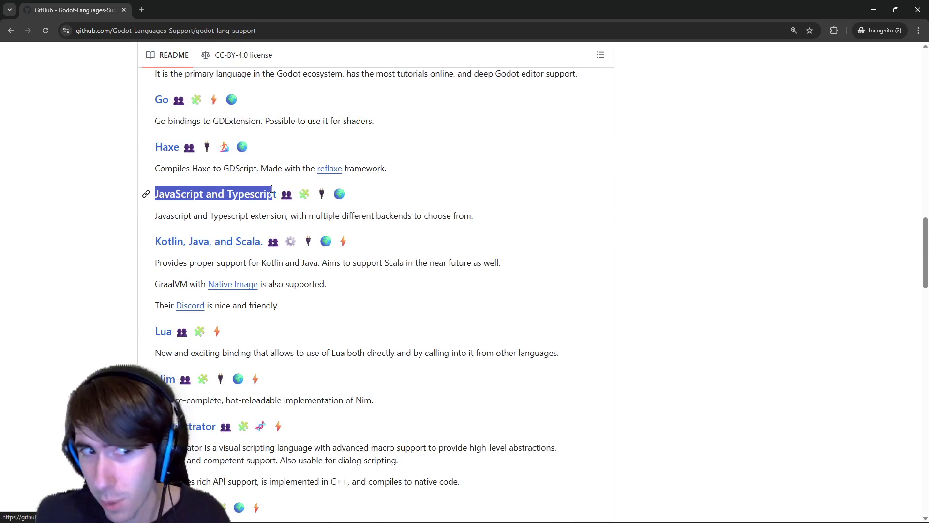
left_click_drag(155, 241, 240, 242)
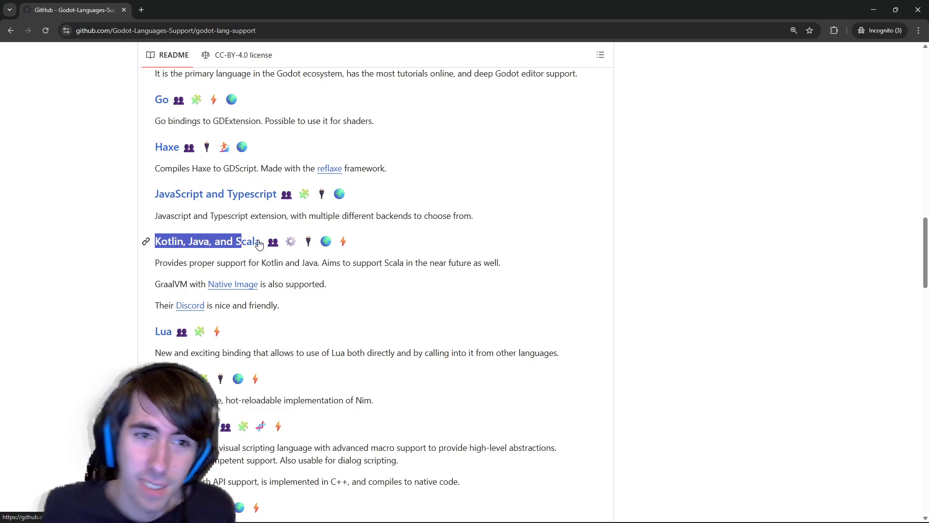
scroll(240, 218, "down", 3)
scroll(225, 210, "down", 2)
left_click_drag(155, 207, 225, 238)
left_click(112, 329)
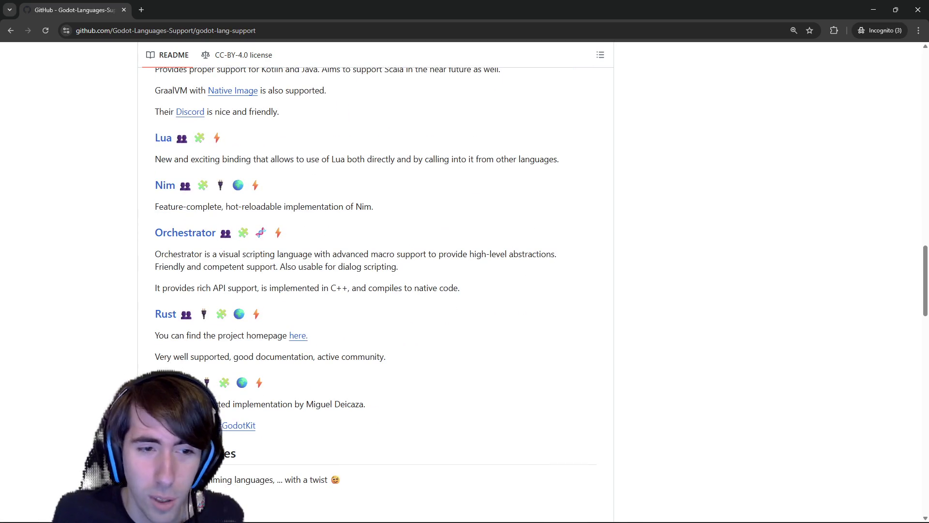
left_click_drag(145, 313, 186, 354)
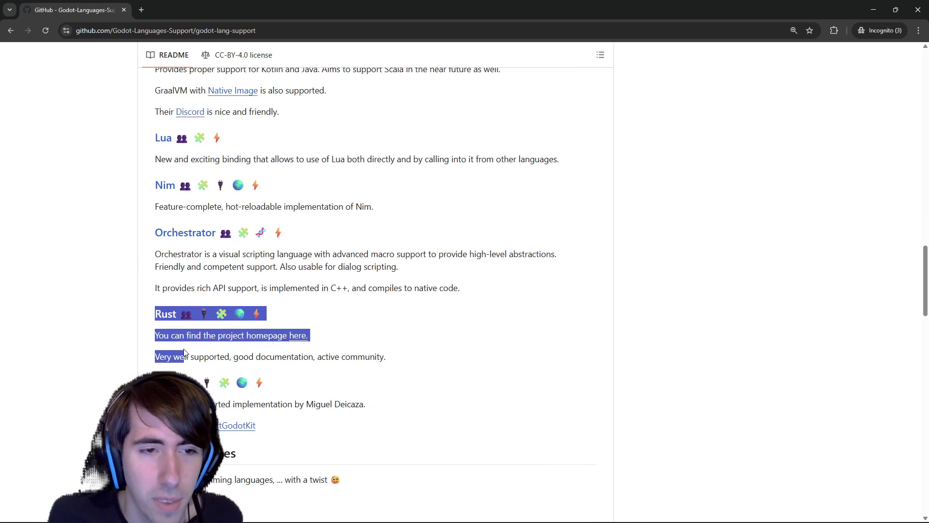
scroll(239, 218, "down", 3)
scroll(240, 218, "down", 2)
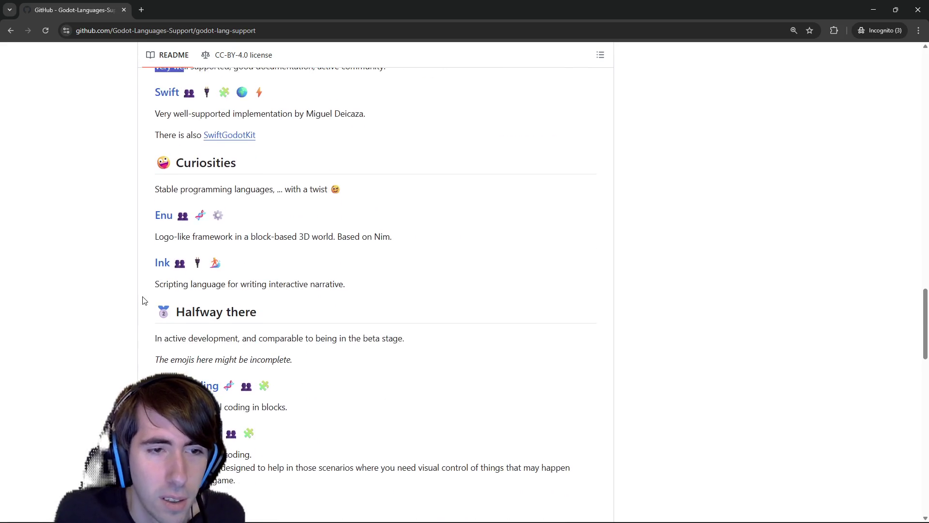
scroll(114, 179, "down", 3)
scroll(115, 178, "down", 3)
scroll(123, 160, "down", 3)
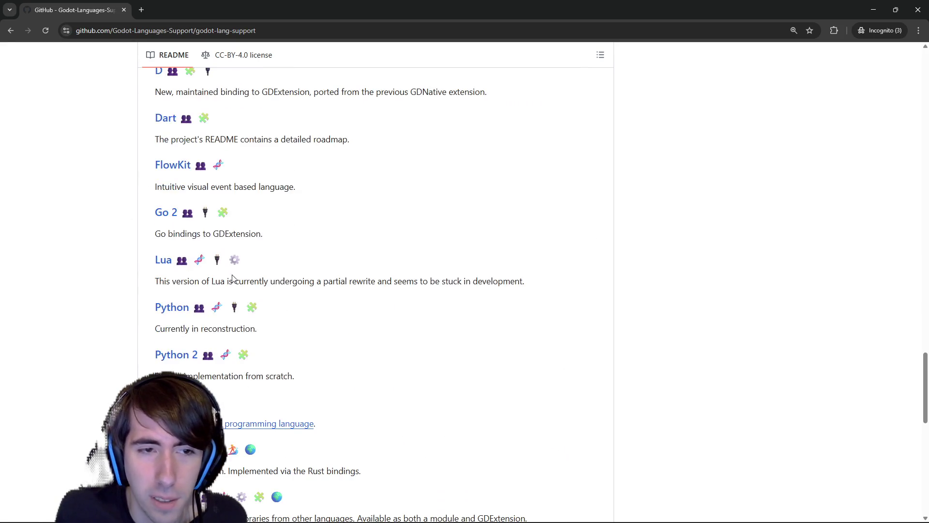
scroll(306, 298, "down", 3)
scroll(324, 309, "up", 3)
mouse_move(149, 258)
left_mouse_down()
mouse_move(196, 290)
mouse_move(178, 352)
left_mouse_up()
scroll(197, 291, "down", 1)
scroll(178, 352, "down", 1)
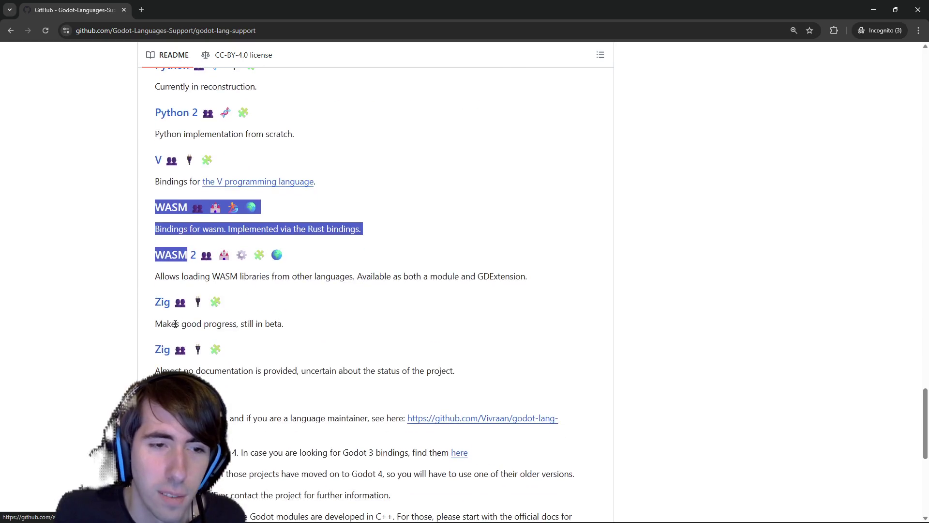
scroll(196, 322, "up", 3)
scroll(194, 323, "up", 2)
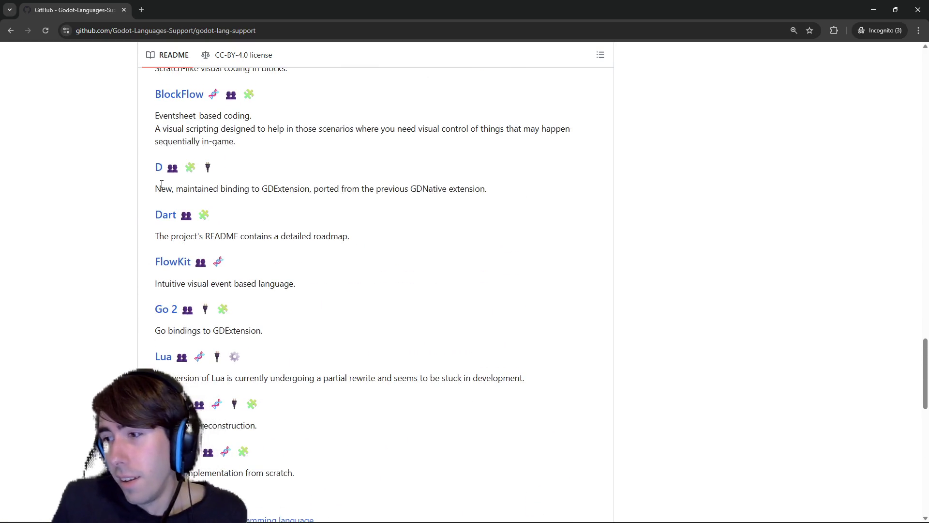
scroll(162, 185, "down", 10)
scroll(239, 197, "down", 5)
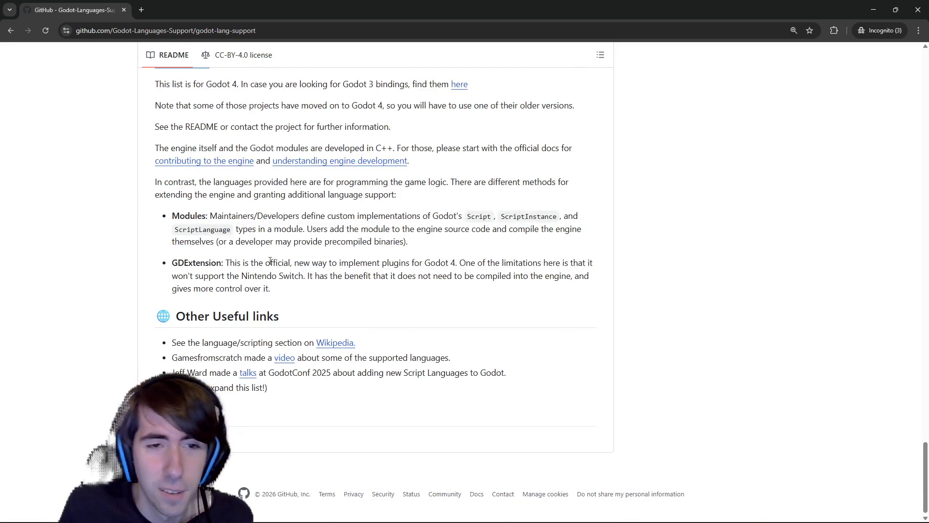
scroll(270, 261, "up", 8)
key("alt+Tab")
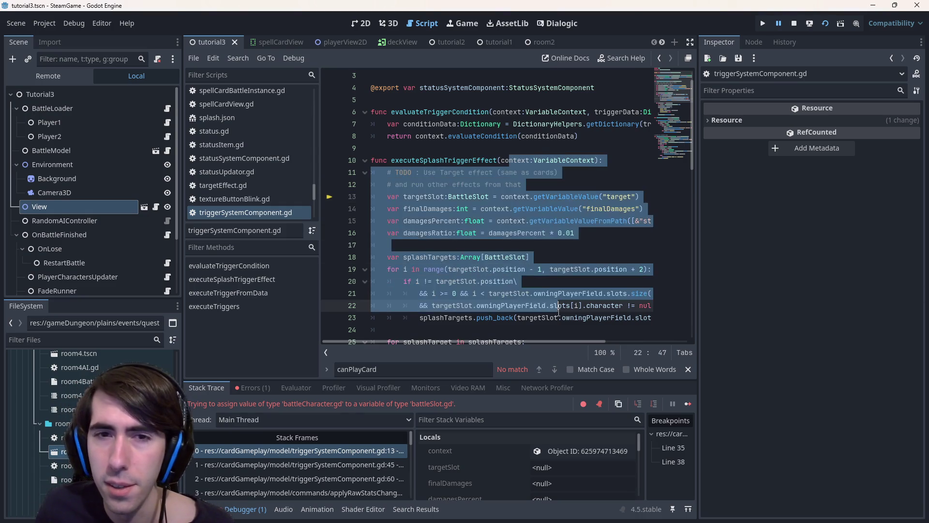
Step: Review the executeSplashTriggerEffect function code, then switch to the Dialogic plugin screen
left_click_drag(651, 316, 443, 154)
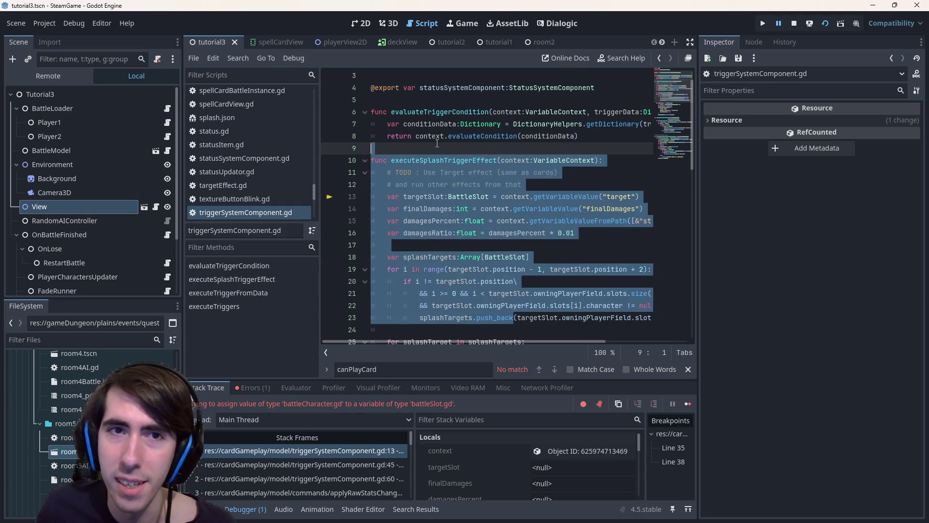
left_click(441, 148)
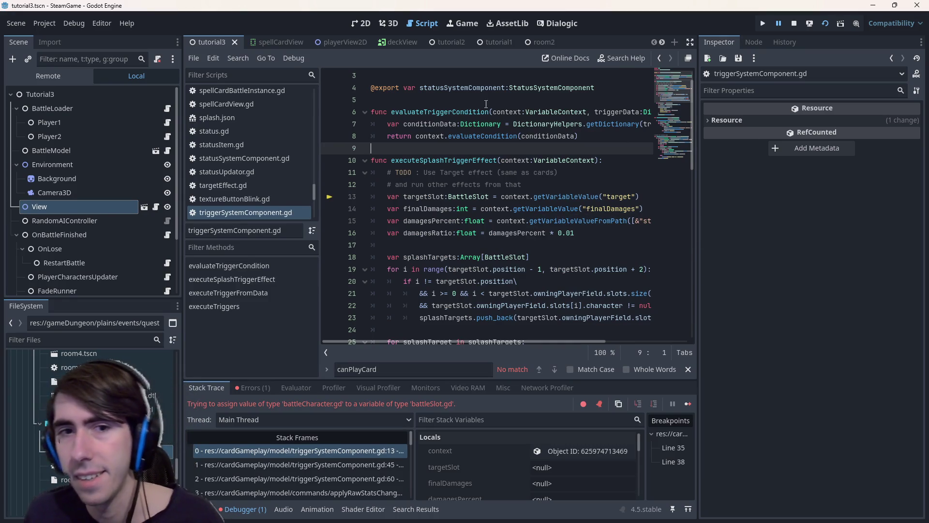
left_click_drag(407, 245, 407, 245)
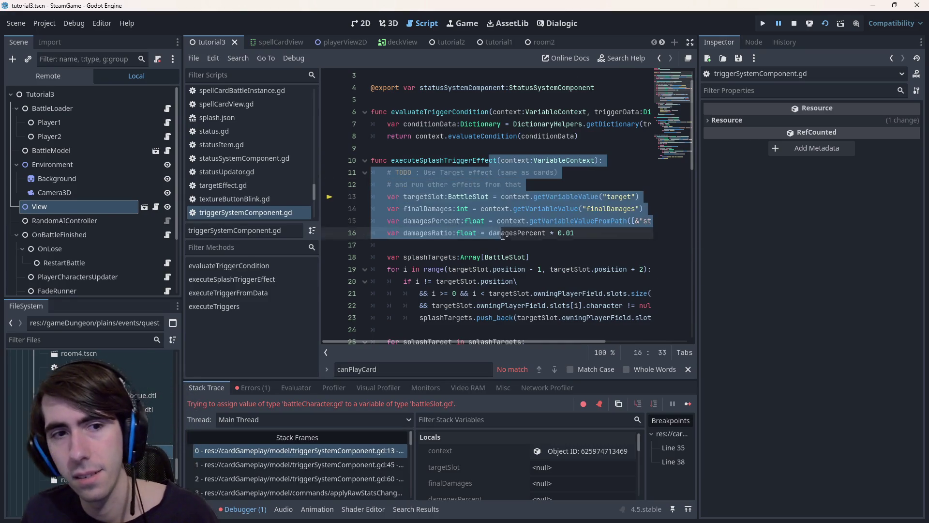
left_click(552, 23)
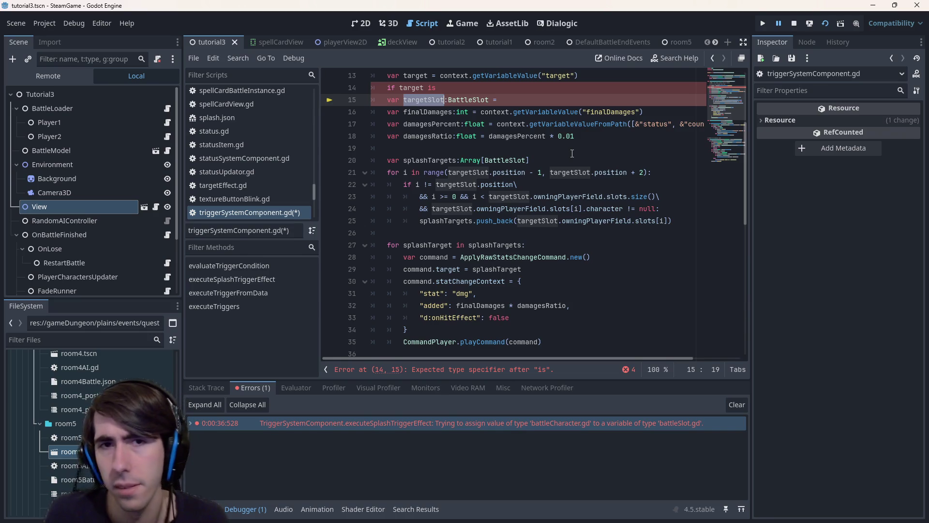
scroll(572, 154, "up", 3)
Step: Leave targetSlot as a bare BattleSlot declaration without its assignment and save triggerSystemComponent.gd
left_click(530, 206)
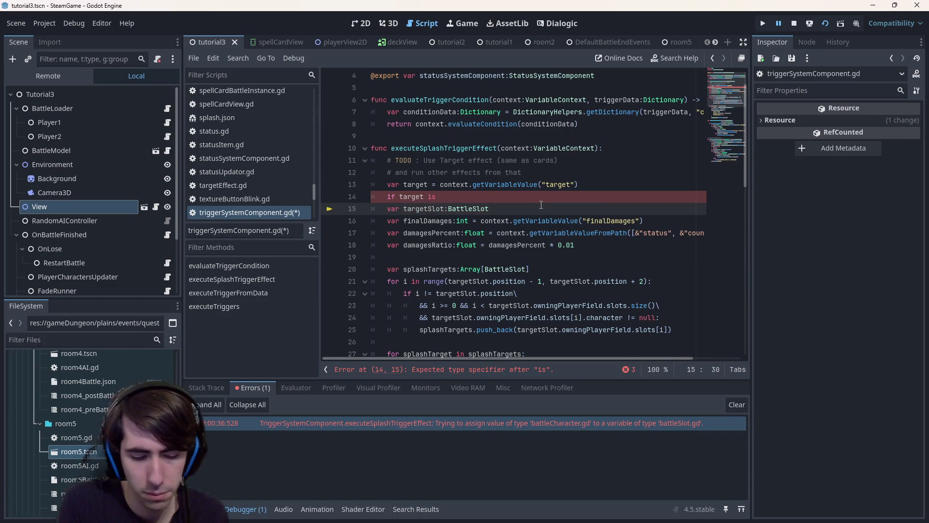
key("ctrl+s")
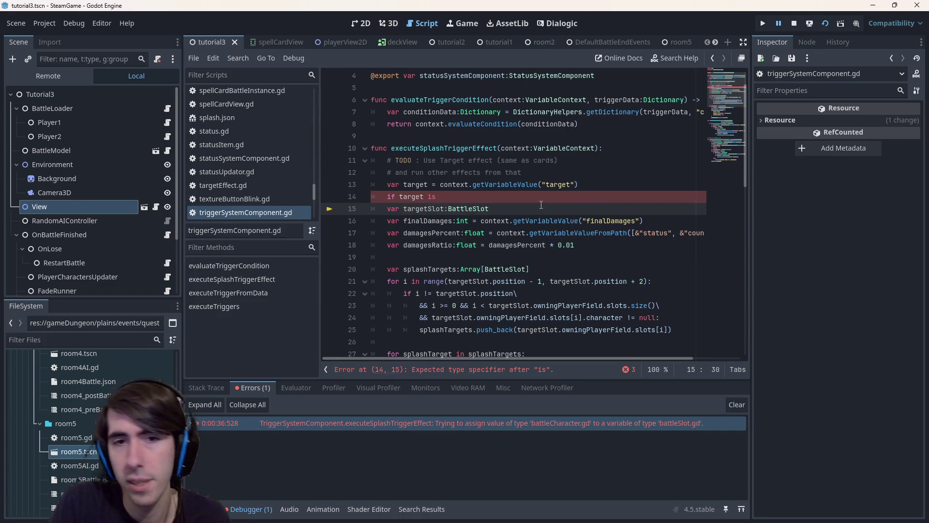
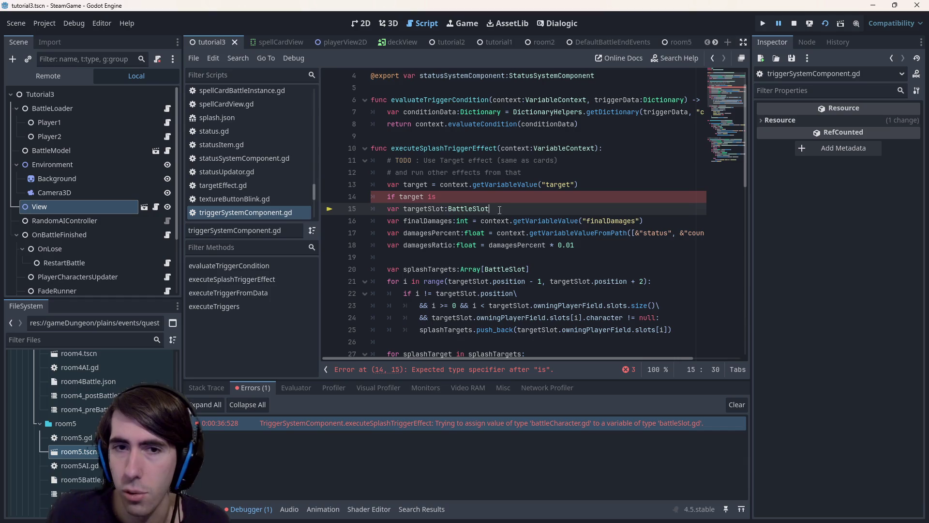
Step: Try deleting the incomplete 'if target is' check and targetSlot line, then undo it
left_click_drag(499, 210, 345, 212)
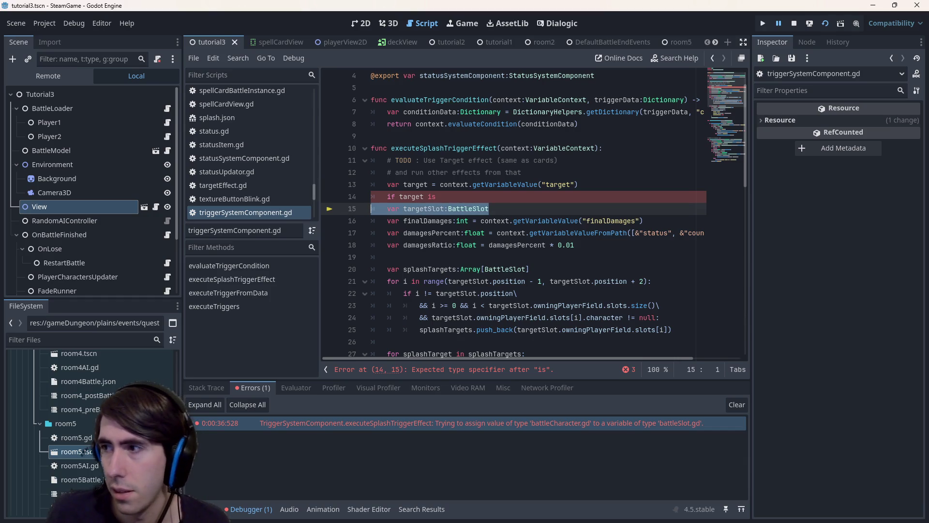
key("shift+Down")
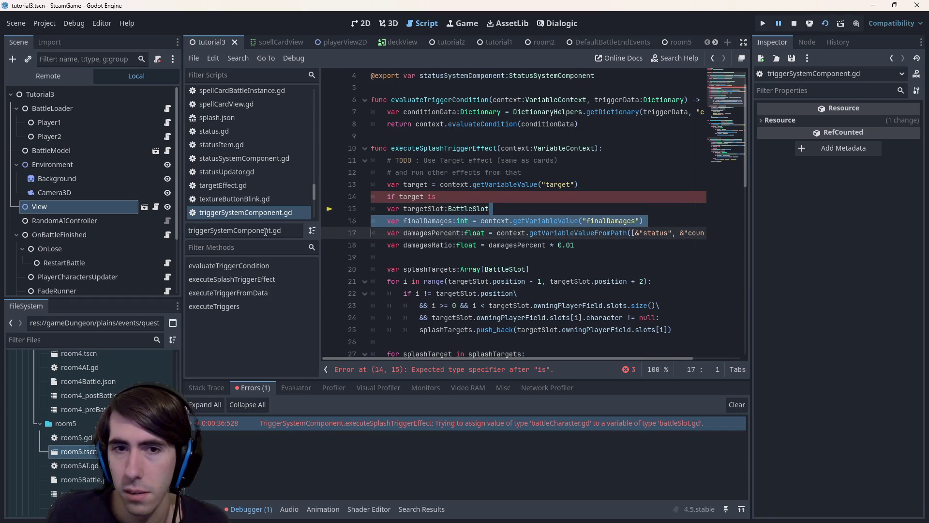
key("shift+Up")
key("shift+Up")
key("shift+Down")
key("ctrl+c")
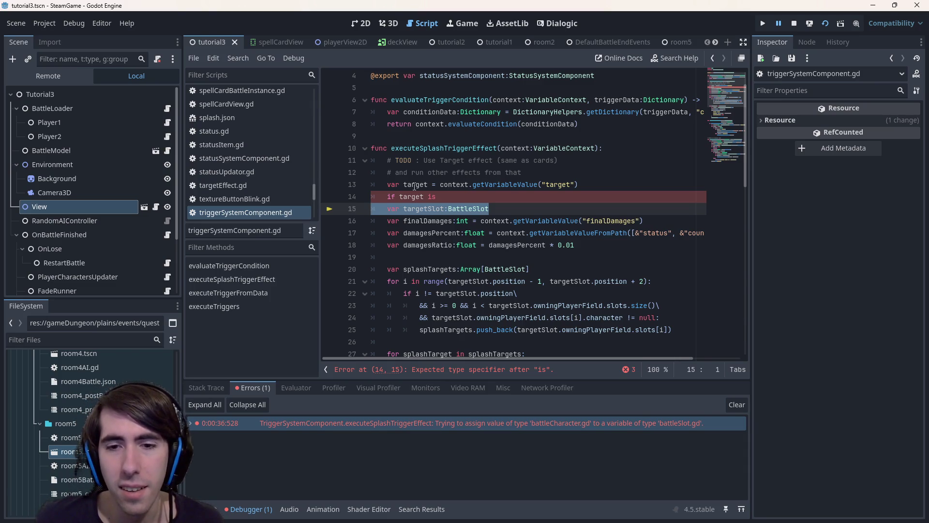
double_click(414, 185)
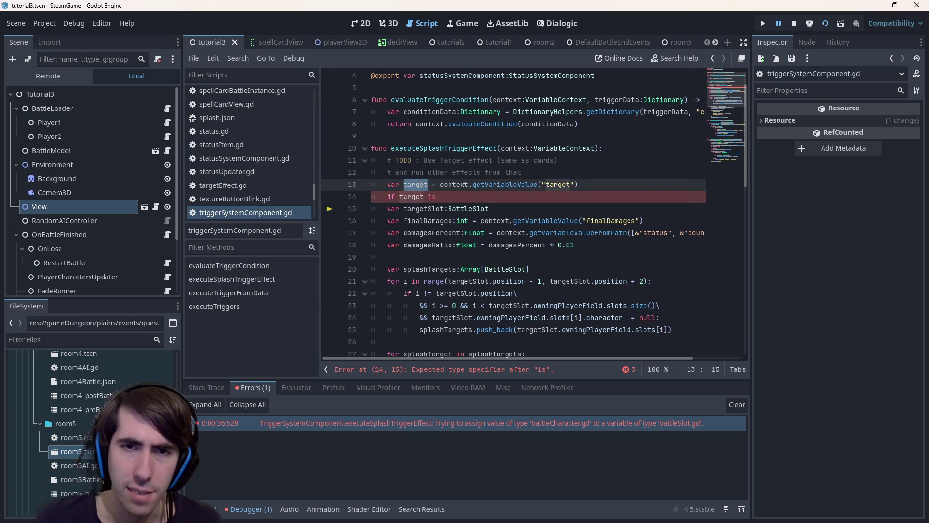
left_click(429, 197)
key("shift+Home")
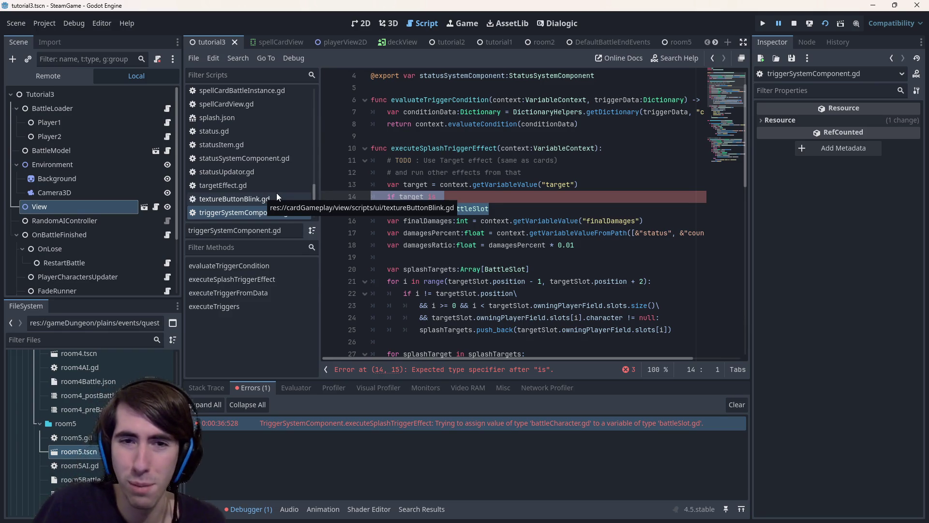
key("shift+Down")
key("BackSpace")
key("BackSpace")
key("ctrl+z")
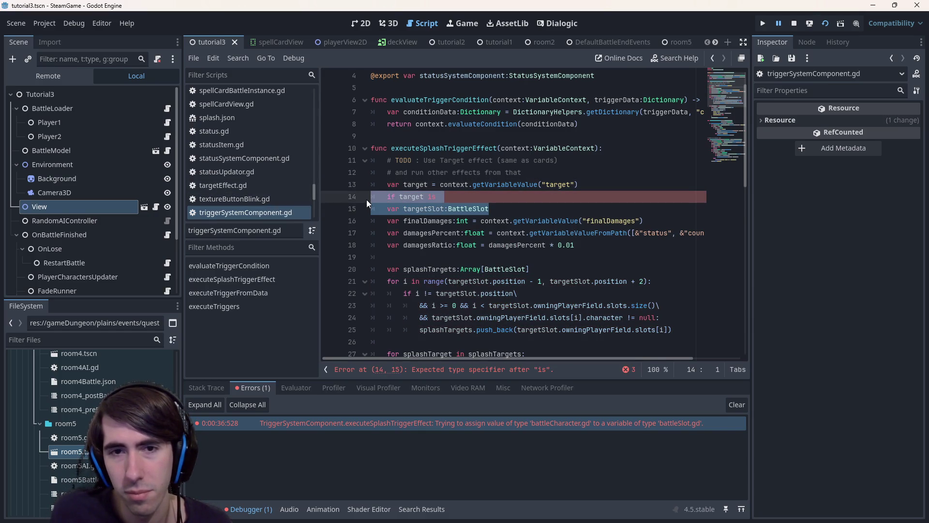
Step: Delete and restore those two lines twice more to see the resulting error
left_click(472, 198)
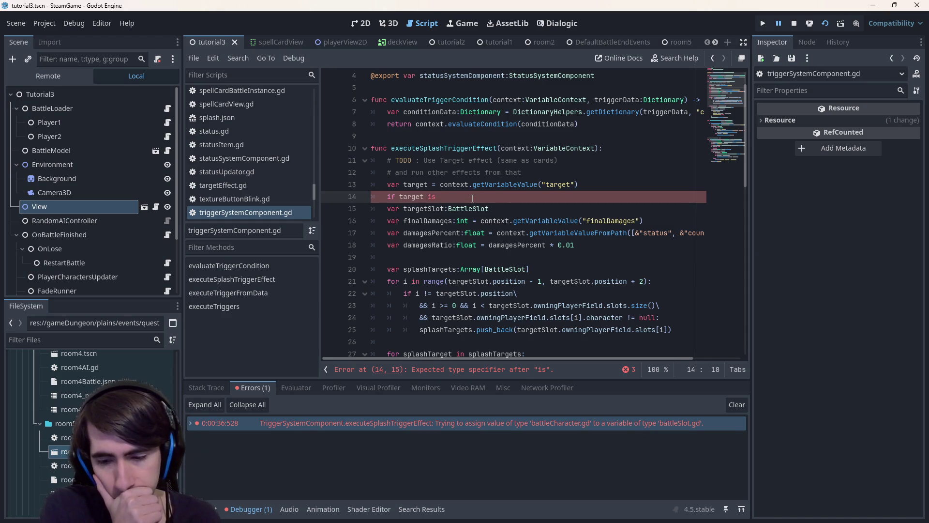
key("ctrl+shift+k")
key("ctrl+shift+k")
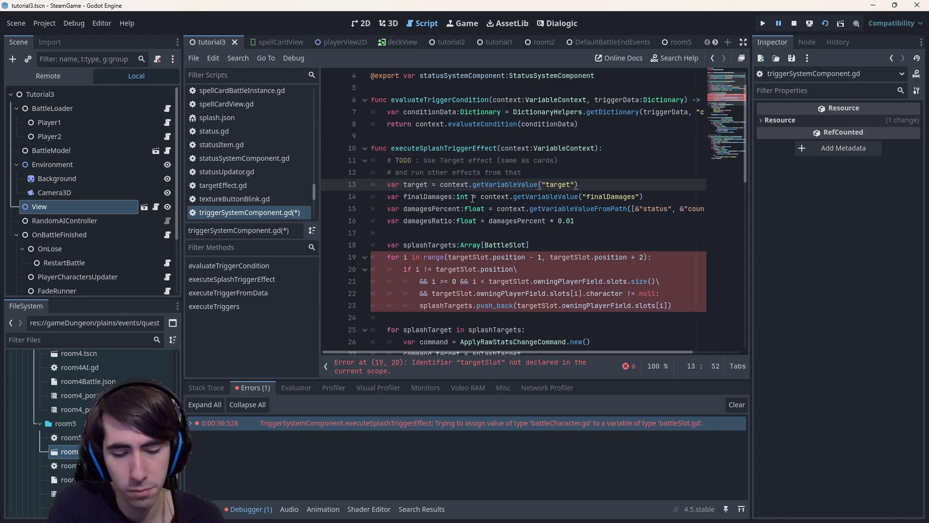
key("ctrl+z")
key("ctrl+z")
key("Delete")
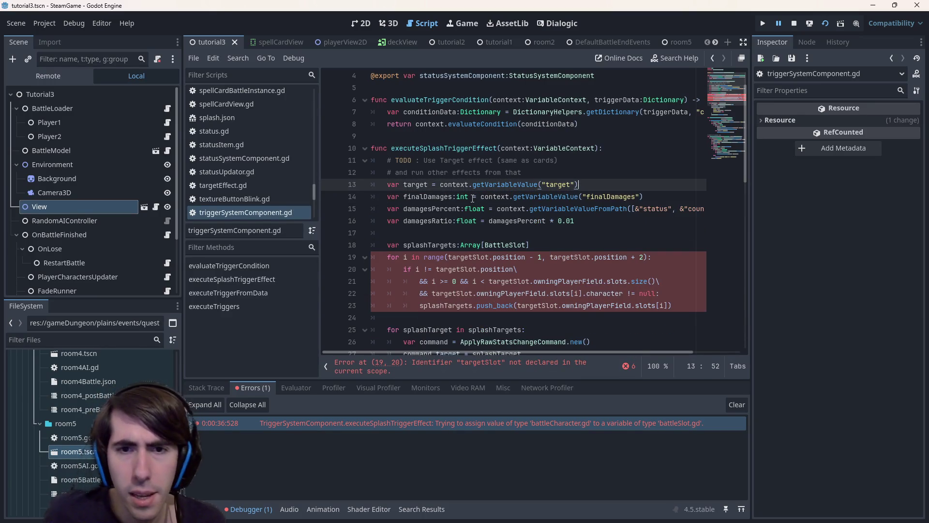
key("ctrl+z")
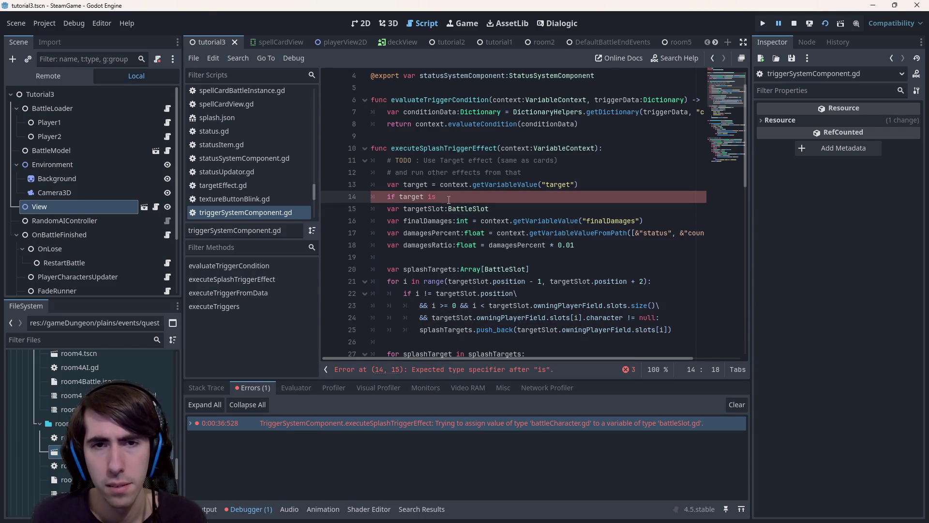
key("Down")
key("End")
Step: Replace 'var target' with 'var targetSlot:BattleSlot', remove redundant lines 14–15, and save
key("ctrl+s")
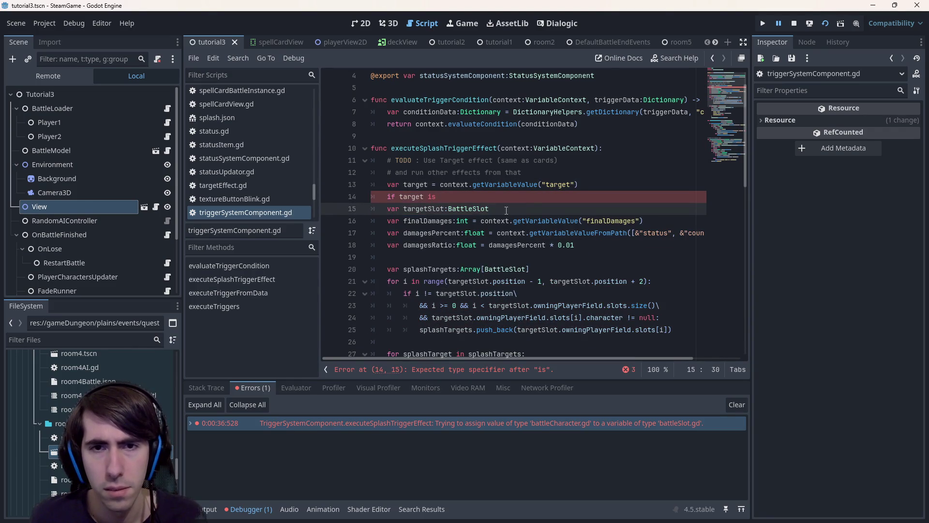
mouse_move(490, 208)
left_mouse_down()
mouse_move(388, 209)
mouse_move(431, 184)
left_mouse_up()
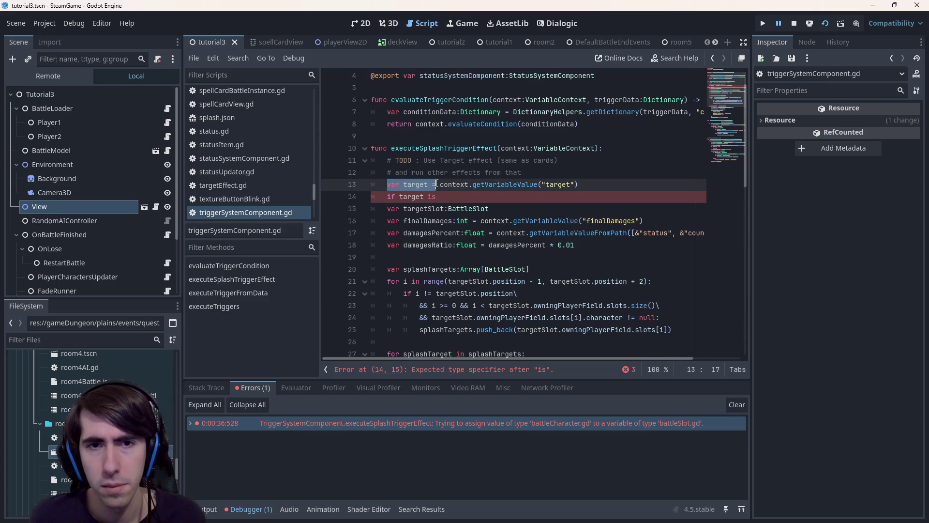
key("ctrl+v")
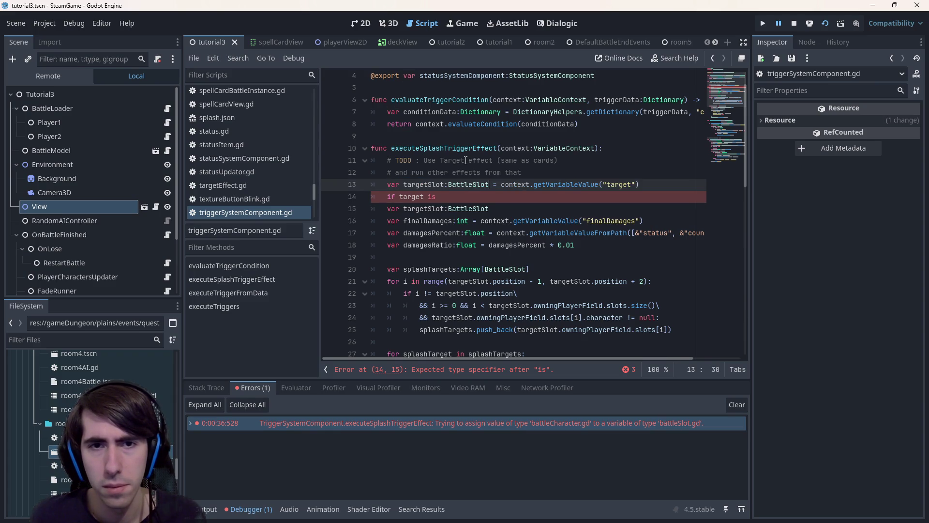
left_click_drag(489, 208, 640, 184)
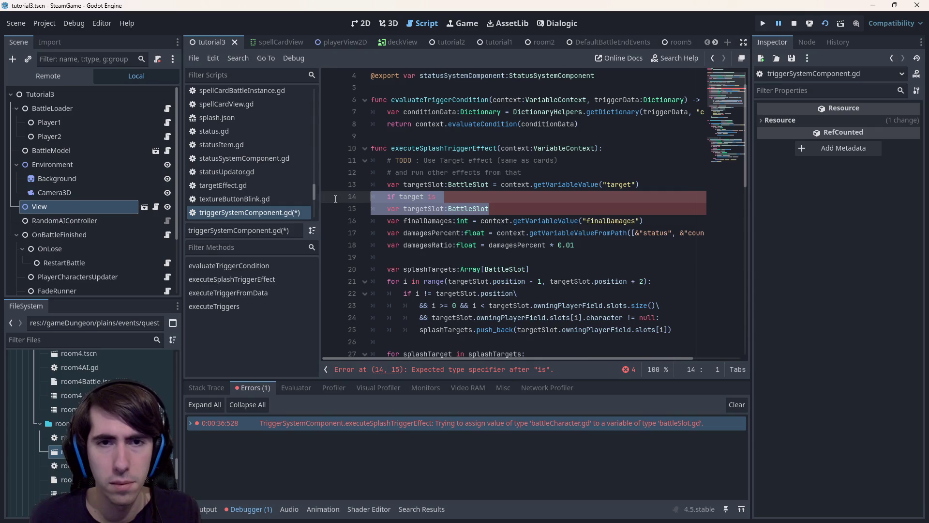
key("BackSpace")
key("ctrl+s")
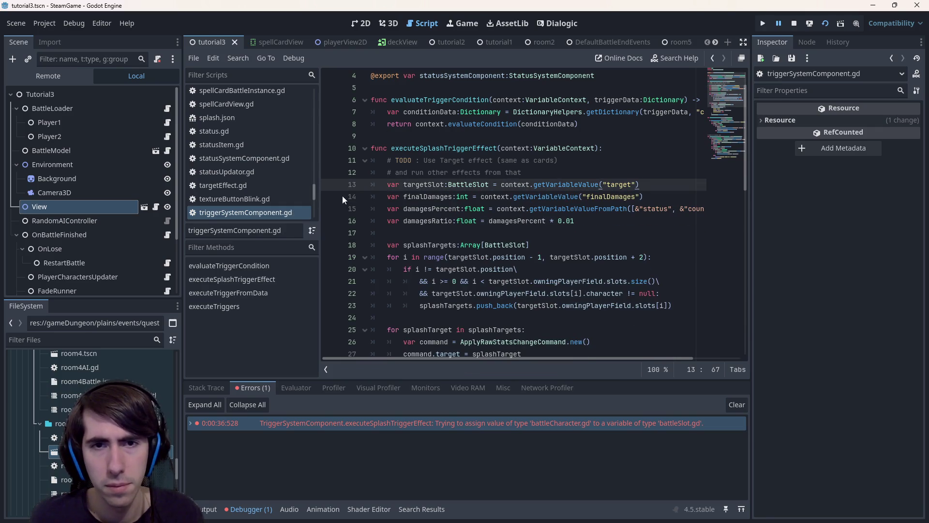
scroll(145, 384, "up", 3)
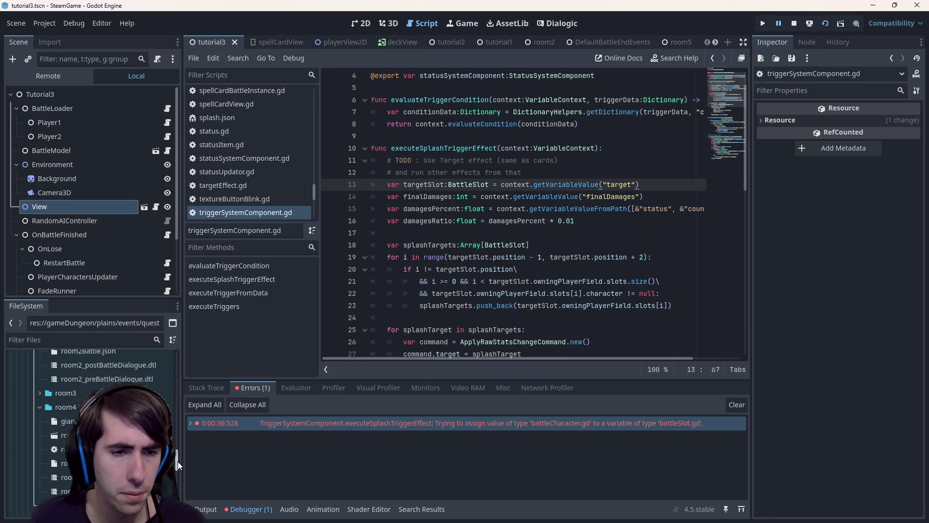
scroll(145, 384, "up", 3)
scroll(145, 383, "up", 3)
scroll(145, 383, "up", 3)
scroll(145, 383, "up", 2)
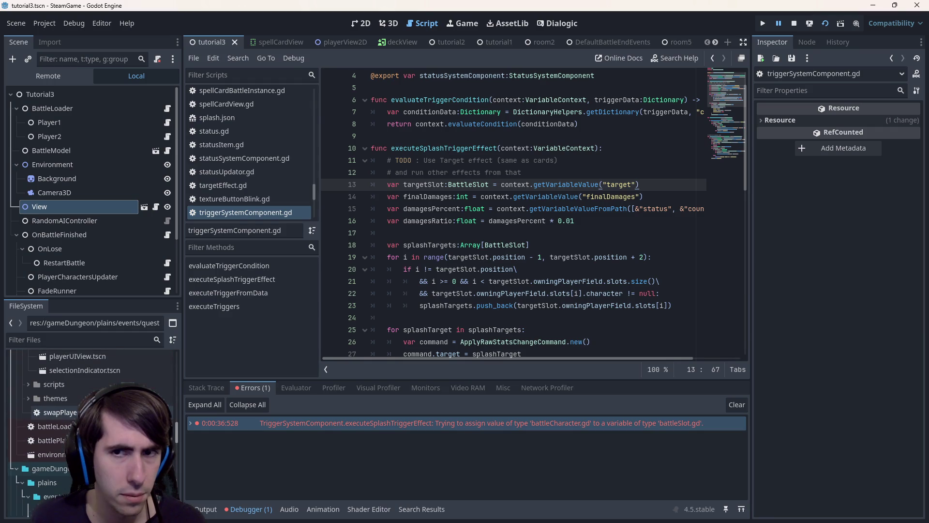
scroll(145, 384, "up", 3)
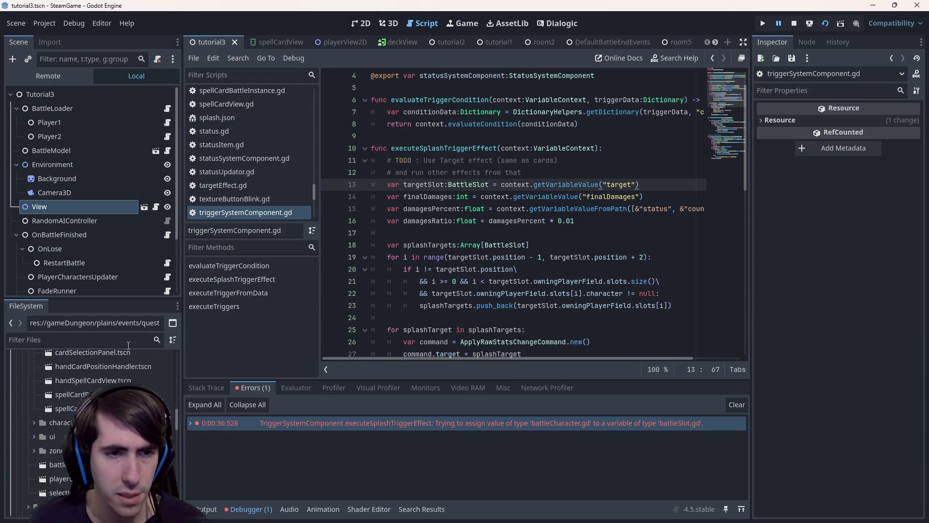
Step: Filter the FileSystem to 'splash' and undo the targetSlot refactor in the script
left_click(81, 339)
type("spash")
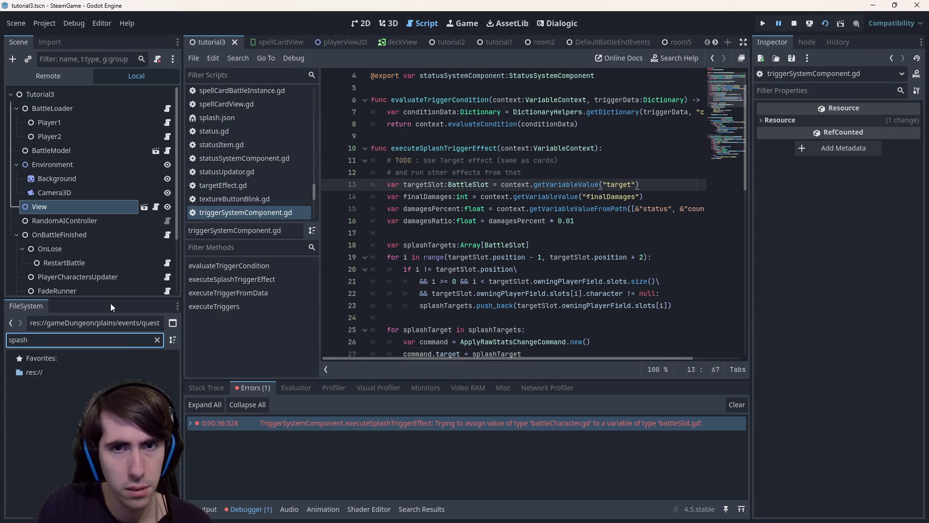
key("BackSpace")
key("BackSpace")
key("BackSpace")
type("lash")
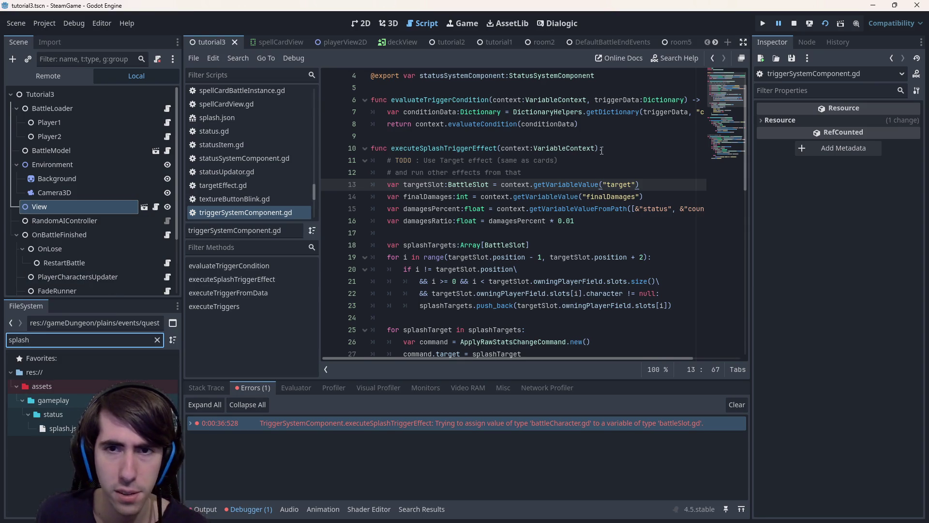
left_click(500, 185)
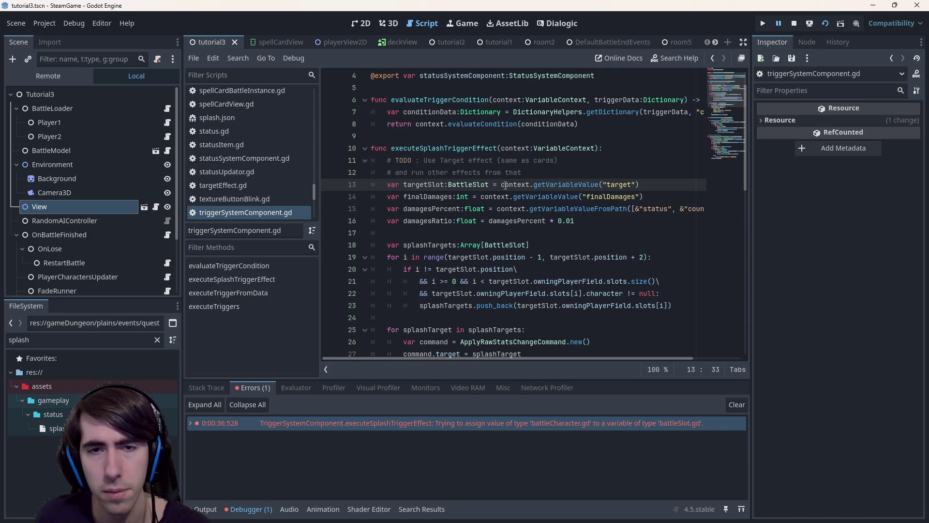
key("Right")
key("ctrl+z")
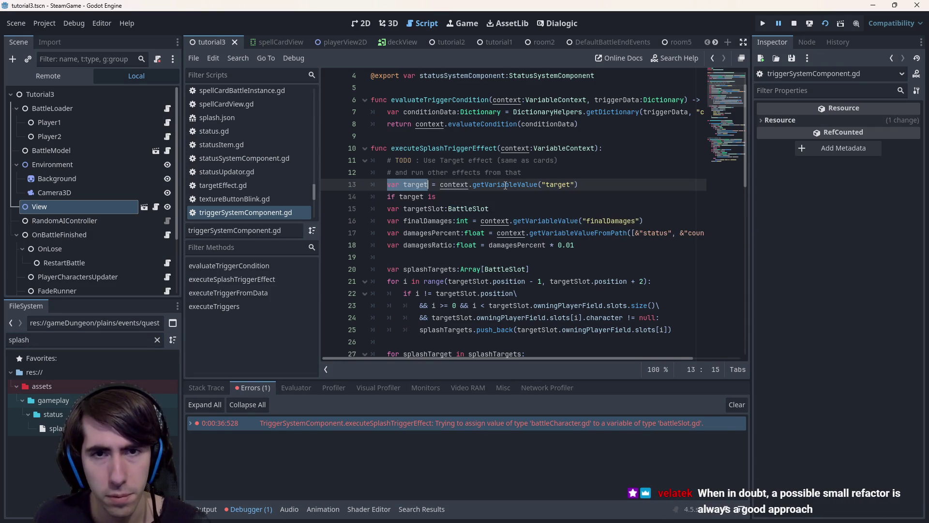
Step: Add a push_error and return under the BattleSlot type check, assign targetSlot from target, and save
key("ctrl+s")
left_click(463, 198)
type("not Battle")
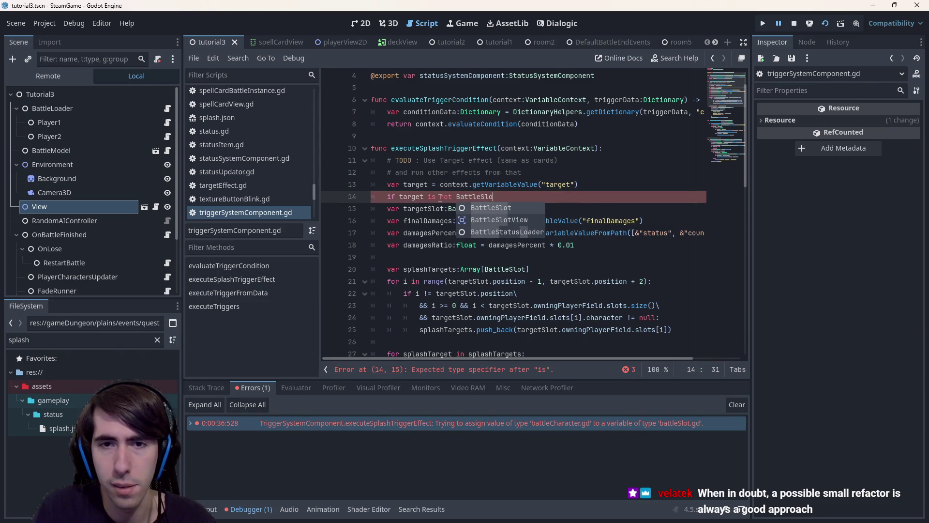
type("Slot:")
key("Return")
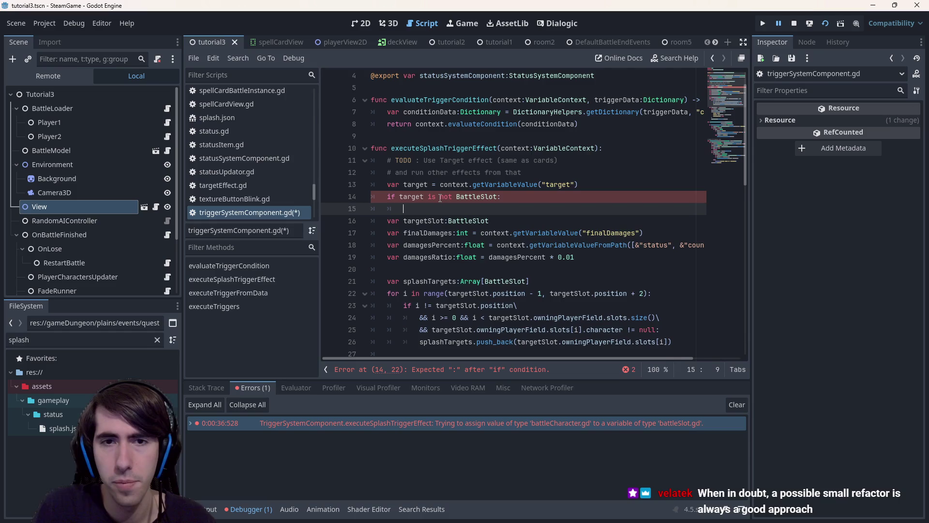
type("push_error(\"Splash:")
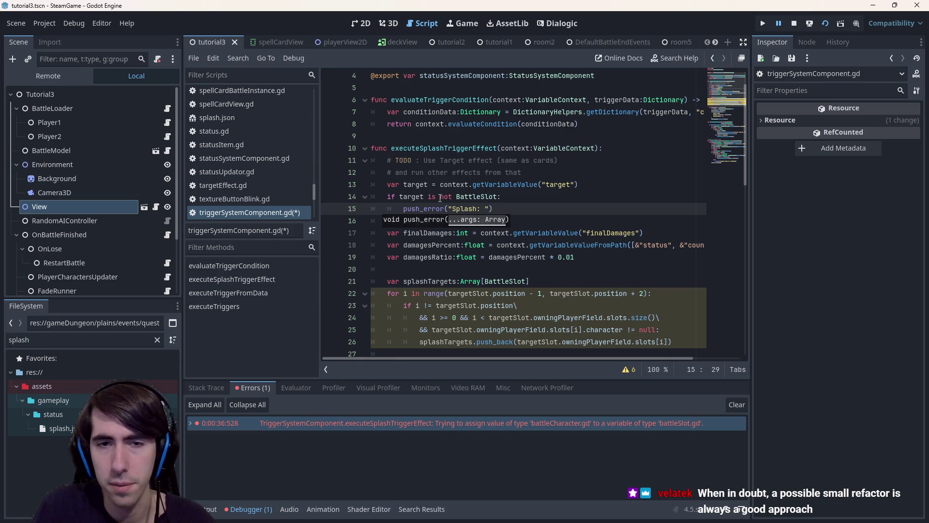
type("get should be a BattleSlot")
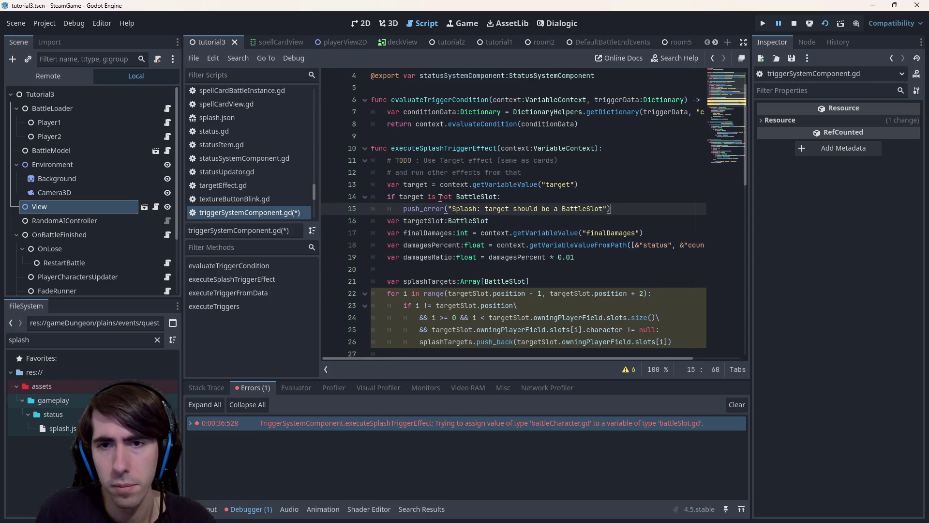
key("Return")
key("ctrl+s")
key("Down")
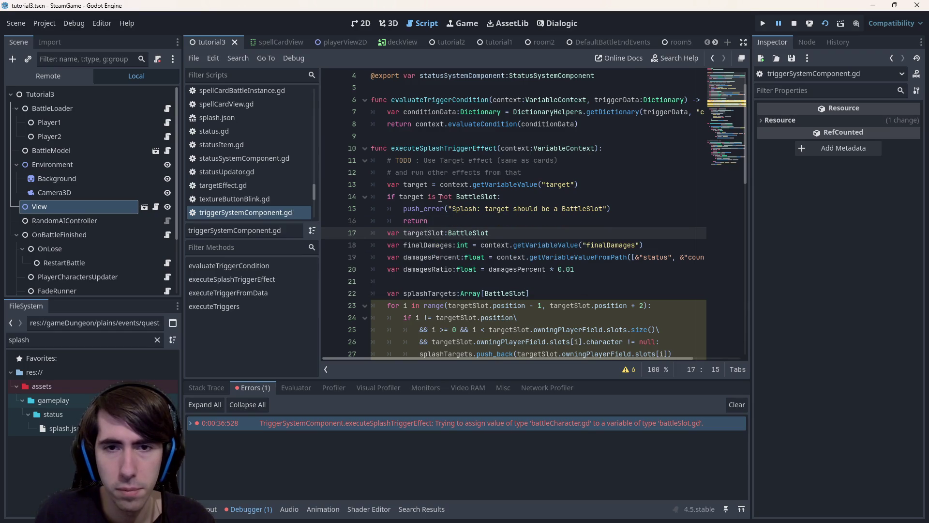
type(" = targe")
key("ctrl+s")
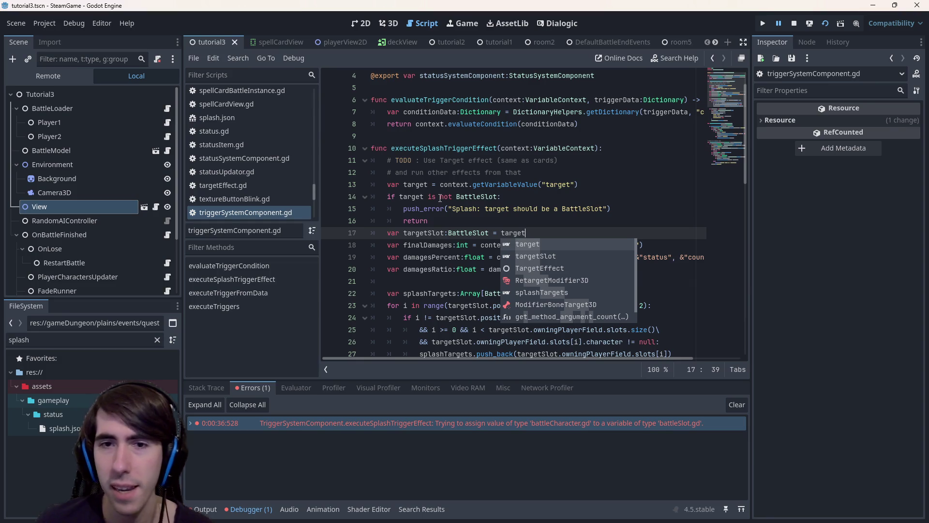
Step: Select the getVariableValue call on line 13 and clear the 'splash' file filter
left_click_drag(473, 185, 579, 184)
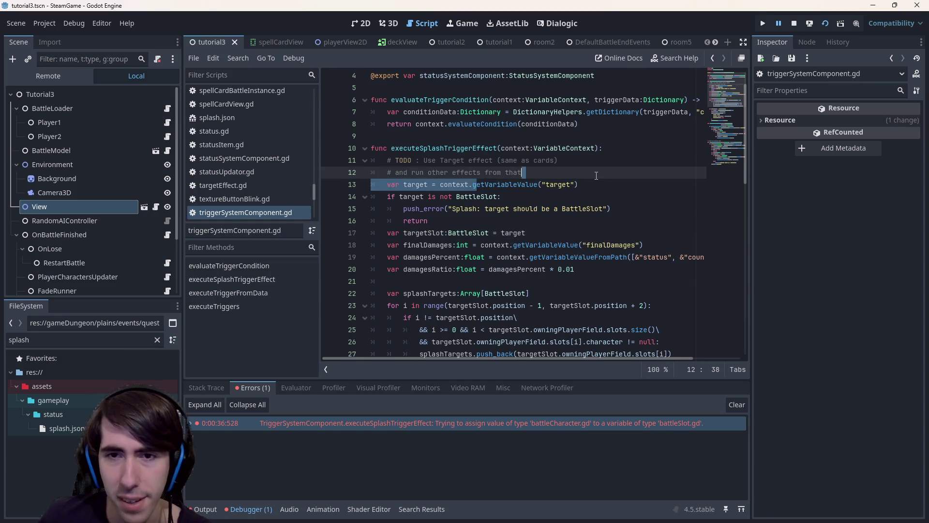
left_click(543, 232)
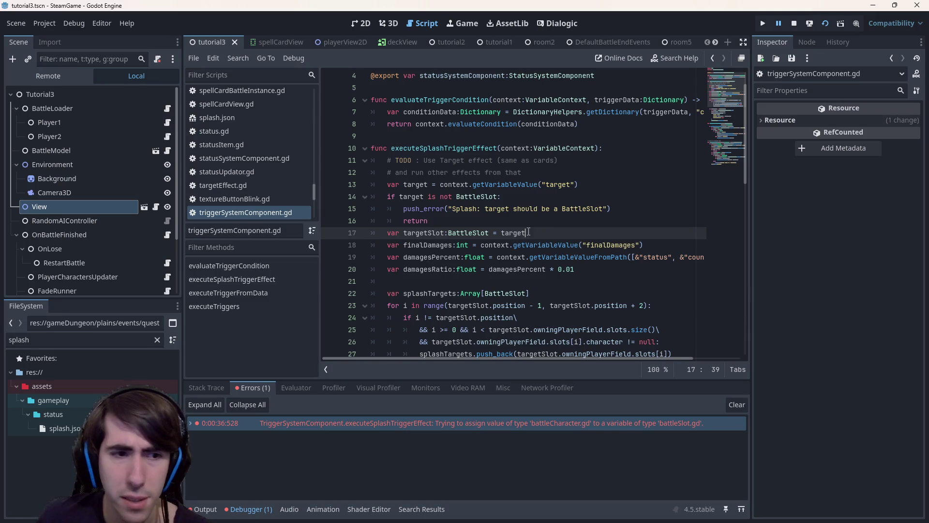
left_click(157, 339)
scroll(133, 354, "up", 5)
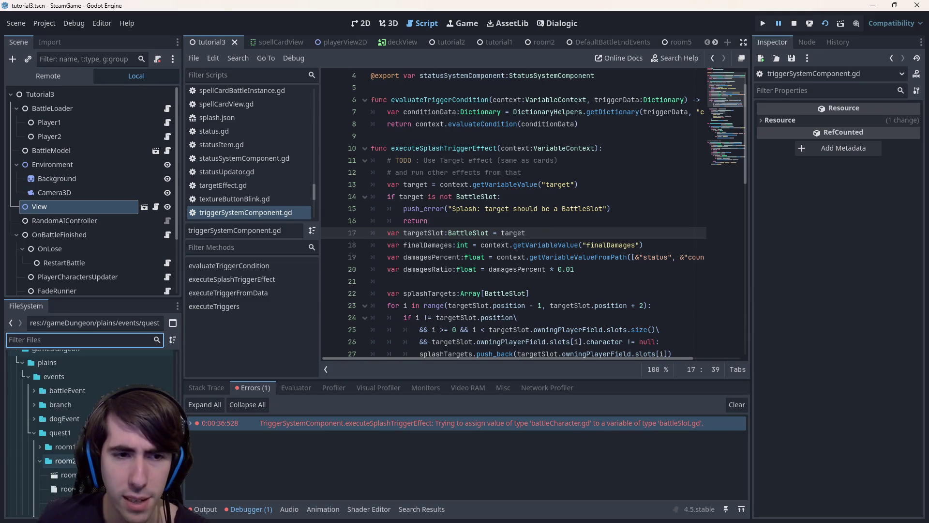
scroll(133, 378, "up", 5)
scroll(132, 378, "up", 5)
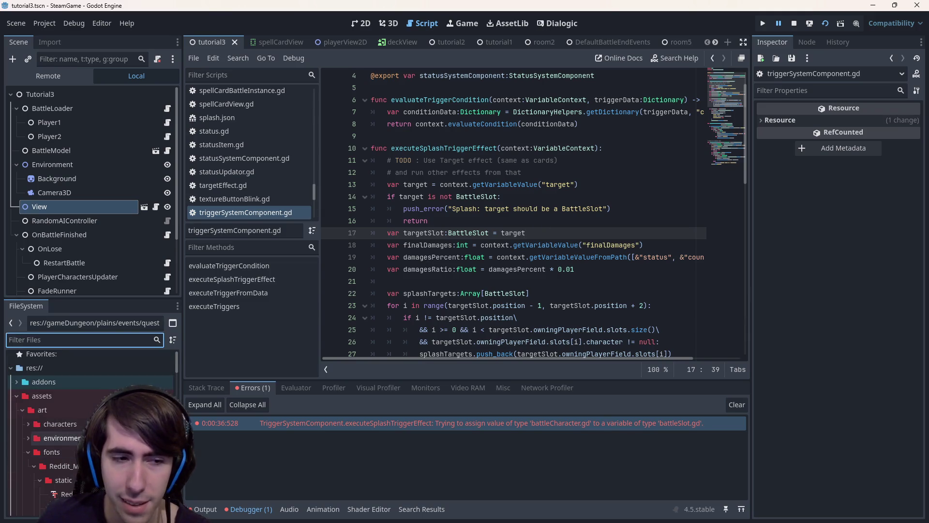
Step: Browse the addons and cardGameplay folders to art/icons, checking target on line 13 along the way
double_click(106, 385)
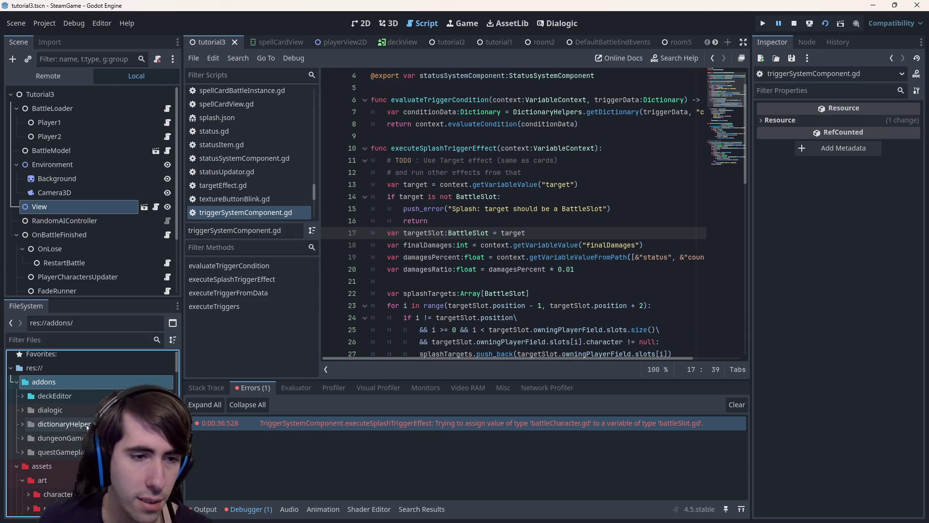
left_click(50, 409)
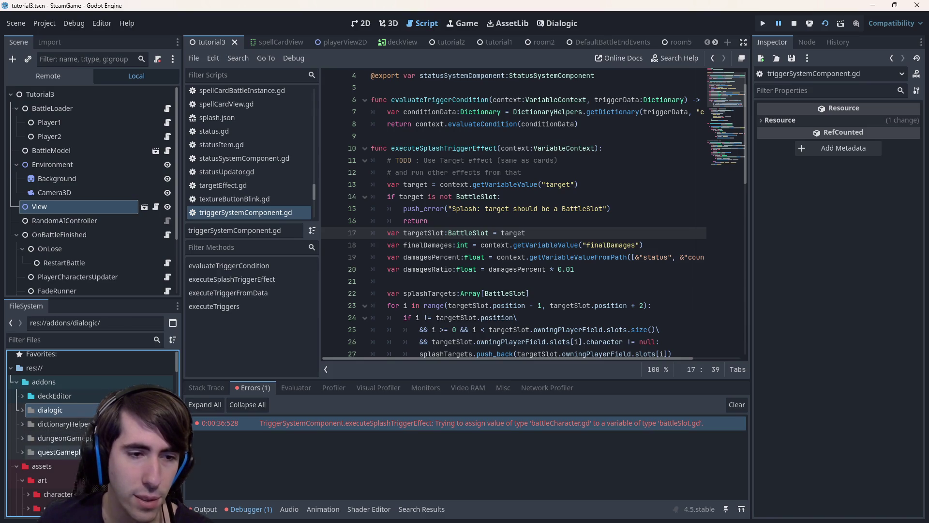
left_click(63, 452)
scroll(63, 436, "down", 4)
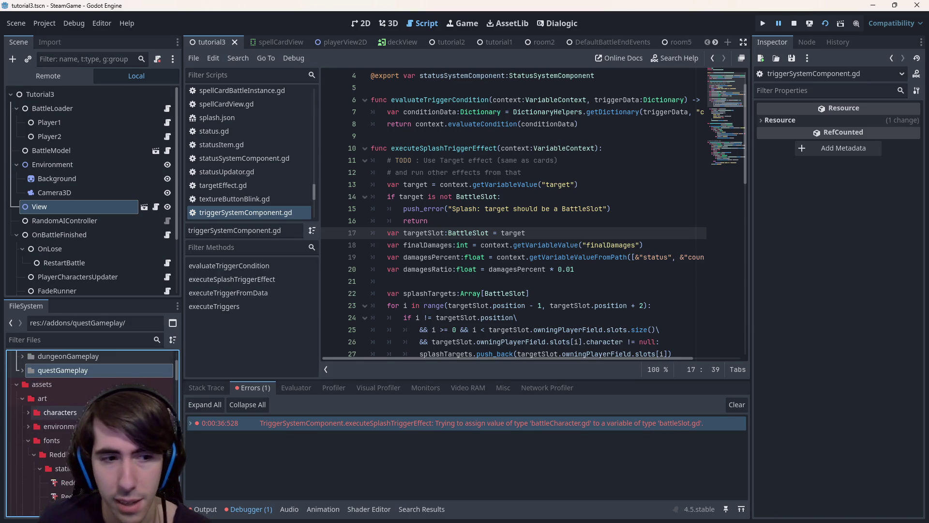
left_click(593, 184)
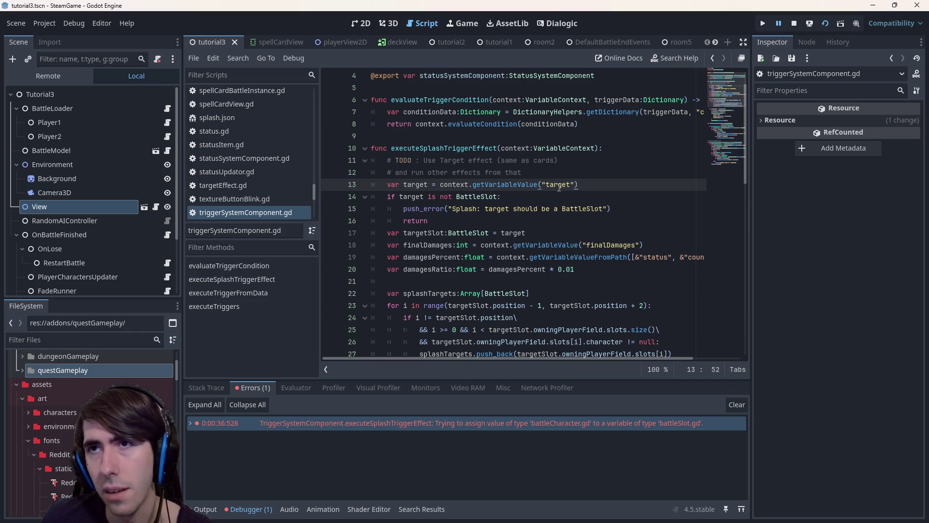
mouse_move(556, 184)
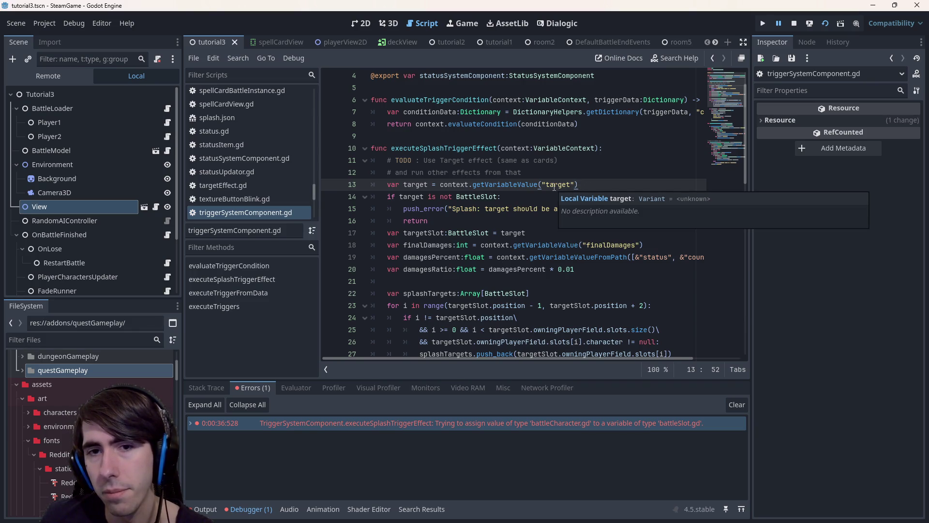
double_click(44, 440)
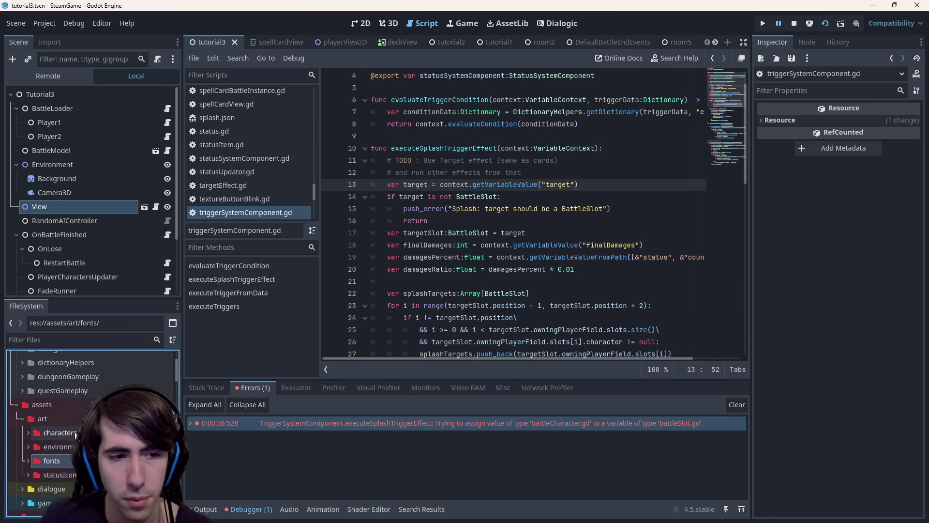
scroll(75, 432, "down", 5)
scroll(75, 432, "down", 5)
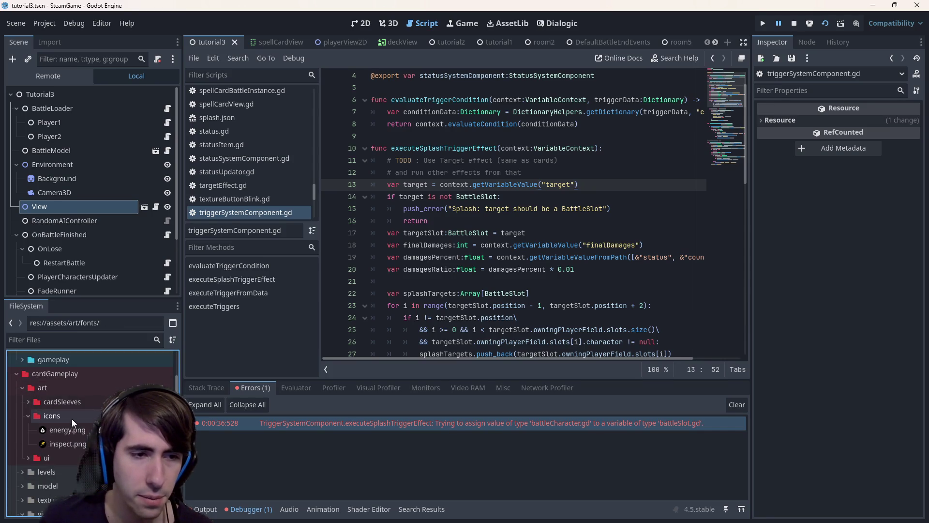
left_click(72, 419)
scroll(72, 419, "up", 5)
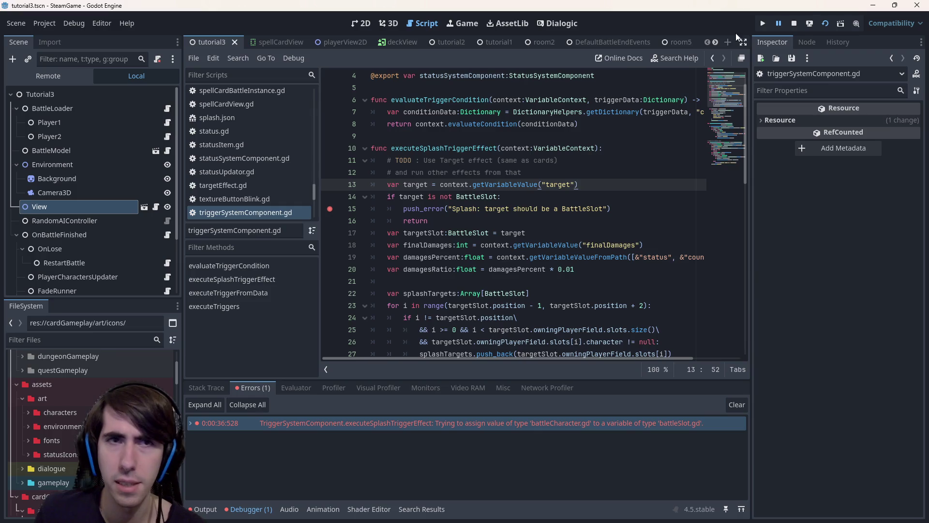
Step: Run the project and place three units, including the slime, onto the battlefield
left_click(823, 24)
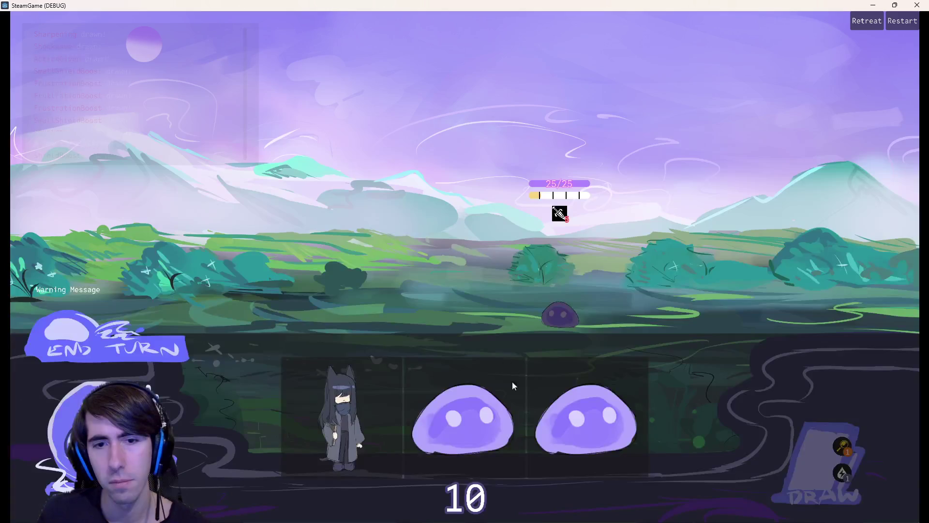
left_click_drag(353, 421, 370, 290)
left_click_drag(407, 421, 312, 276)
left_click_drag(457, 421, 250, 291)
left_click(226, 300)
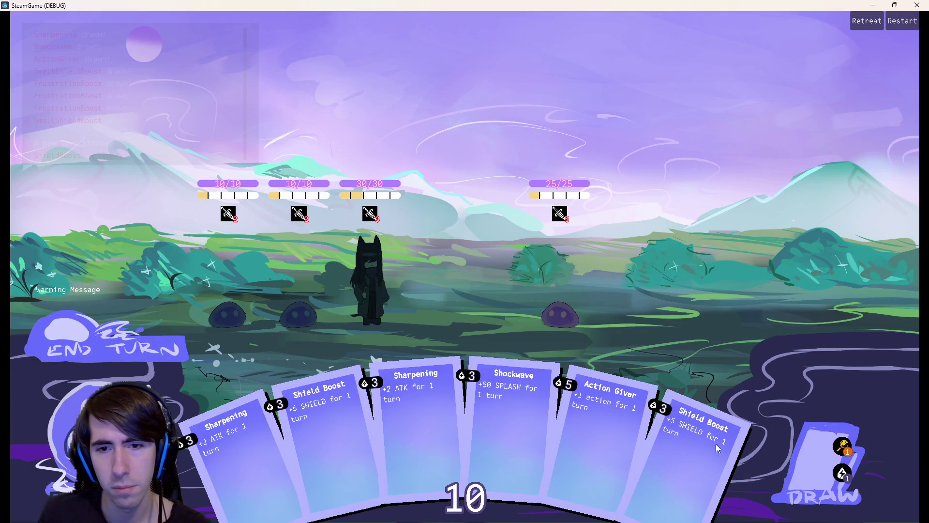
Step: Play Shockwave, draw cards, then Action Giver, Sharpening and Shockwave until the line 15 breakpoint hits
left_click_drag(511, 407, 378, 278)
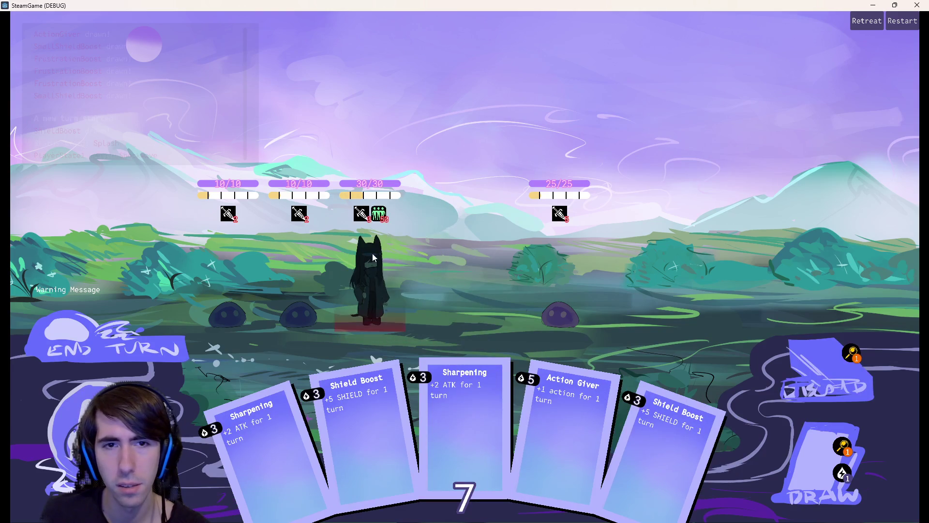
left_click(824, 446)
left_click(821, 449)
left_click(109, 341)
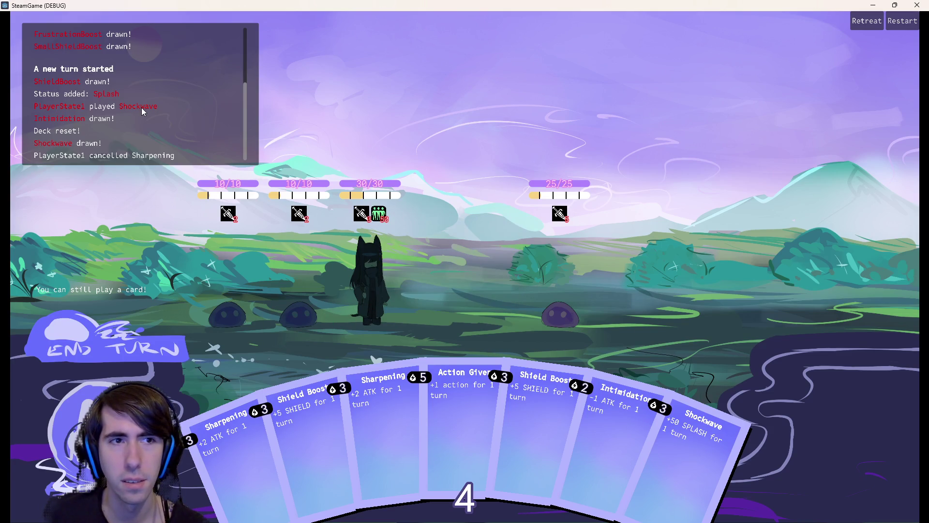
left_click_drag(465, 407, 379, 294)
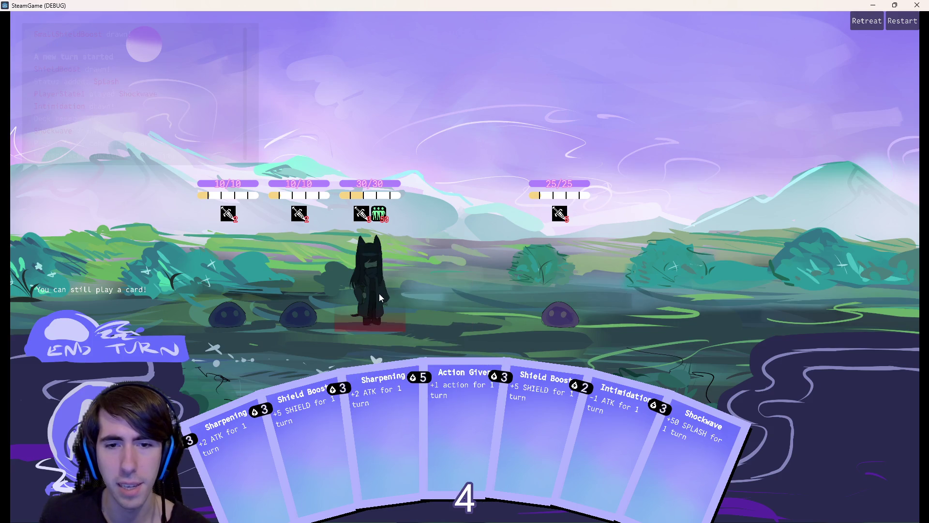
left_click_drag(332, 435, 349, 276)
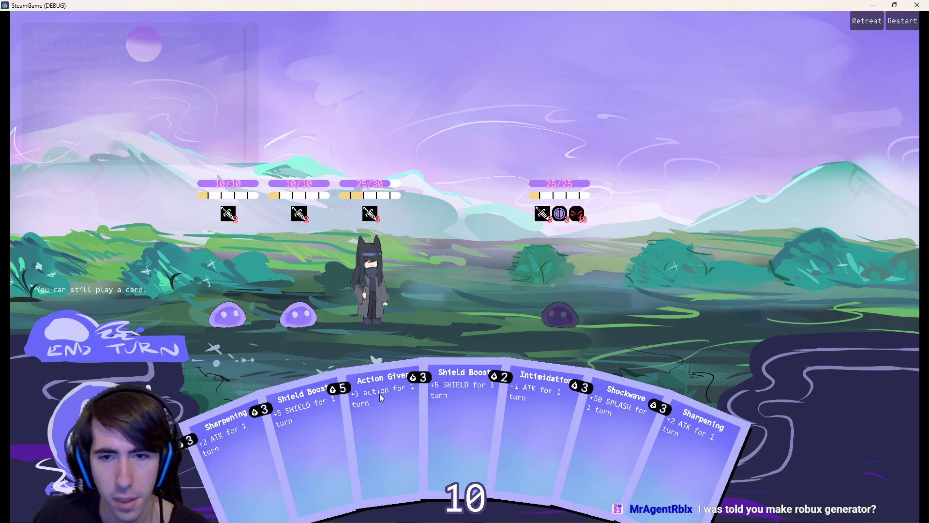
left_click_drag(602, 421, 373, 283)
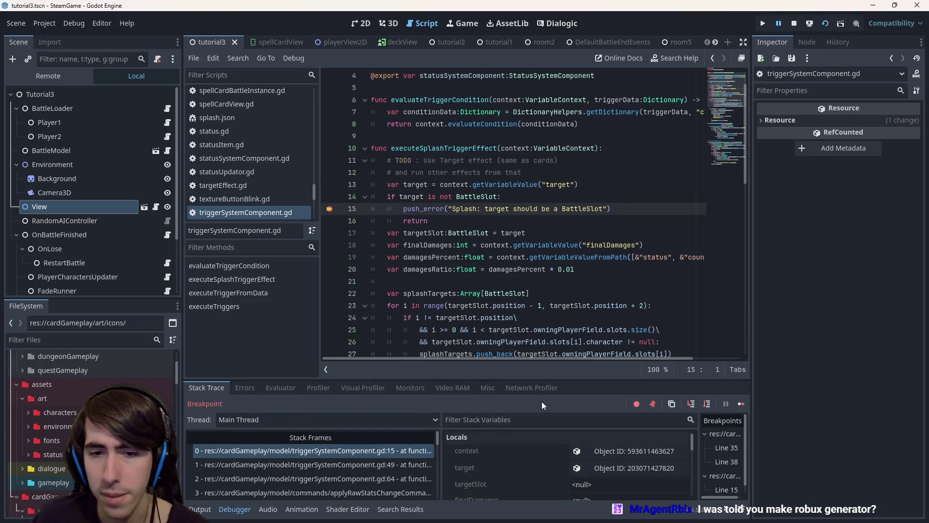
Step: Widen the Stack Frames list so each frame's file, line and function are readable
left_click_drag(441, 459, 534, 462)
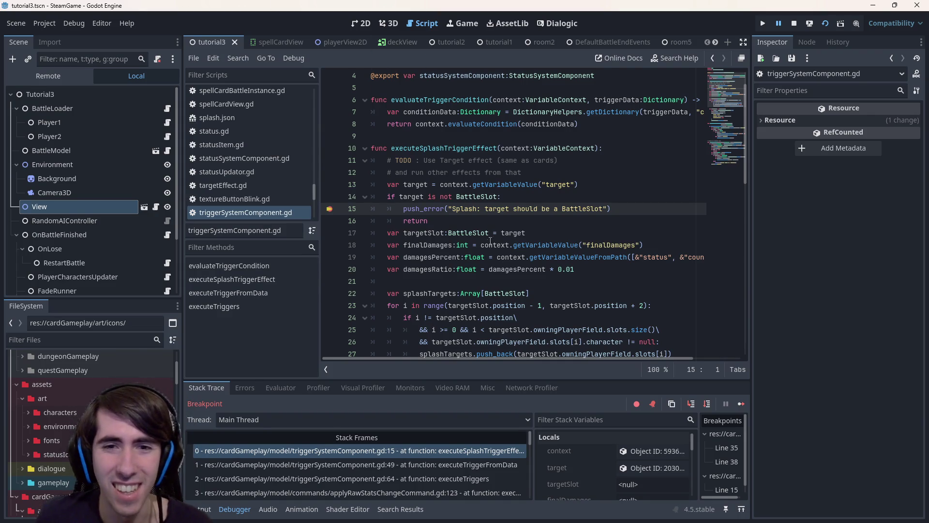
left_click(525, 281)
key("Return")
key("Return")
key("Up")
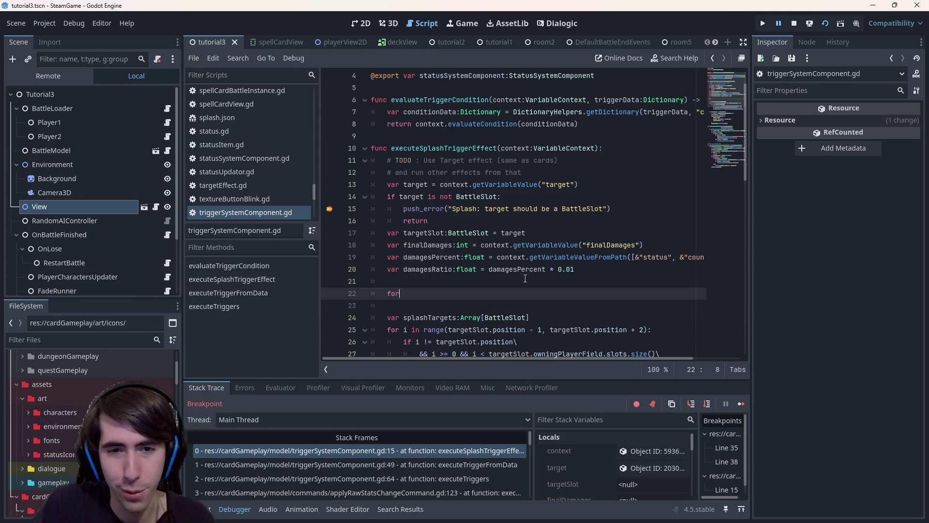
type("):")
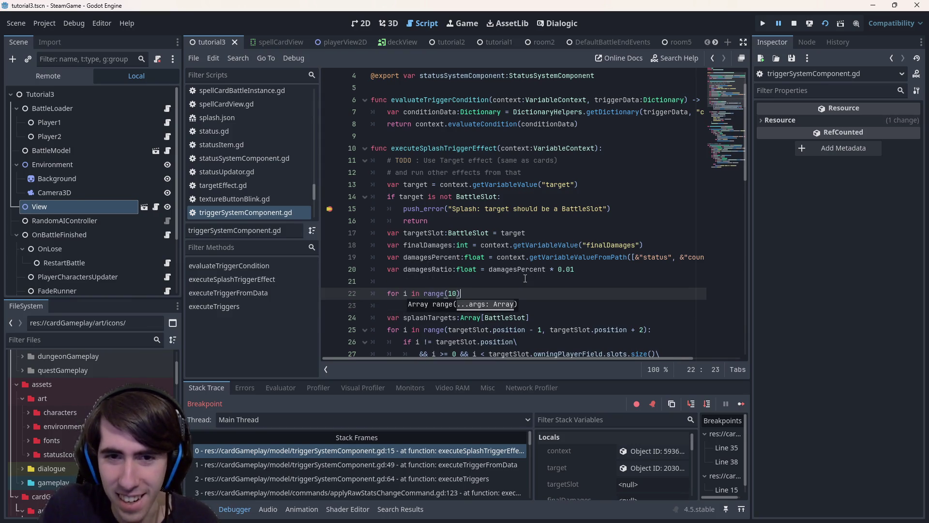
key("Return")
type("\"ROBUX\")")
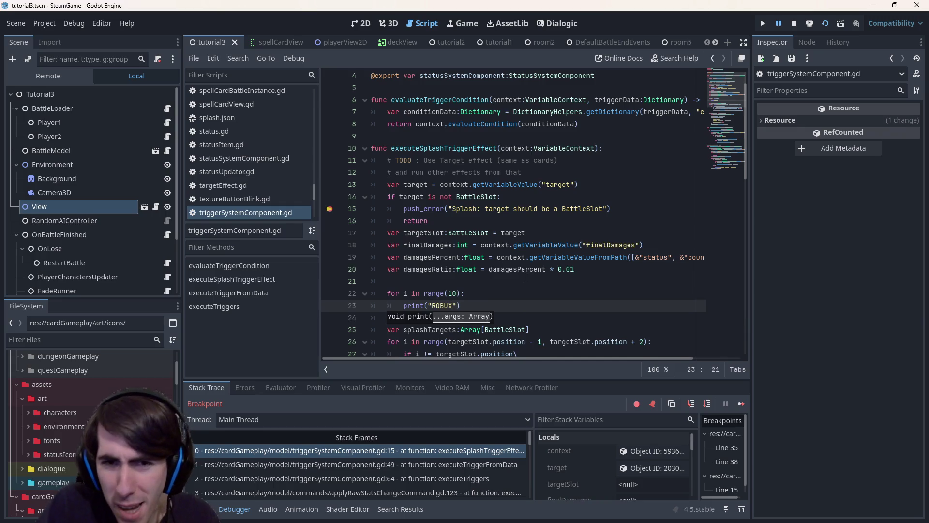
key("Up")
type("00000")
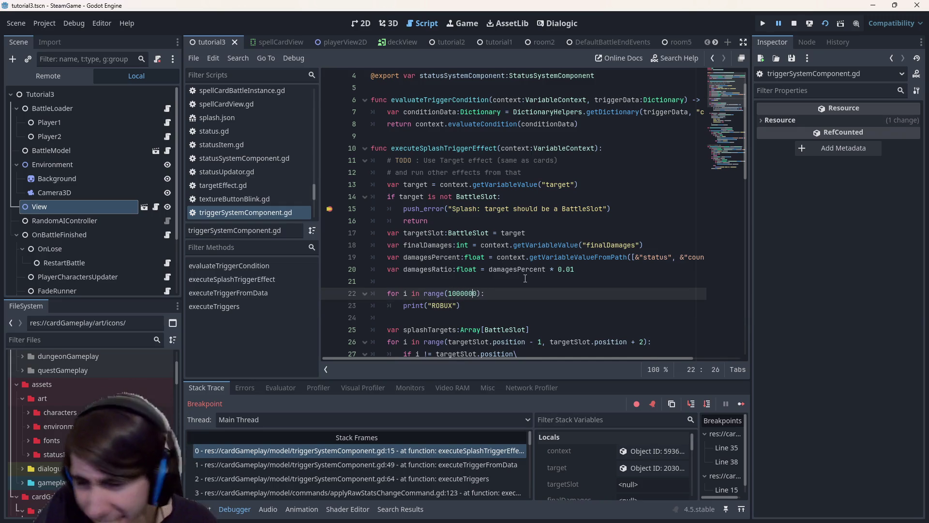
key("ctrl+s")
type("0")
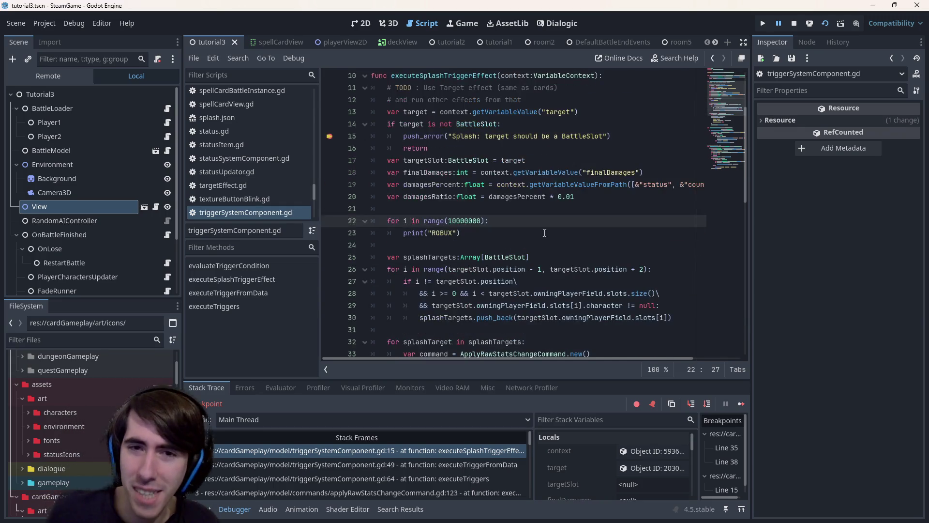
left_click_drag(392, 245, 333, 220)
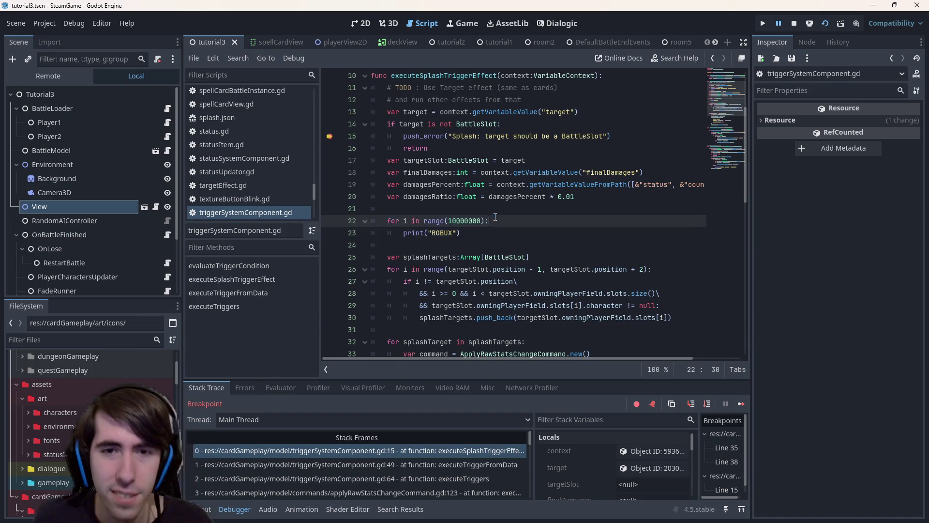
key("shift+Up")
scroll(517, 264, "up", 1)
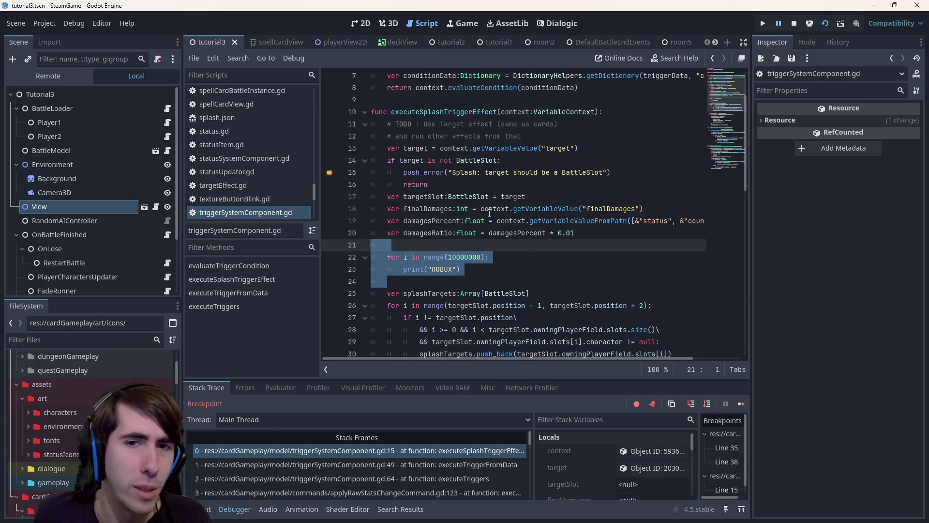
key("Delete")
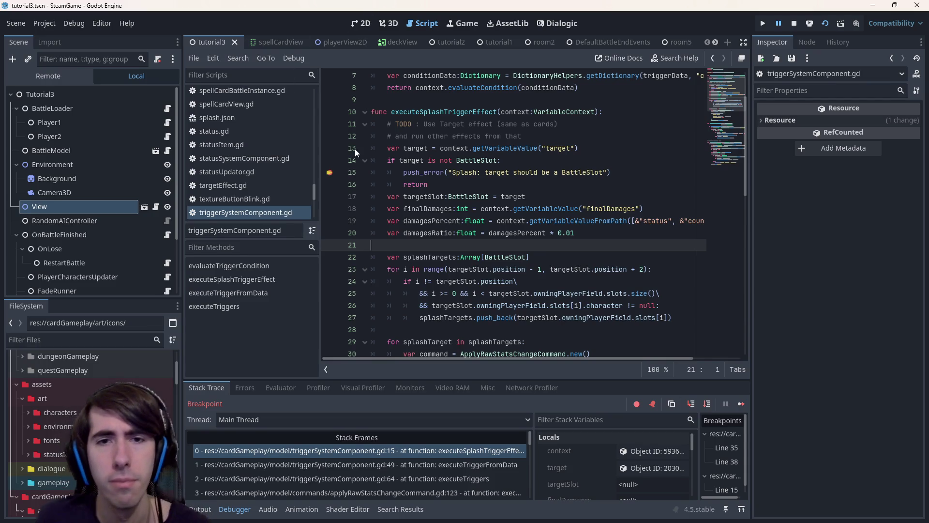
Step: Inspect the caller frames at lines 49 and 64, selecting context and executeTriggerFromData
left_click(394, 464)
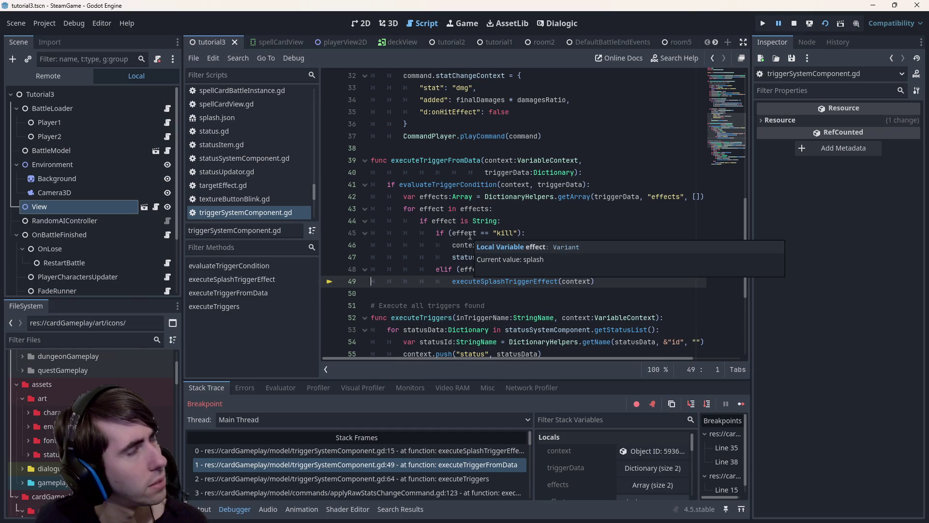
double_click(575, 281)
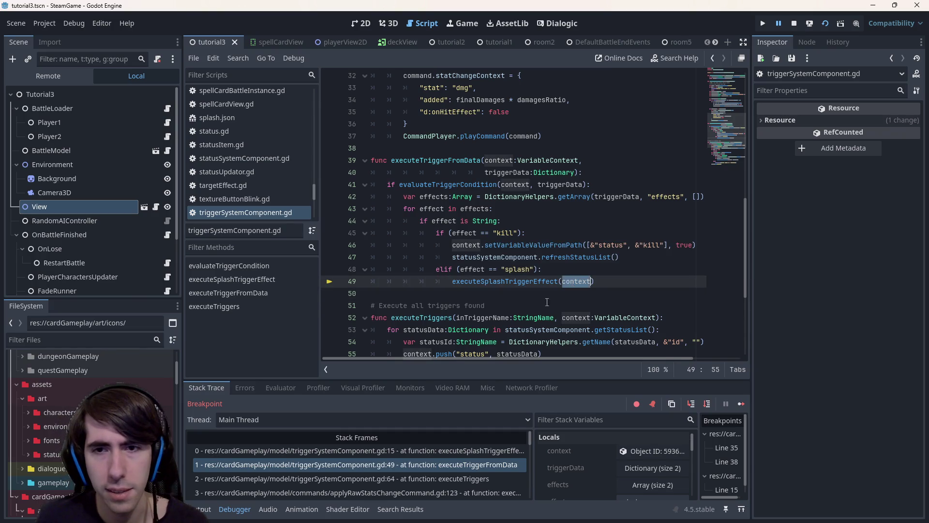
left_click(376, 475)
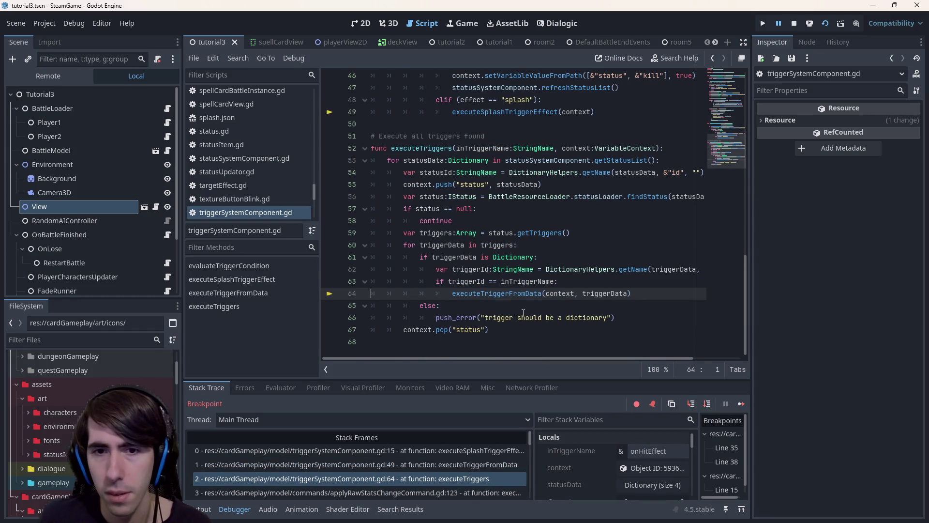
double_click(528, 293)
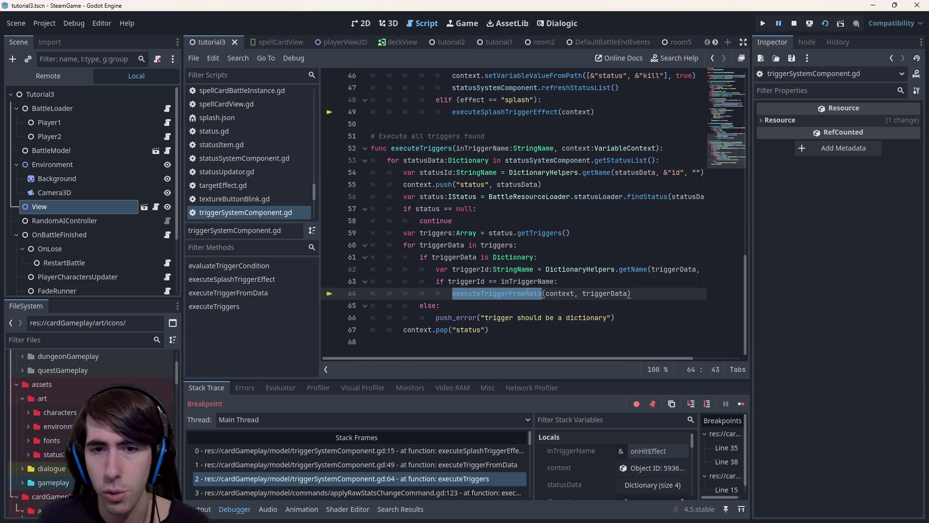
scroll(400, 479, "down", 1)
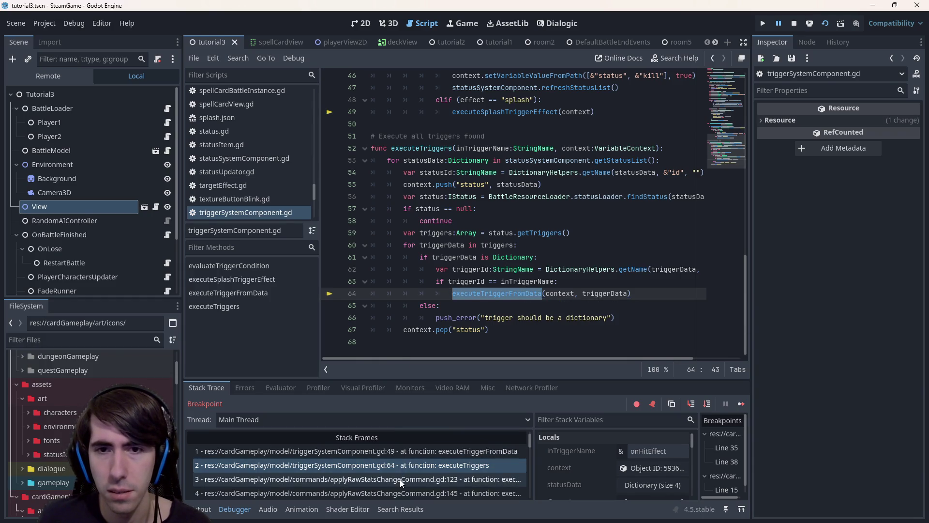
scroll(341, 484, "down", 1)
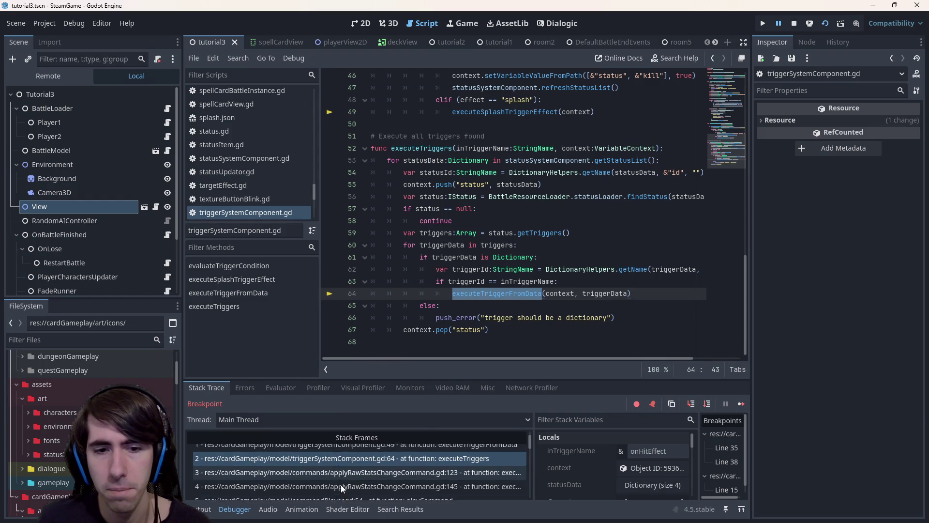
scroll(341, 484, "down", 1)
Step: Walk down to commandPlayer.gd:54 and applyRawStatsChangeCommand.gd:145 and :123, then return to frame 0
left_click(366, 464)
left_click(369, 490)
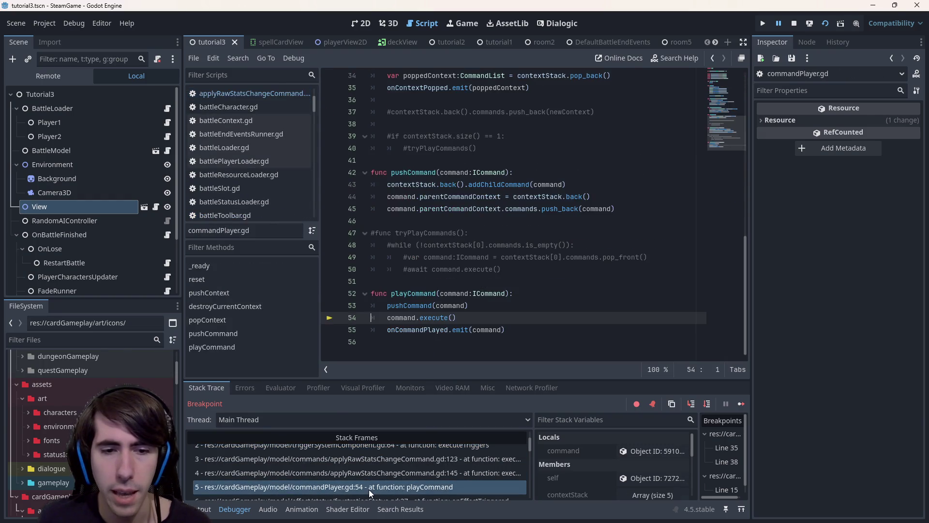
scroll(369, 489, "down", 1)
left_click(374, 471)
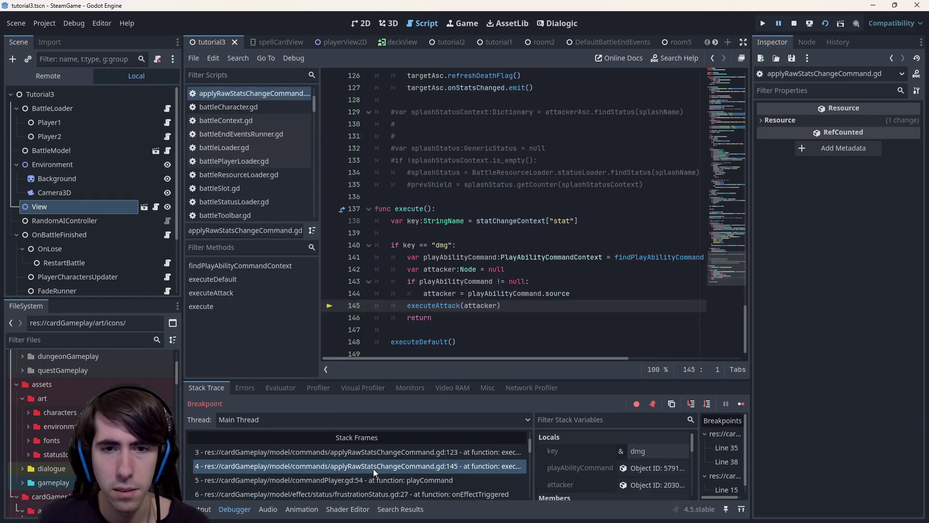
scroll(373, 469, "up", 1)
left_click(376, 463)
scroll(376, 463, "up", 1)
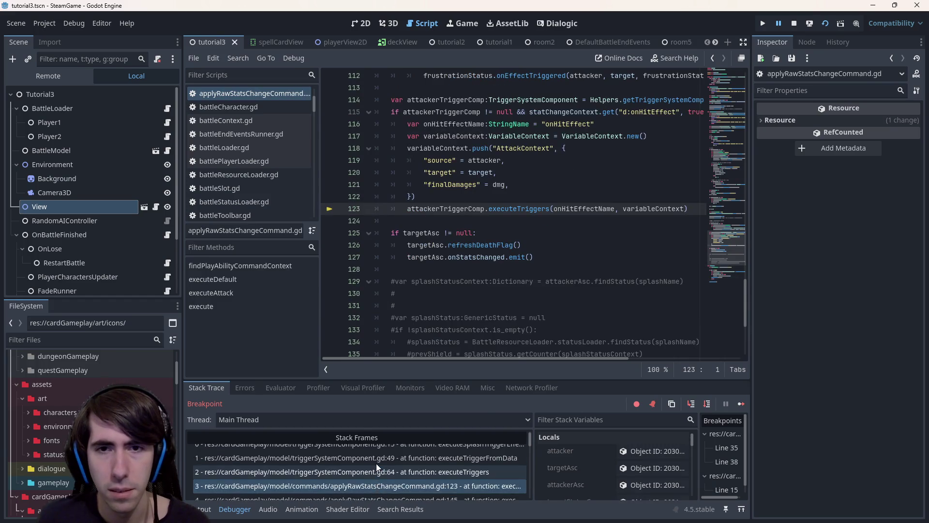
scroll(376, 463, "up", 1)
left_click(373, 451)
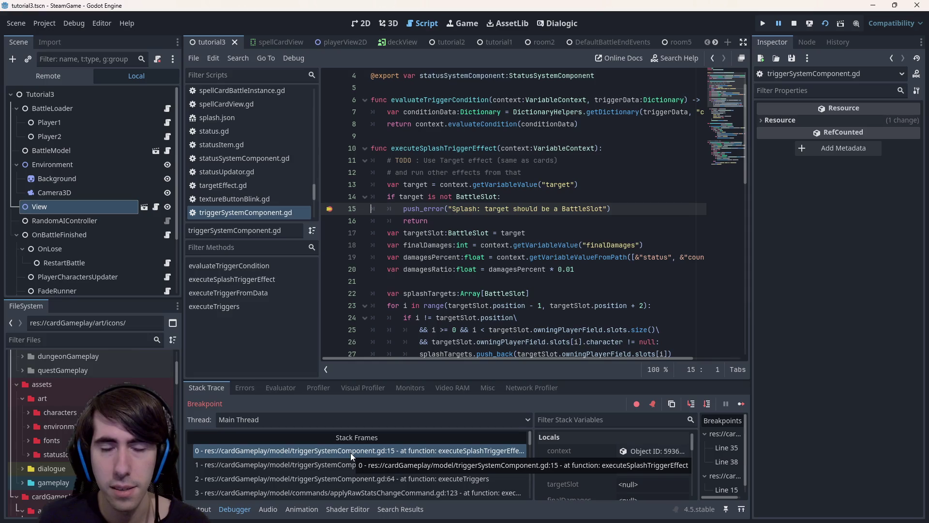
scroll(77, 388, "down", 1)
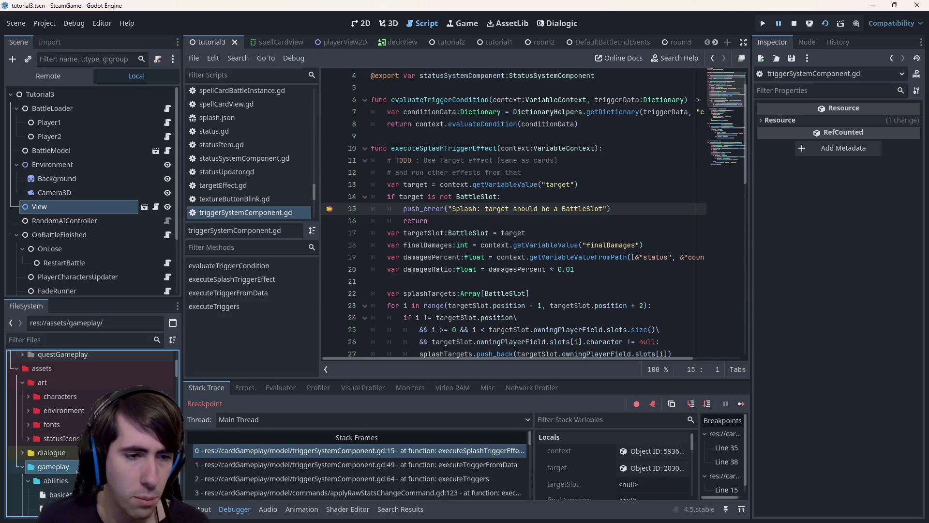
Step: Review basicAttack.json, drawAttack.json and kick.json, each showing targetType "Character"
left_click(52, 466)
double_click(65, 413)
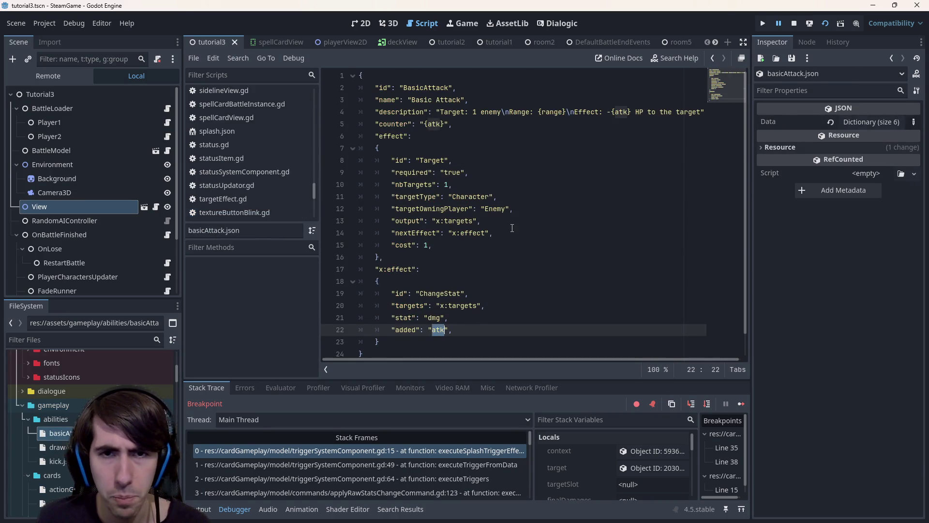
double_click(470, 197)
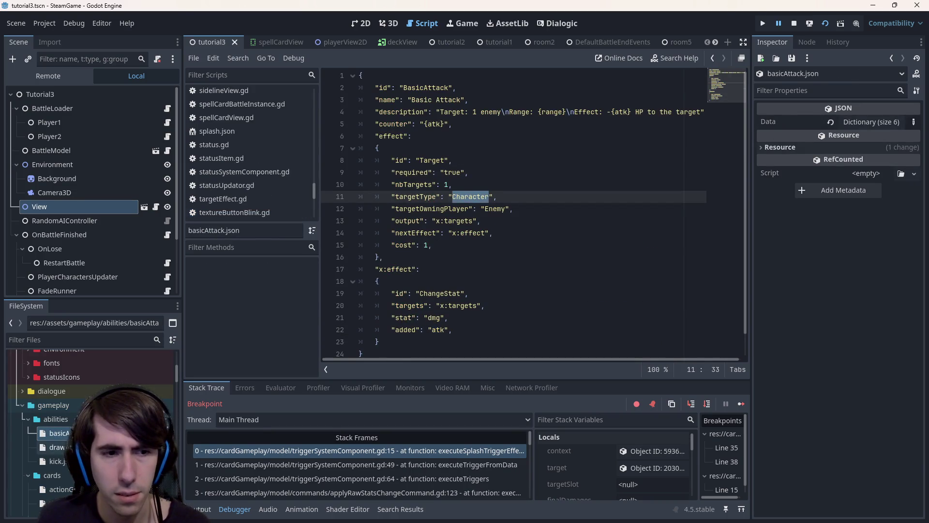
left_click(56, 447)
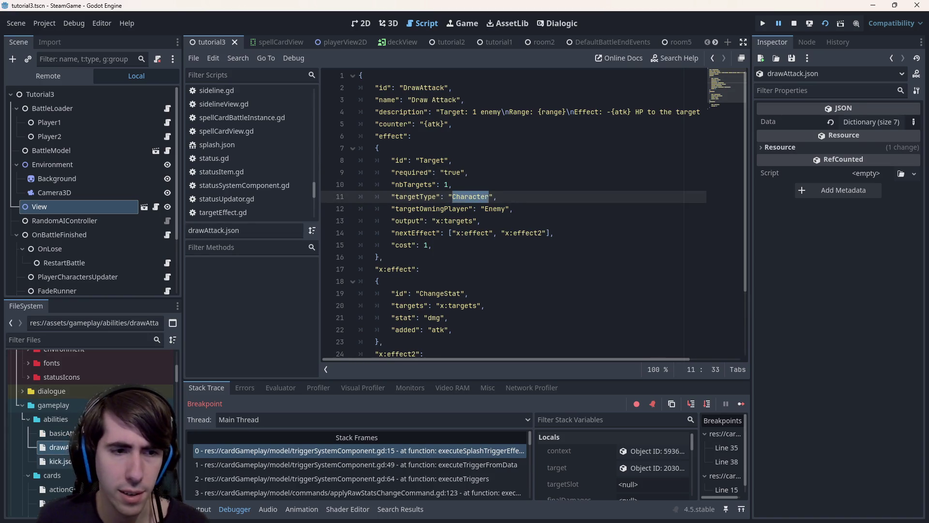
double_click(60, 461)
double_click(470, 112)
scroll(470, 113, "up", 3)
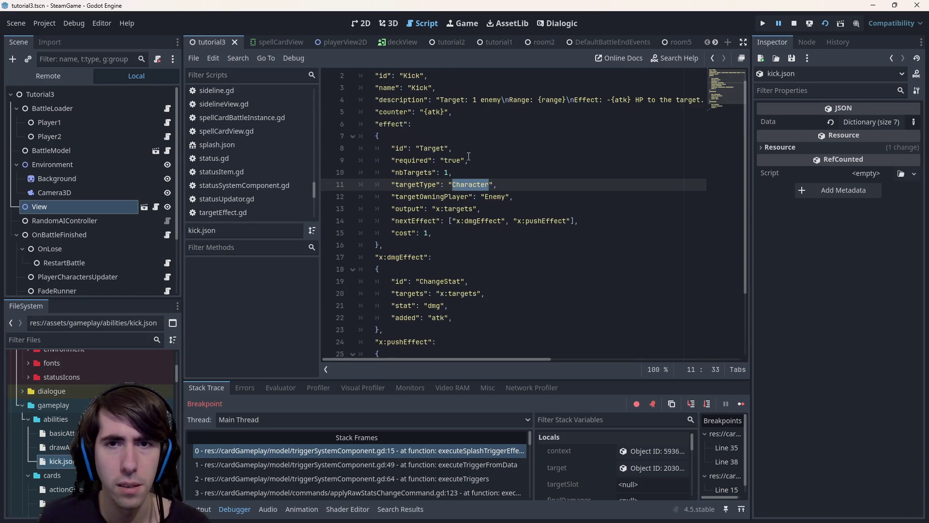
Step: Return to frame 0 in triggerSystemComponent.gd and select the push_error call on line 15
left_click(359, 450)
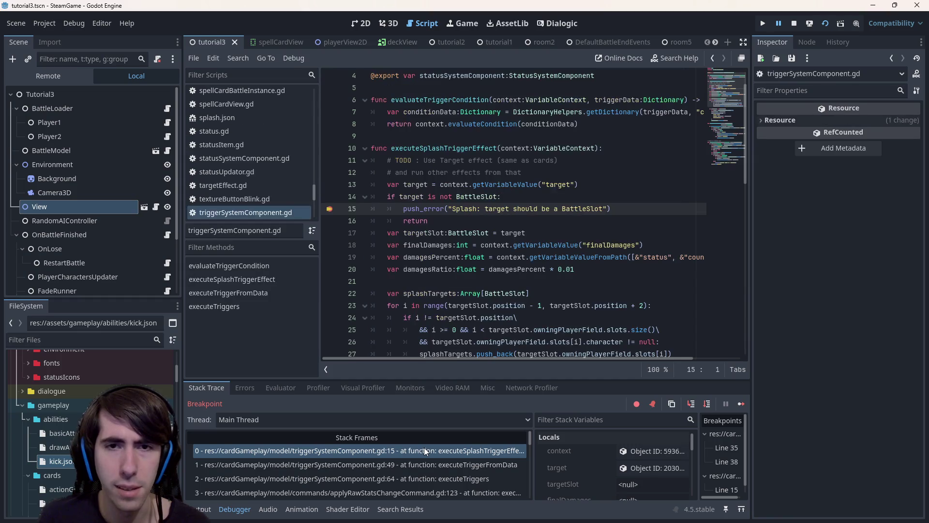
left_click(362, 218)
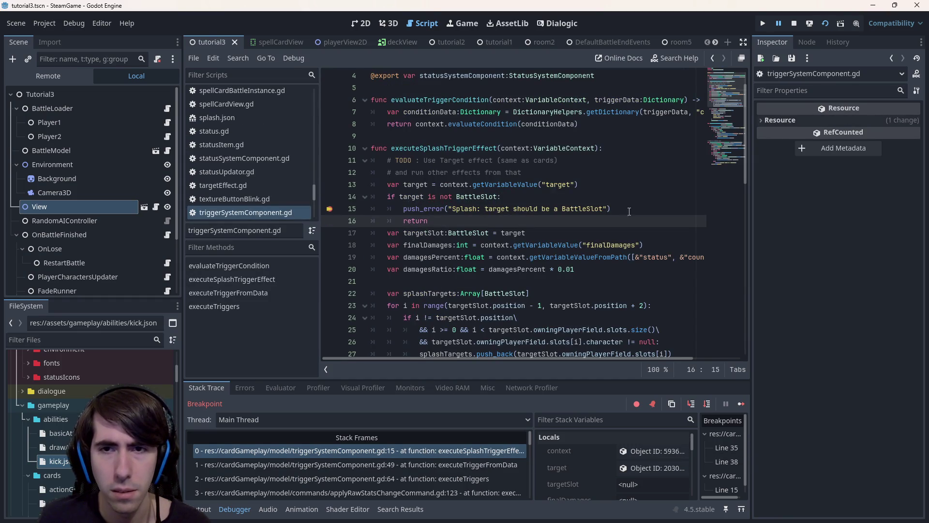
left_click_drag(362, 220, 404, 208)
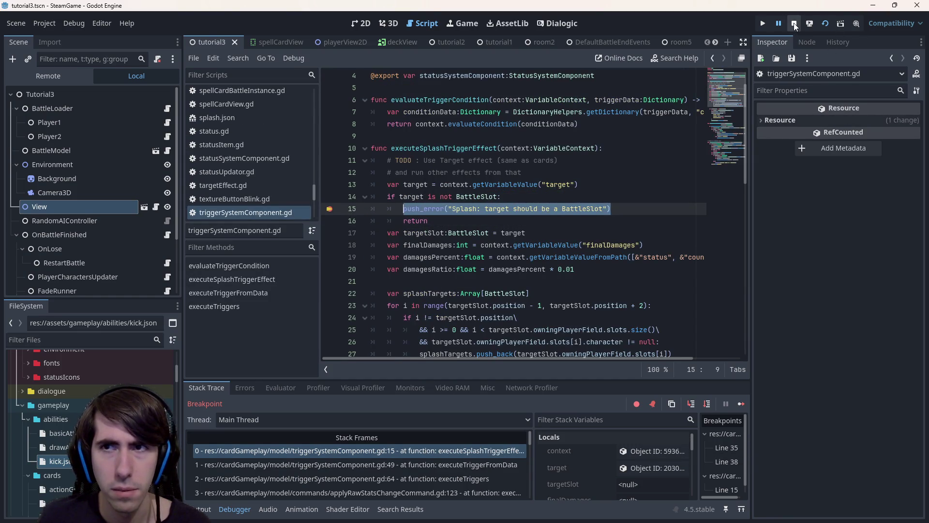
Step: Stop the debug session, delete the push_error call and context.player text on line 15, and save
left_click(794, 23)
left_click(328, 208)
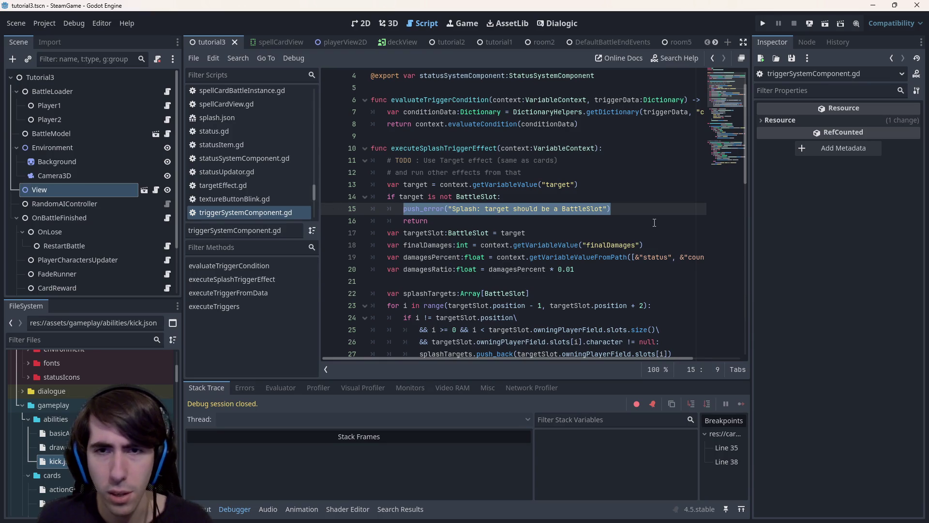
key("Delete")
key("ctrl+s")
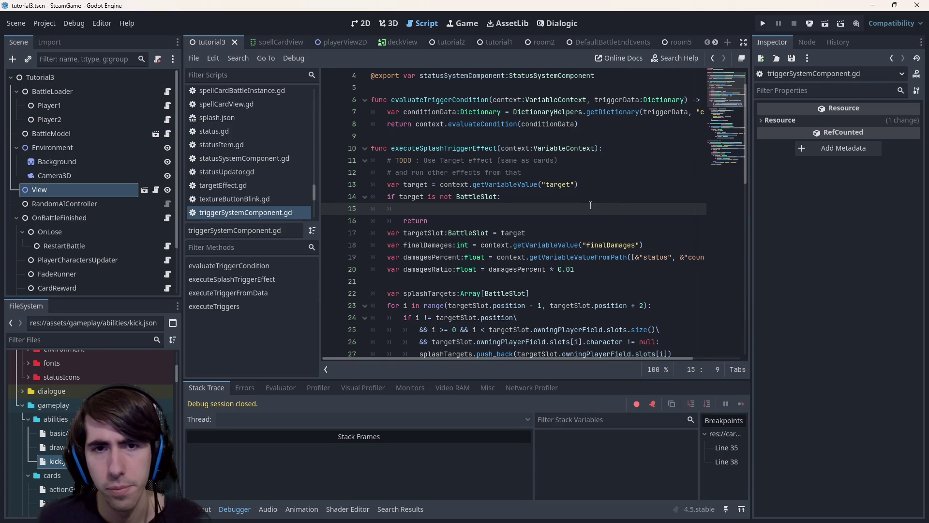
type("ft")
key("BackSpace")
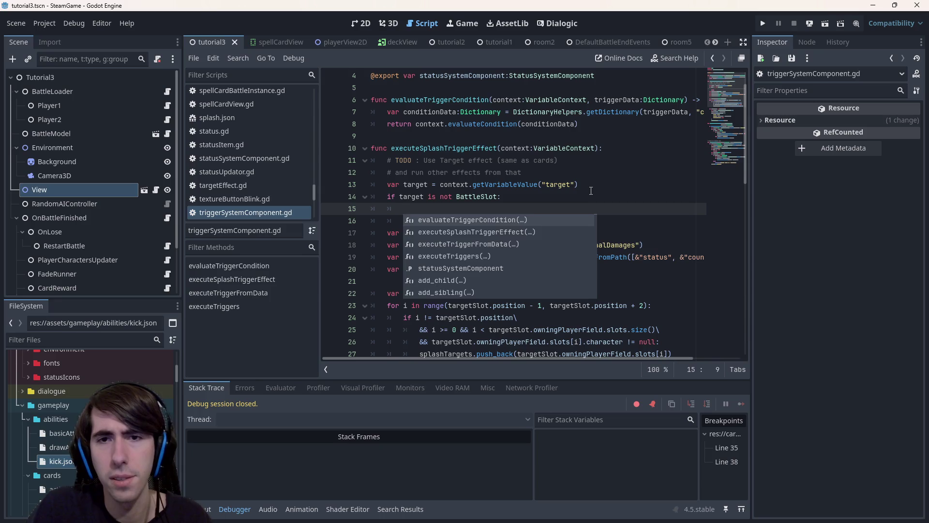
type("context.play")
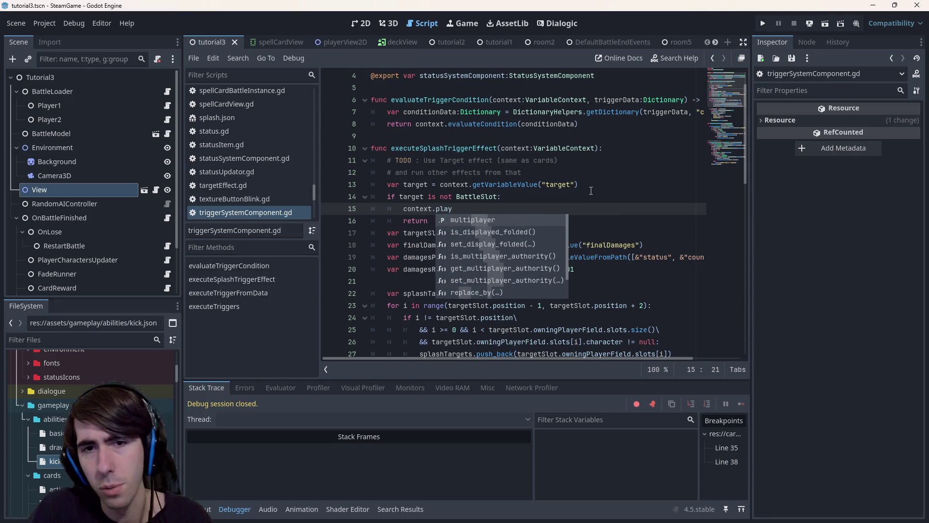
type("er")
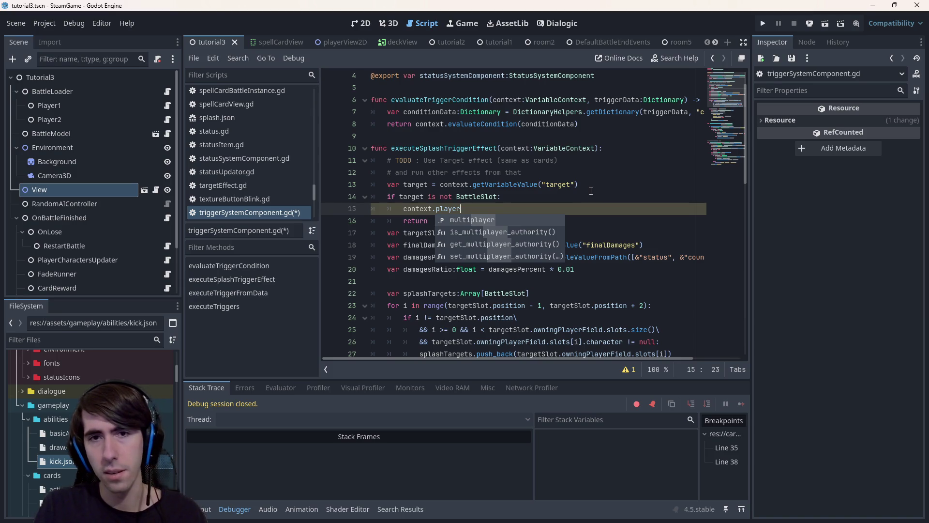
key("BackSpace")
key("BackSpace")
key("BackSpace")
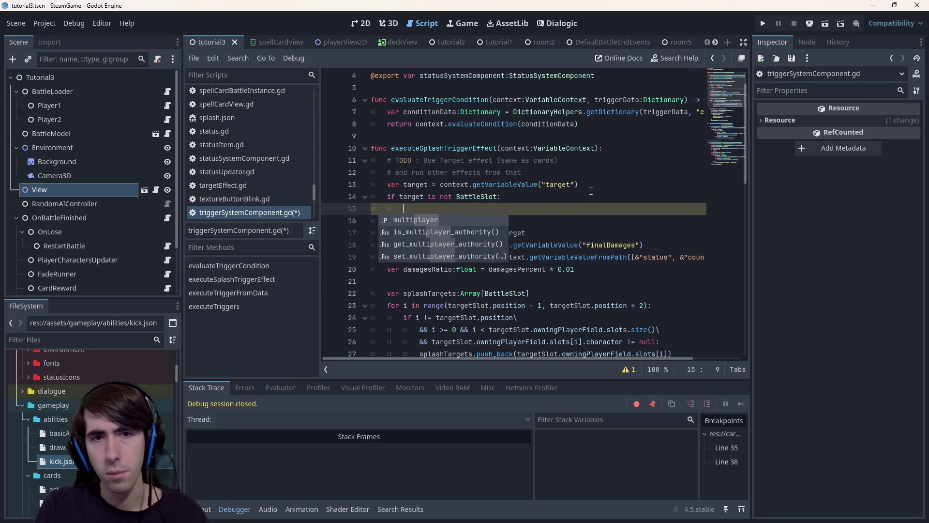
key("ctrl+s")
left_click(493, 219)
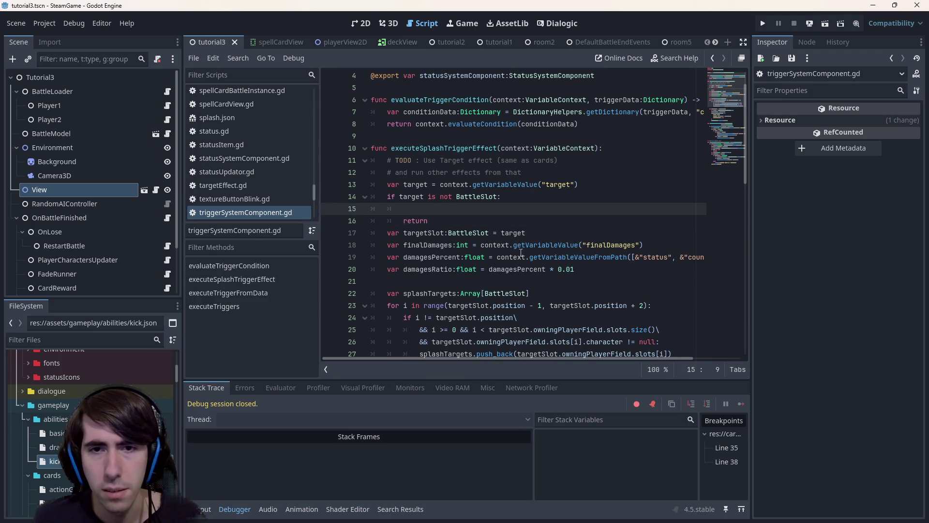
scroll(494, 236, "down", 2)
Step: Change the line 14 check from 'not BattleSlot' to 'target is BattleCharacter'
double_click(417, 111)
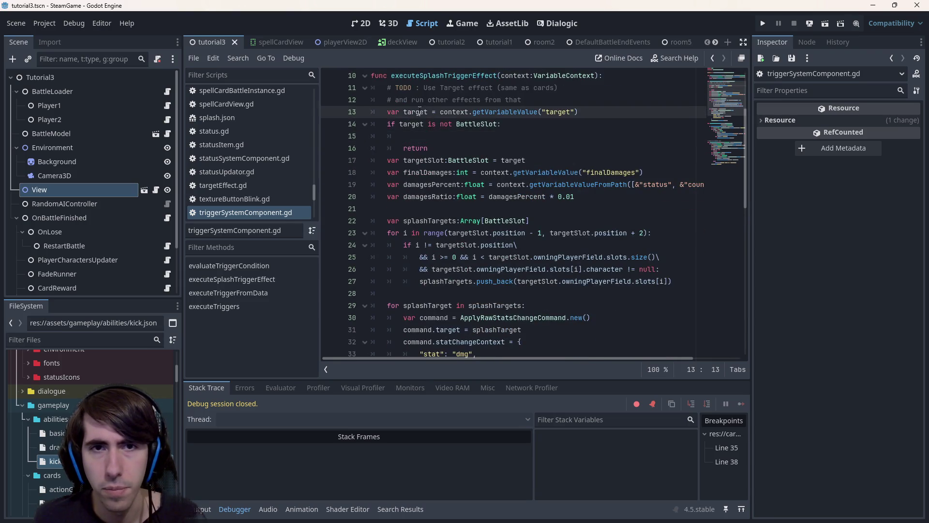
scroll(440, 146, "up", 2)
left_click(474, 208)
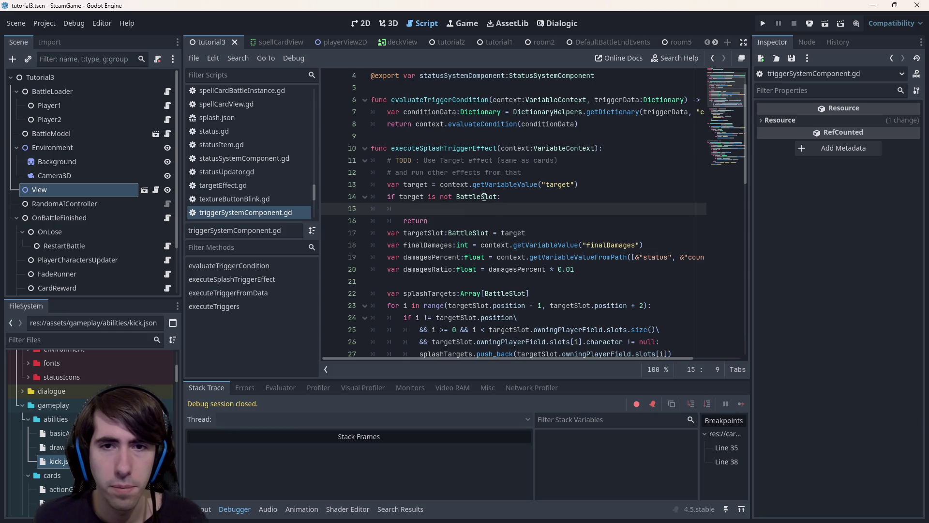
double_click(446, 196)
key("Delete")
key("Delete")
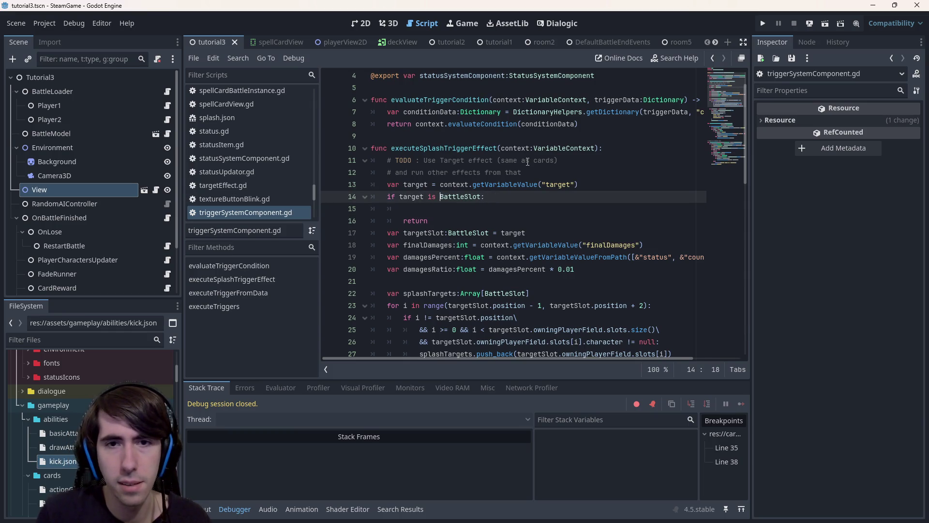
key("ctrl+shift+Right")
type("Charact")
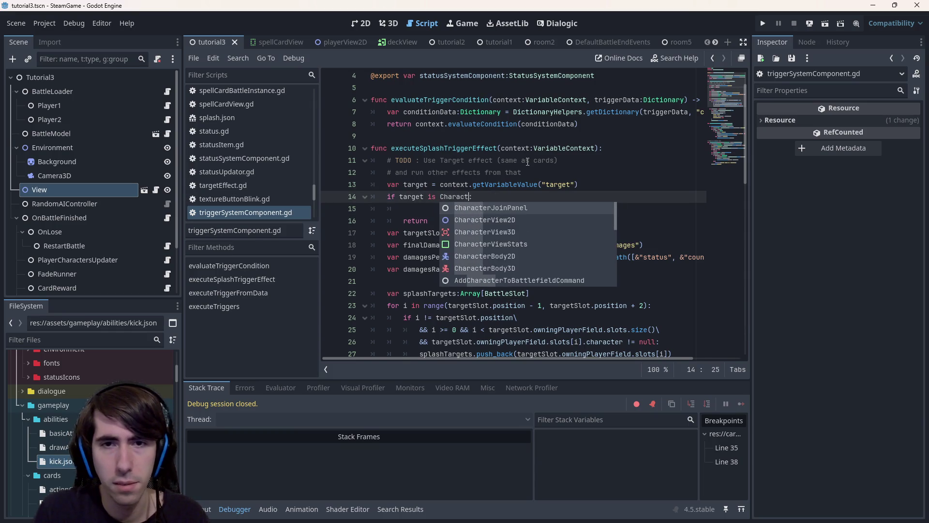
type("er")
key("ctrl+BackSpace")
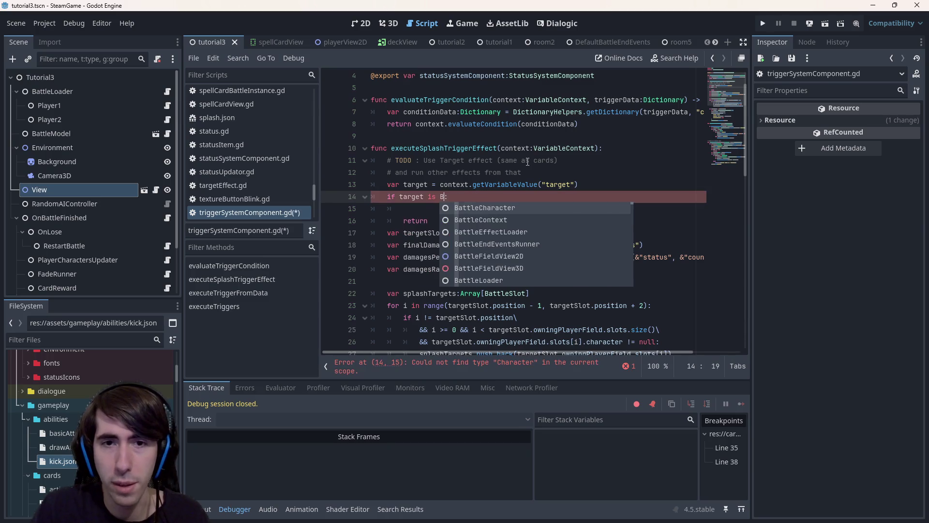
type("BattleChara")
key("Tab")
key("Down")
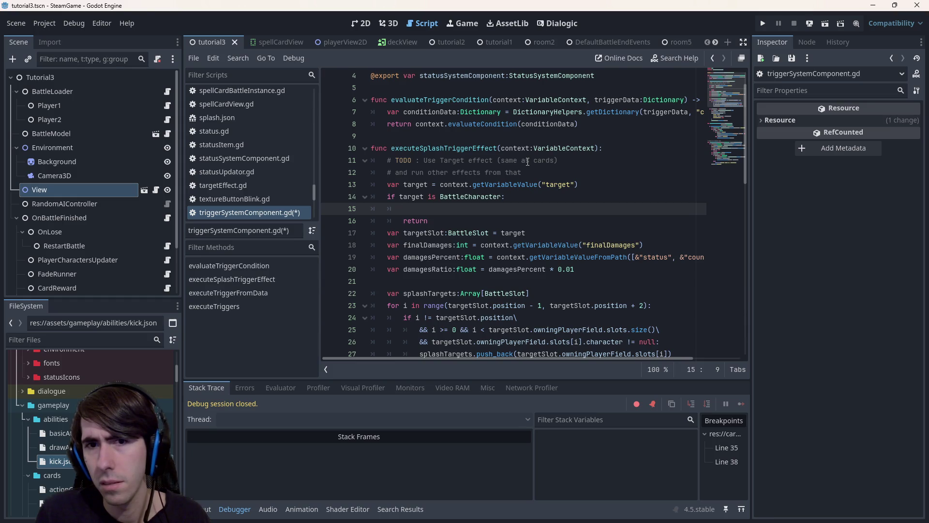
type("target.")
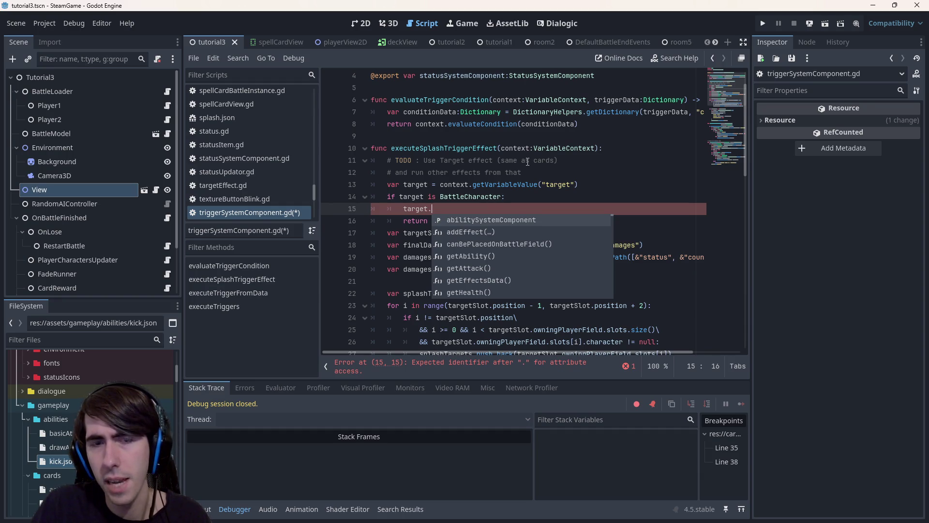
Step: Write target.playerOwner.playerField. on line 15, peeking at playerOwner in battleCharacter.gd
key("Escape")
key("ctrl+v")
left_click(465, 208, "ctrl")
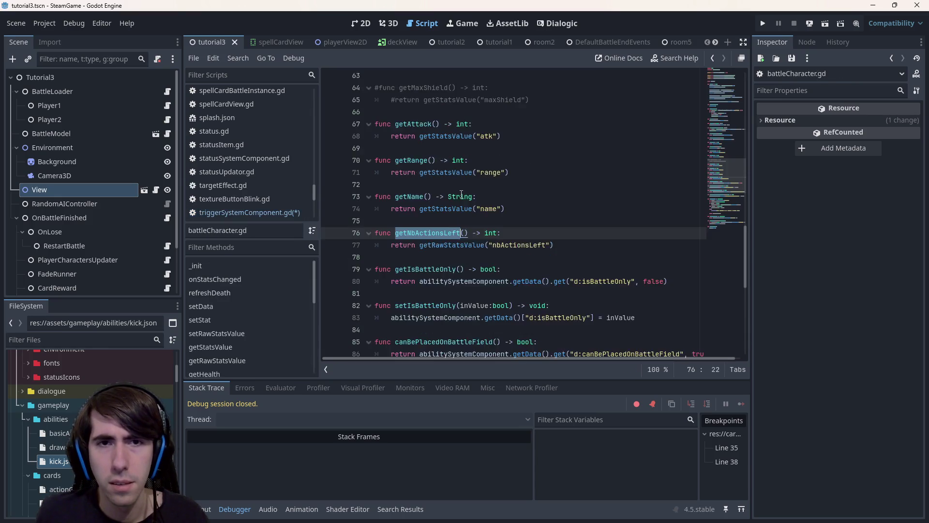
scroll(460, 194, "up", 10)
scroll(460, 168, "up", 10)
scroll(460, 143, "up", 5)
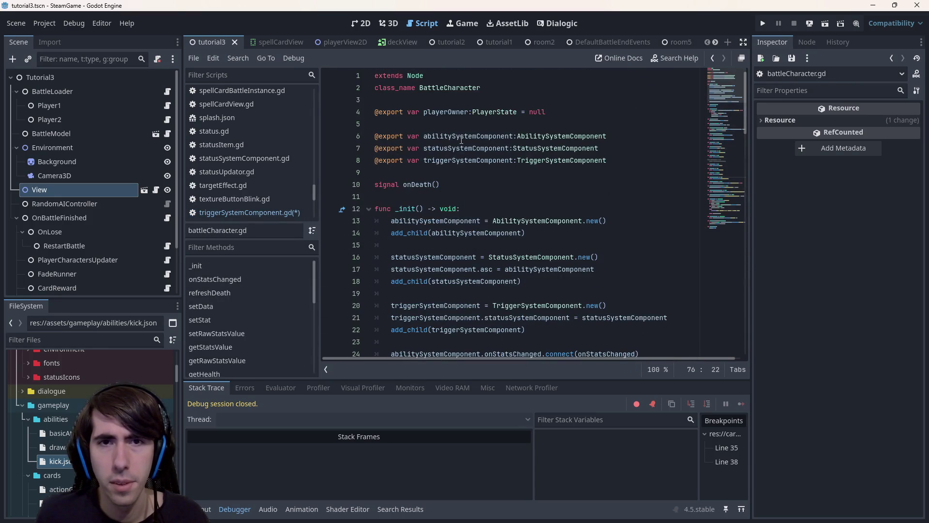
double_click(443, 111)
key("alt+Left")
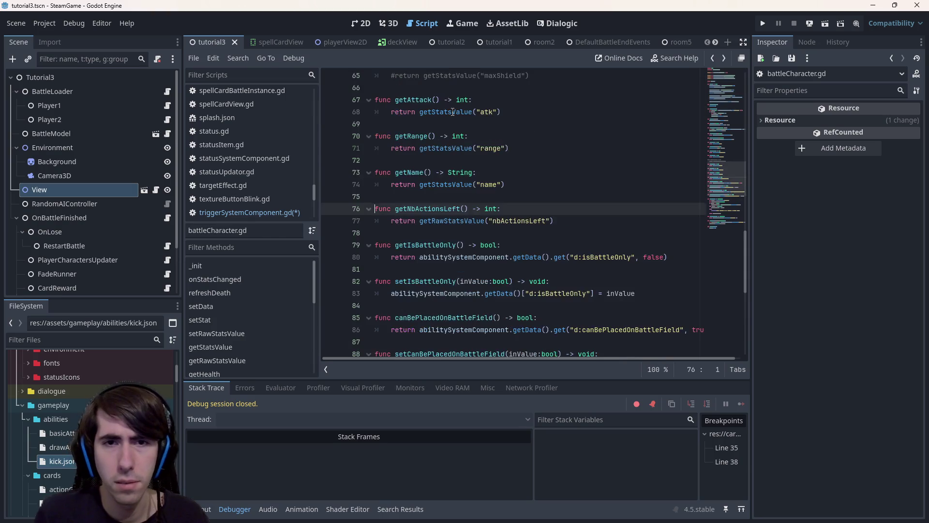
key("alt+Left")
type("playerOwner.")
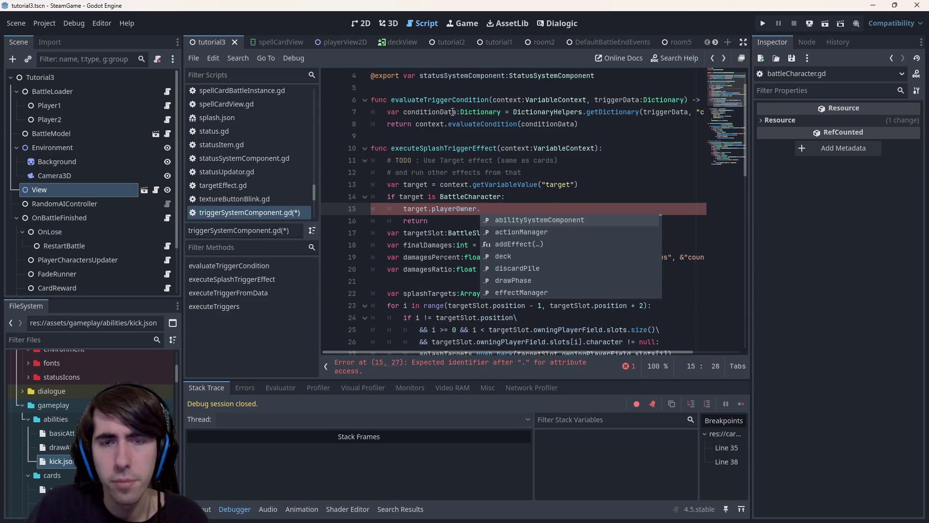
type("player")
key("Tab")
type(".fin")
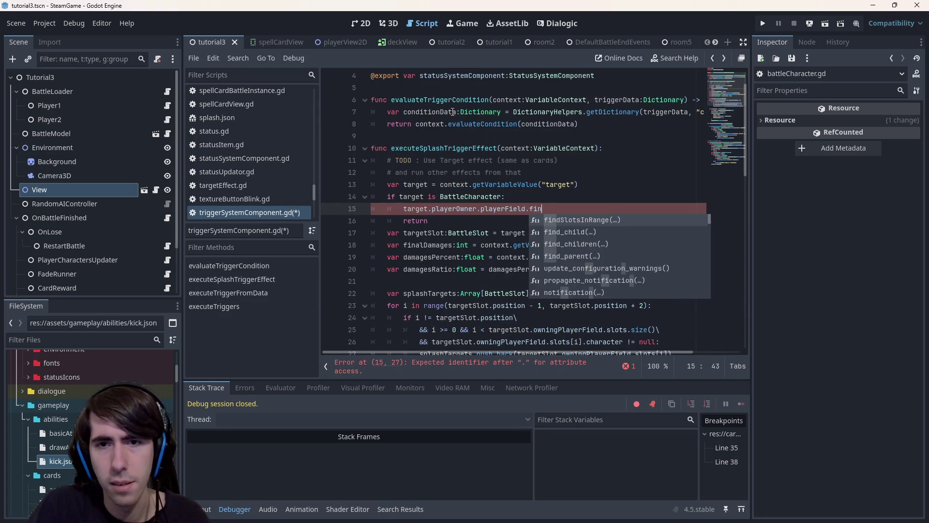
type("d")
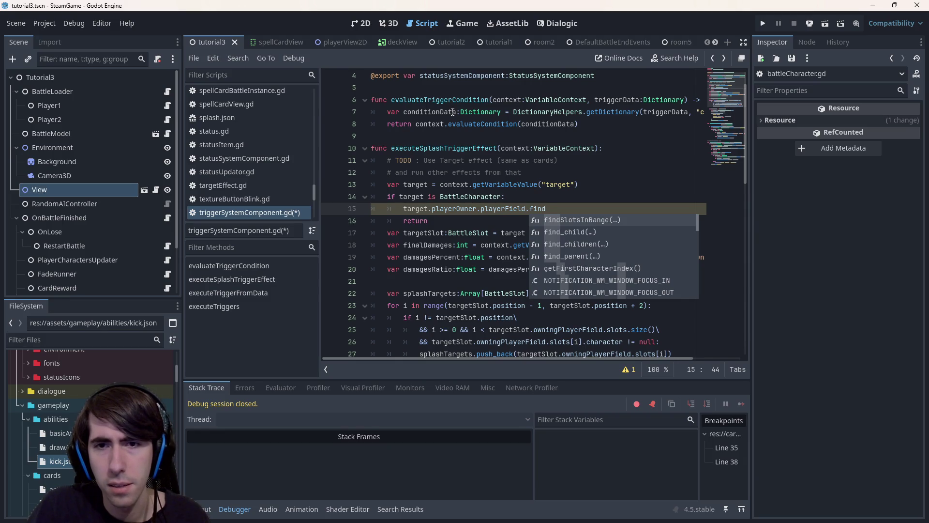
Step: Try getCharacterPosition, delete it, and accept getCharacterSlotIndex() instead
key("BackSpace")
key("BackSpace")
key("BackSpace")
key("BackSpace")
type("get")
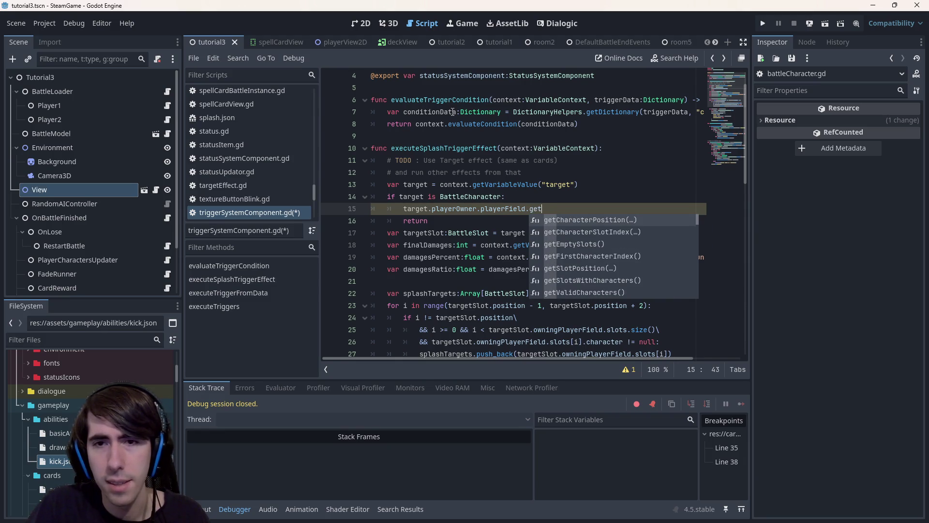
key("Tab")
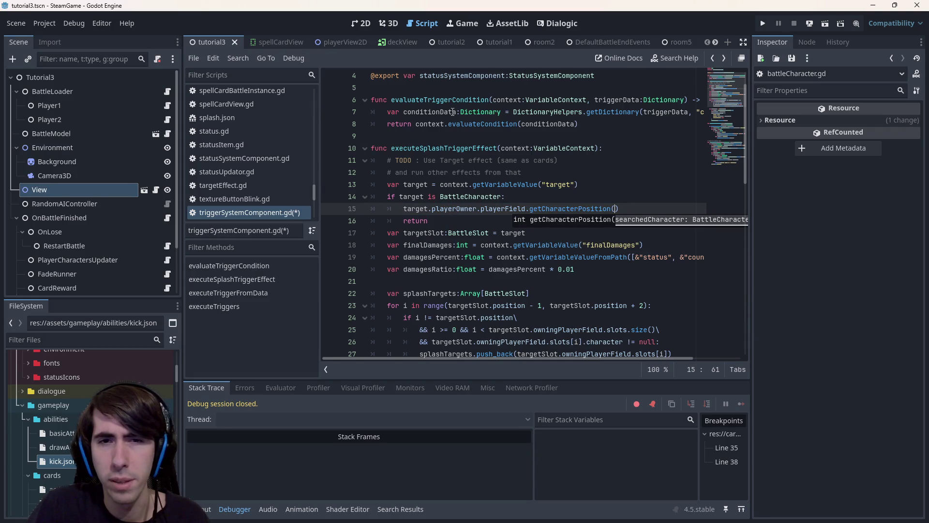
key("ctrl+BackSpace")
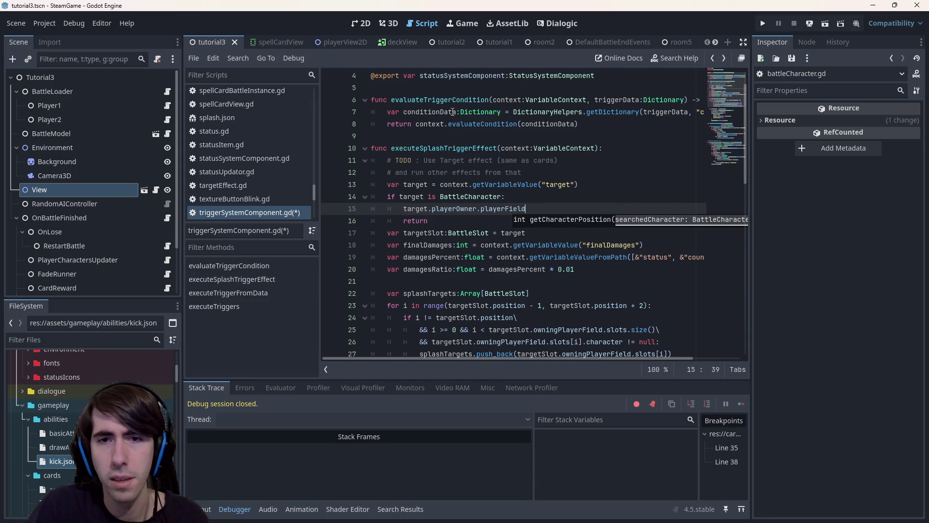
type(".getcharac")
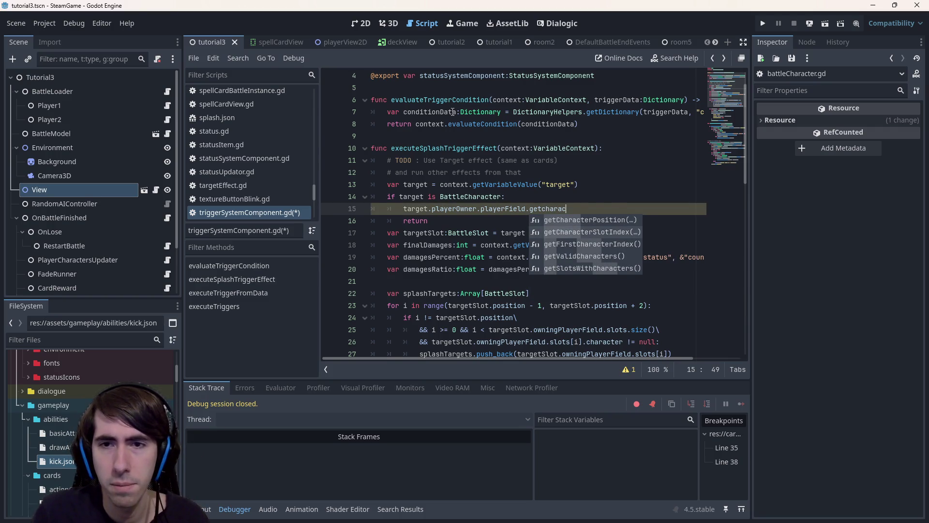
key("Return")
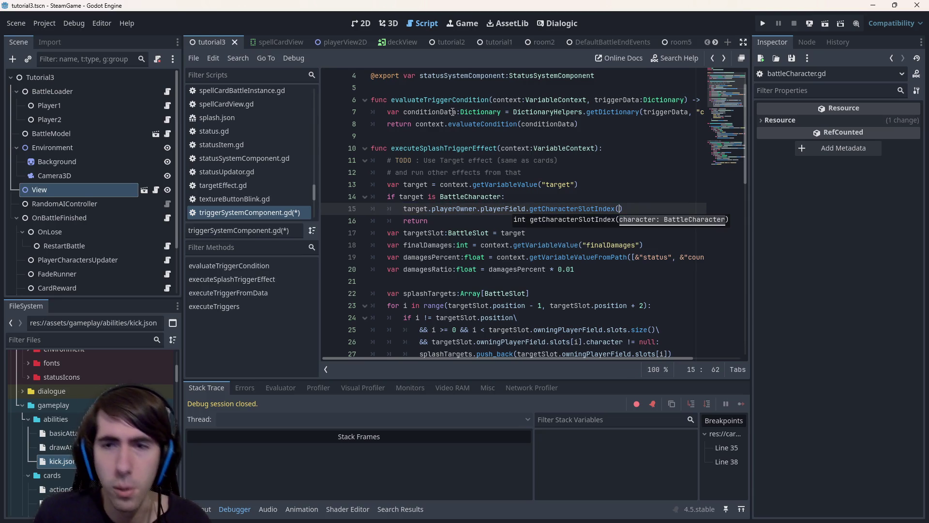
Step: Open getCharacterSlotIndex in playerField.gd and paste a duplicate renamed getCharacterSlot
left_click(574, 208, "ctrl")
scroll(567, 211, "up", 3)
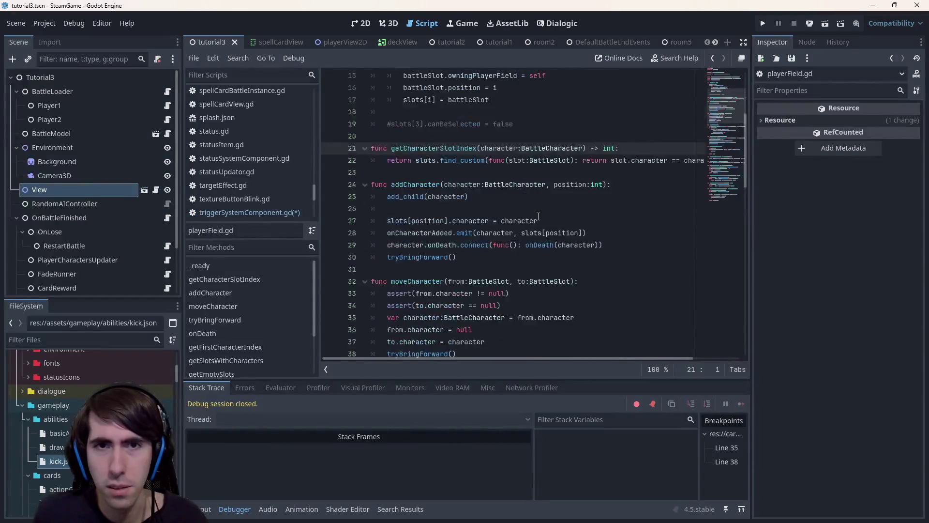
double_click(448, 185)
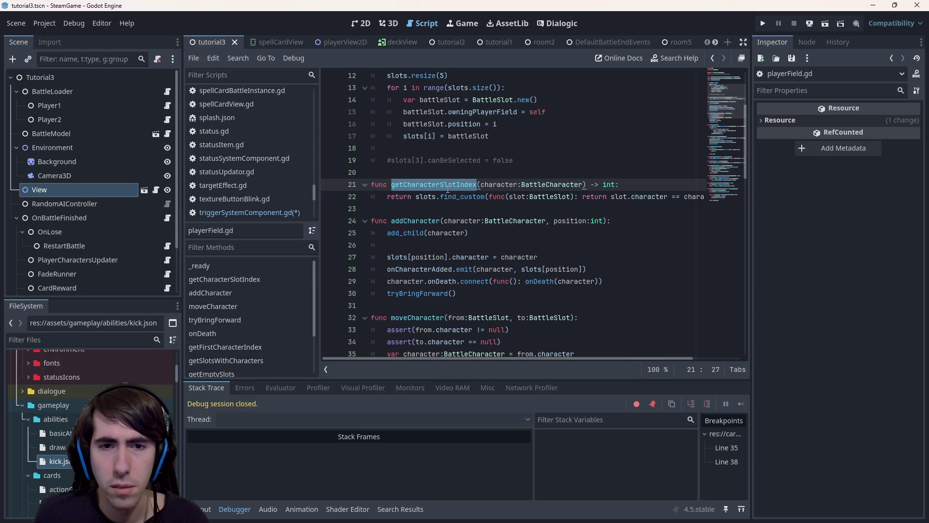
scroll(447, 185, "down", 4)
scroll(448, 185, "down", 4)
scroll(447, 185, "down", 3)
scroll(443, 190, "down", 2)
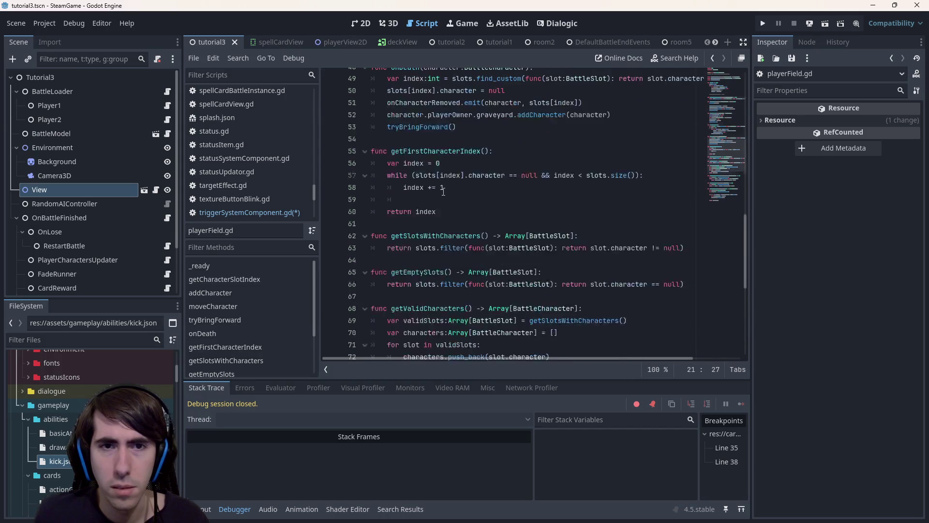
scroll(443, 190, "down", 3)
scroll(443, 191, "down", 3)
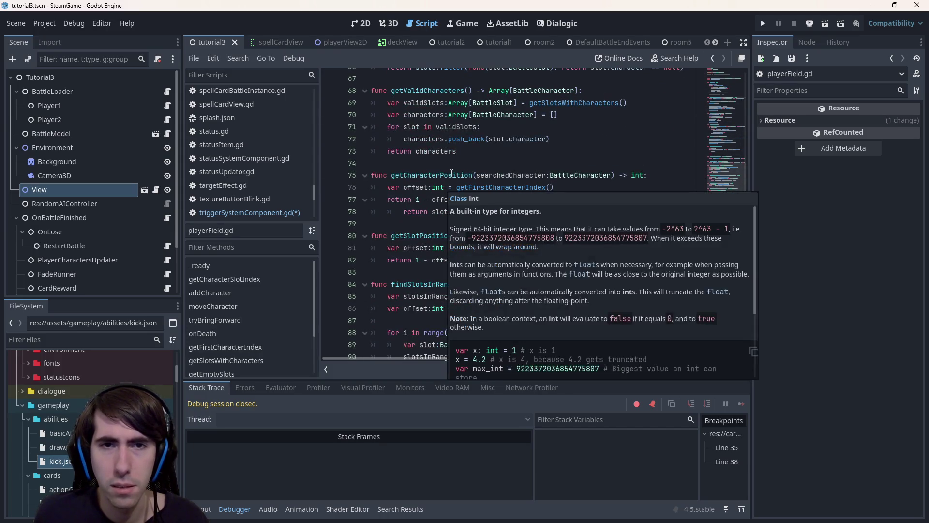
scroll(442, 187, "up", 5)
scroll(472, 145, "up", 6)
scroll(510, 119, "up", 6)
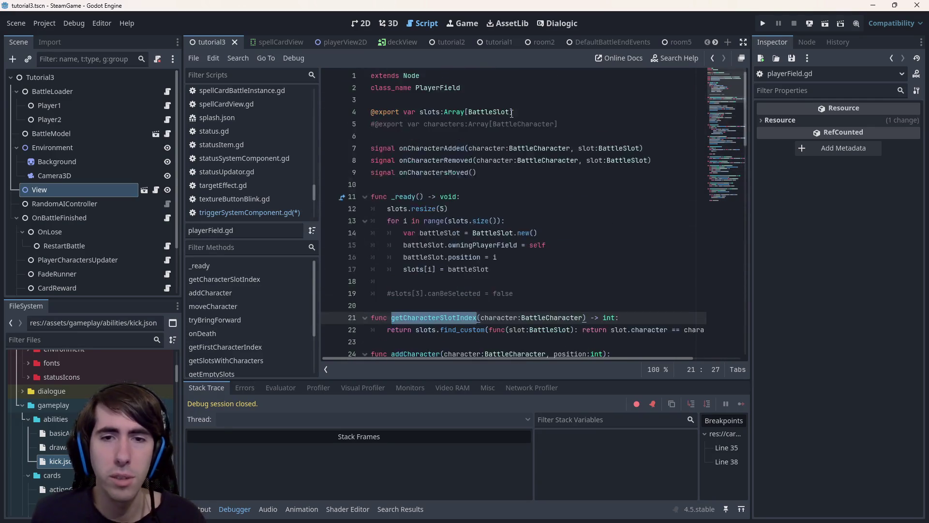
scroll(508, 120, "down", 3)
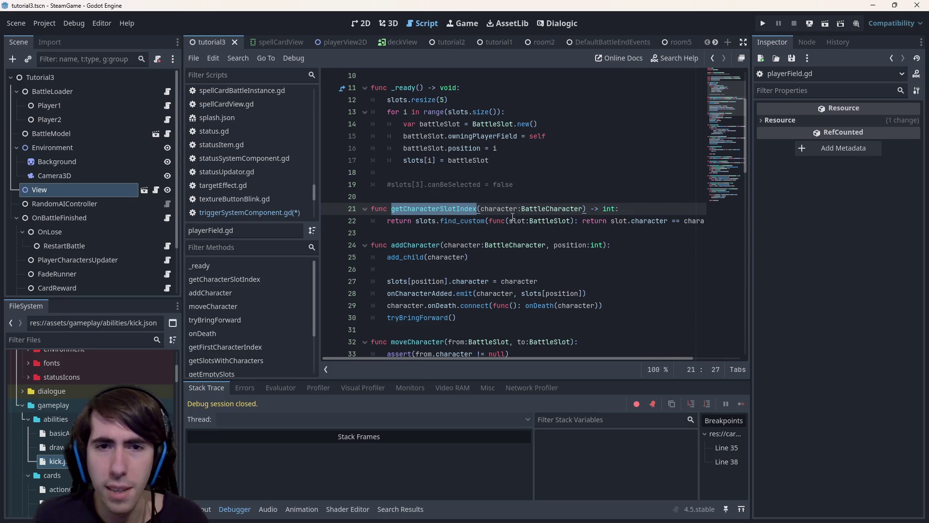
triple_click(494, 221)
key("End")
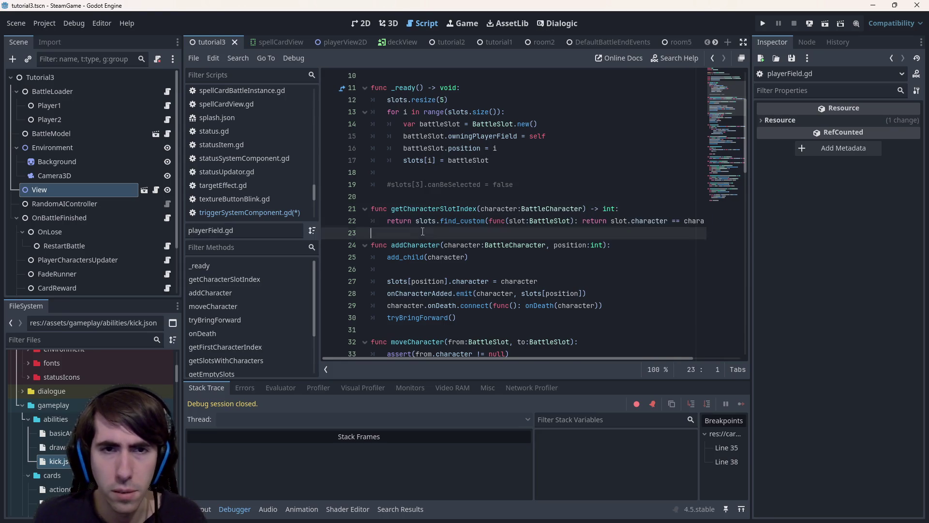
key("Return")
key("Return")
key("ctrl+v")
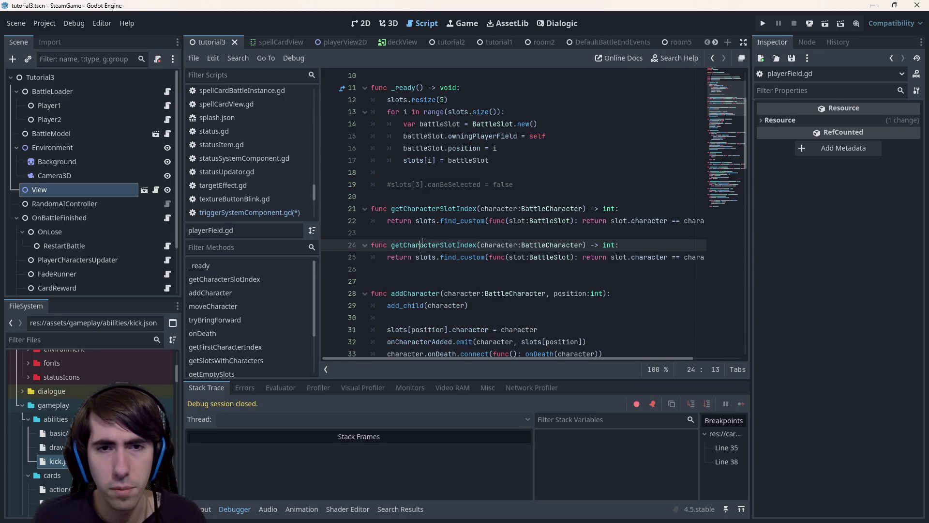
left_click(475, 244)
key("BackSpace")
key("BackSpace")
key("BackSpace")
type("rSlot")
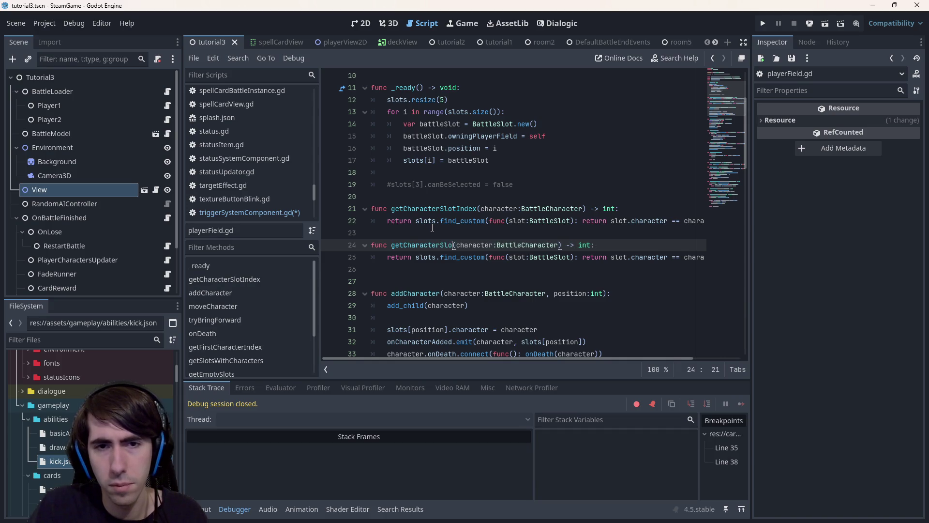
Step: Change the copy's return to slots[getCharacterSlotIndex()] and save
double_click(442, 208)
key("ctrl+c")
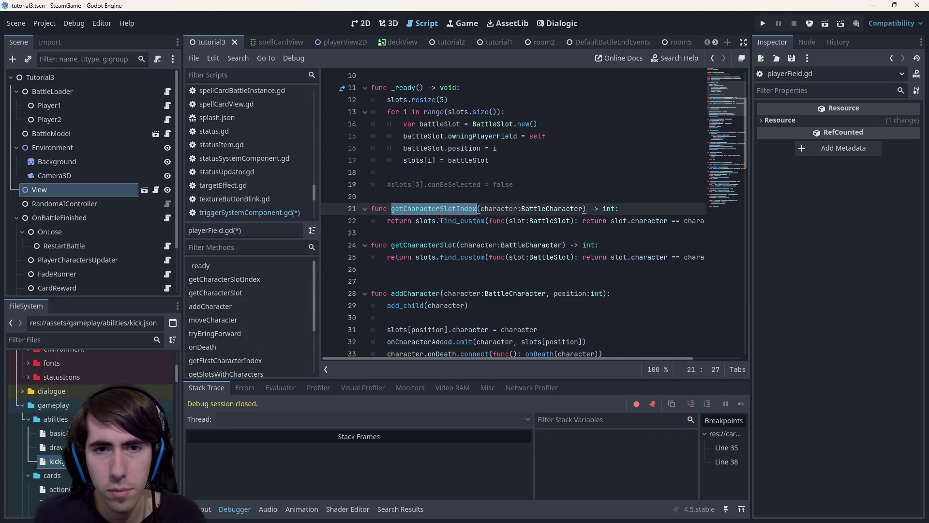
left_click_drag(383, 257, 654, 257)
left_click(458, 268)
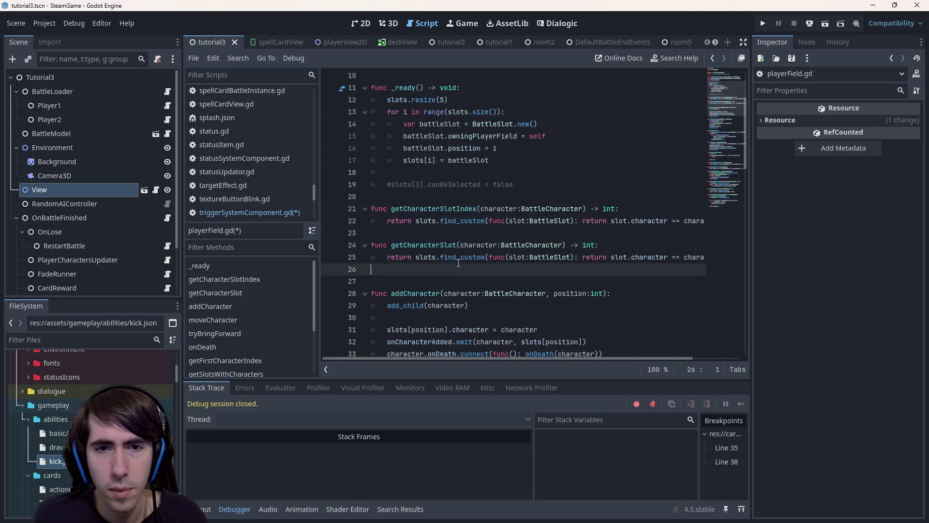
left_click_drag(440, 257, 735, 256)
key("BackSpace")
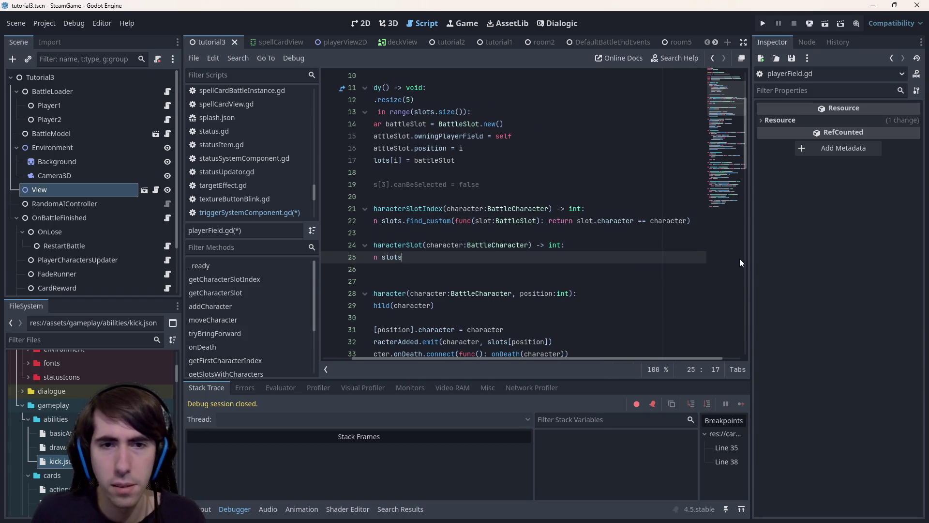
type("[")
key("ctrl+v")
type("()")
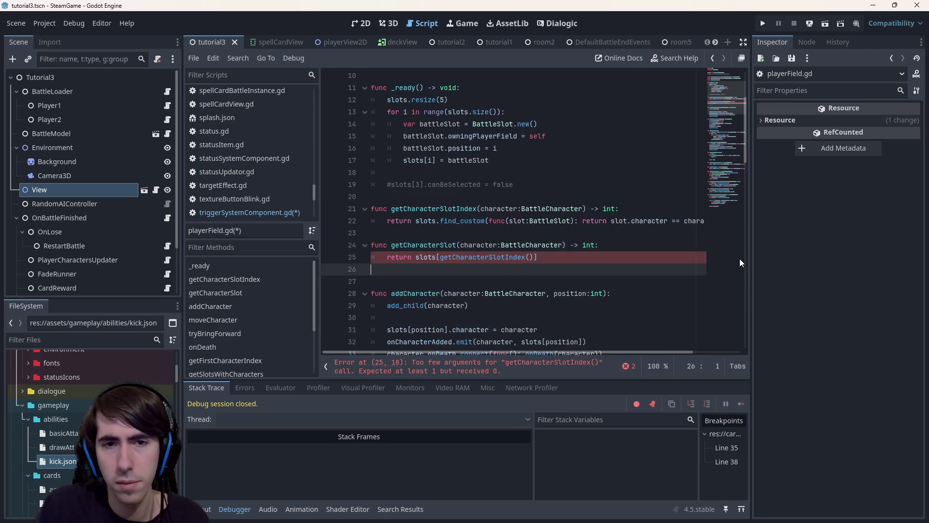
key("ctrl+s")
Step: Set the return type to BattleSlot, pass character into the index call, save, and return to line 15
double_click(588, 245)
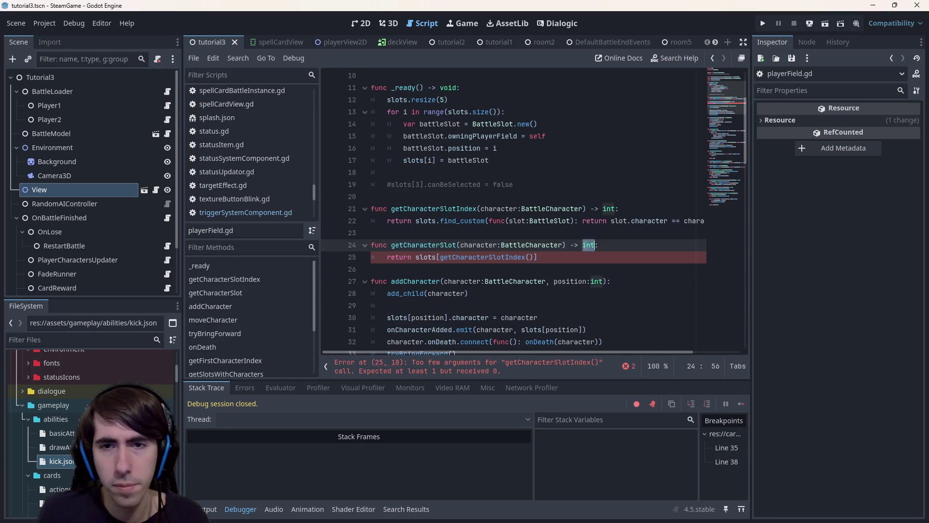
type("BattleSlot")
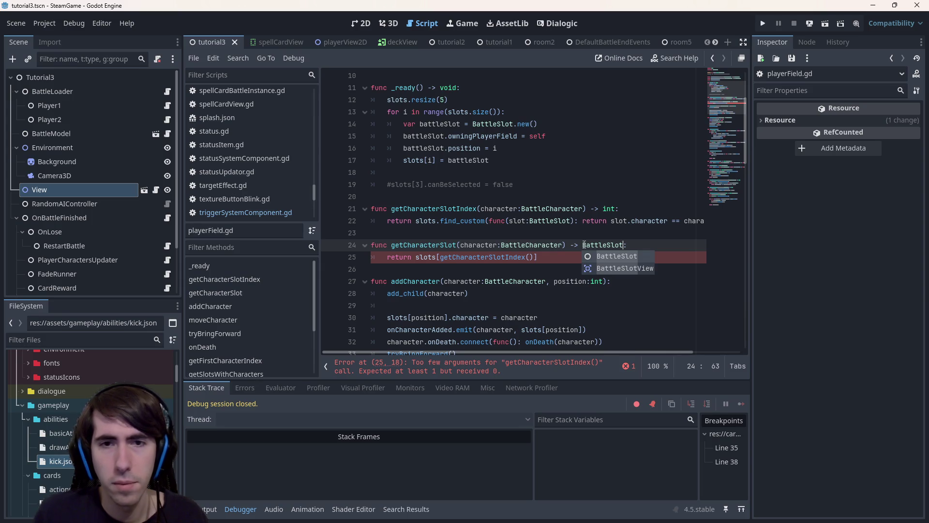
double_click(491, 245)
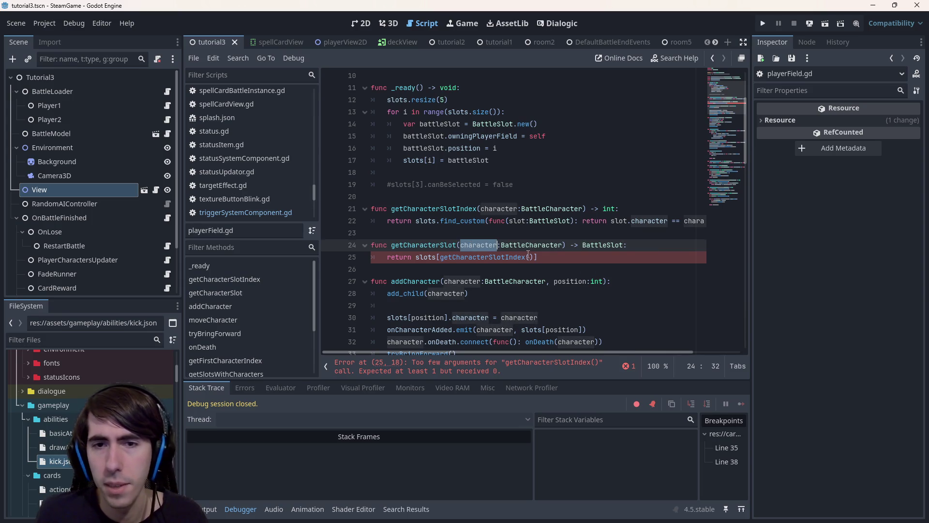
key("ctrl+c")
left_click(528, 256)
key("ctrl+v")
key("ctrl+s")
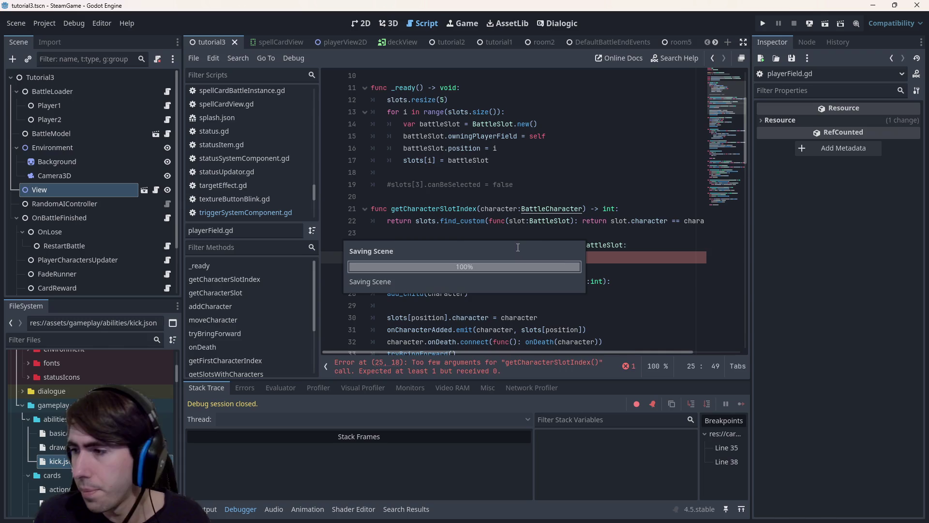
key("ctrl+s")
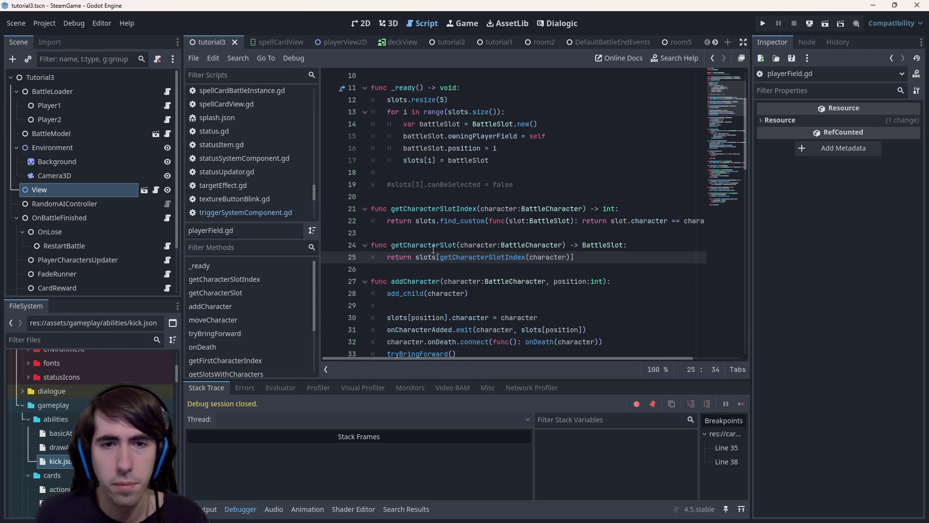
left_click(245, 213)
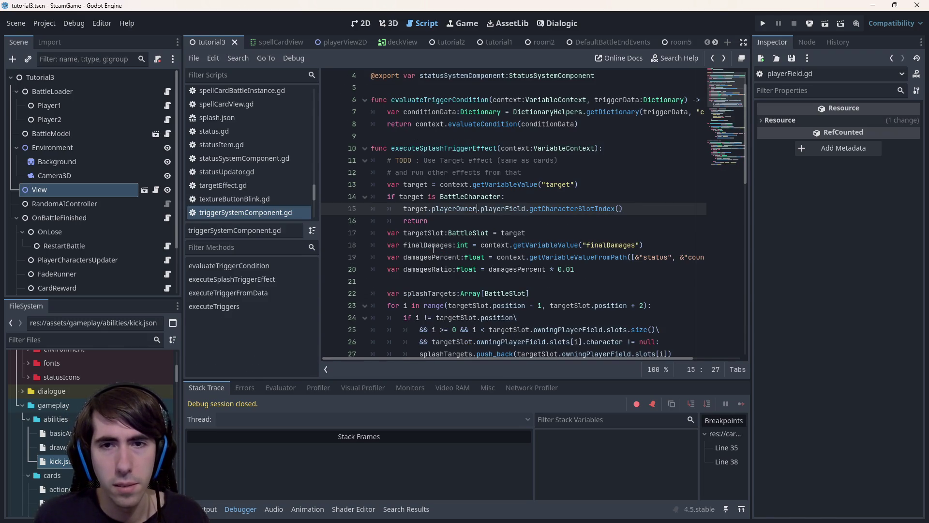
Step: Assign targetSlot from target.getCharacterSlot() for BattleCharacter targets and save
key("ctrl+shift+Left")
type("getCharacter")
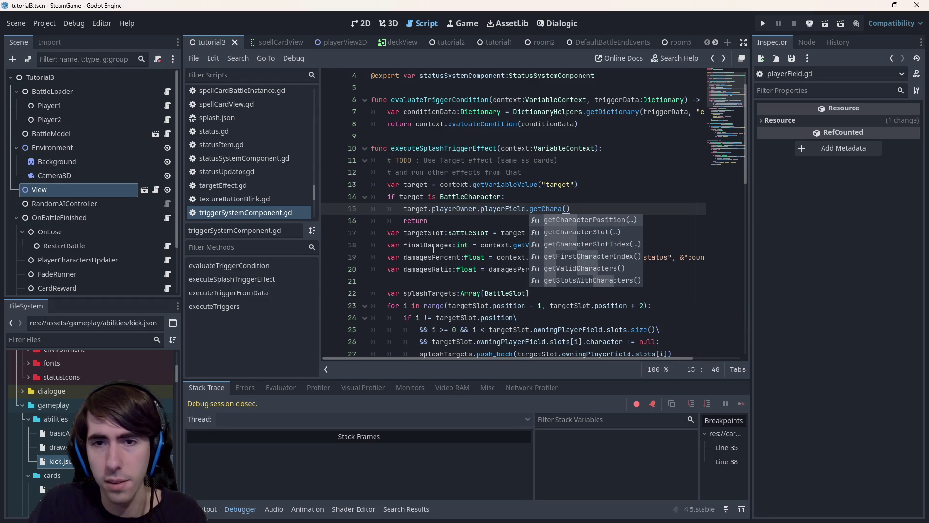
key("Down")
key("Return")
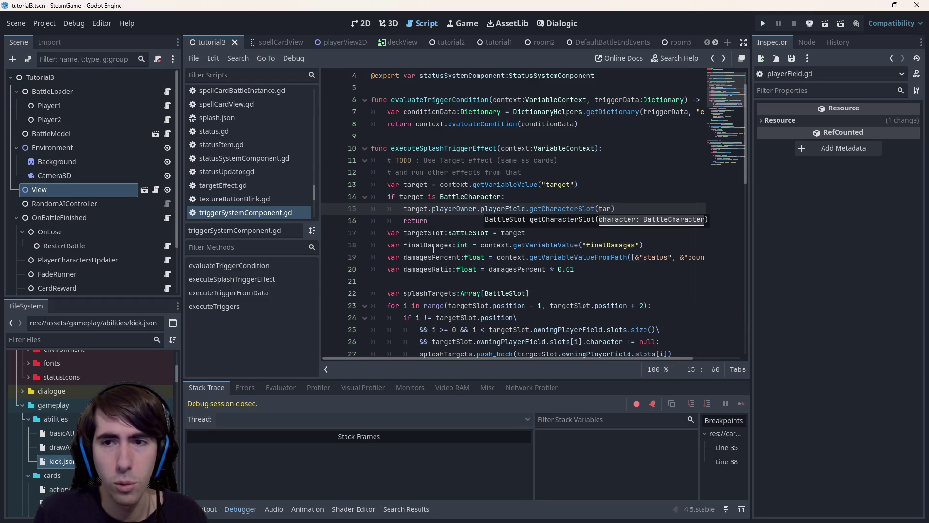
key("ctrl+s")
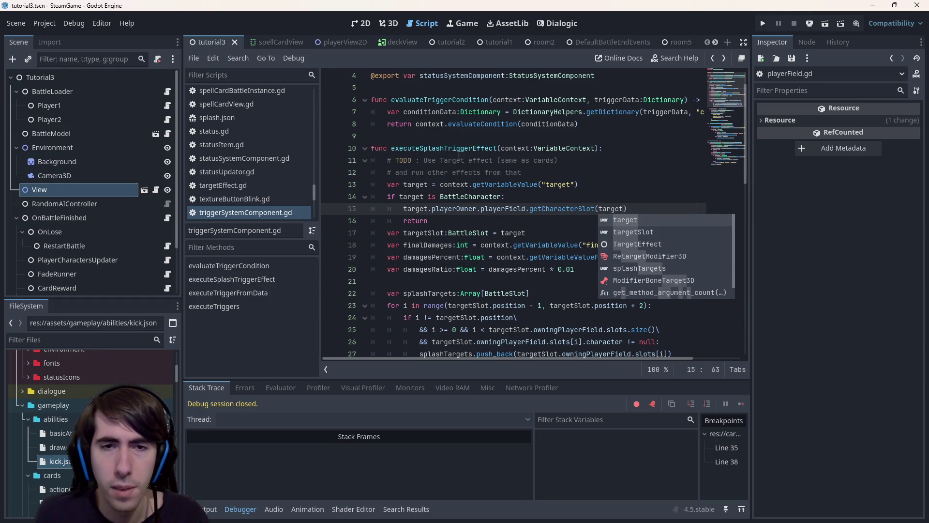
double_click(419, 233)
left_click_drag(419, 233, 404, 209)
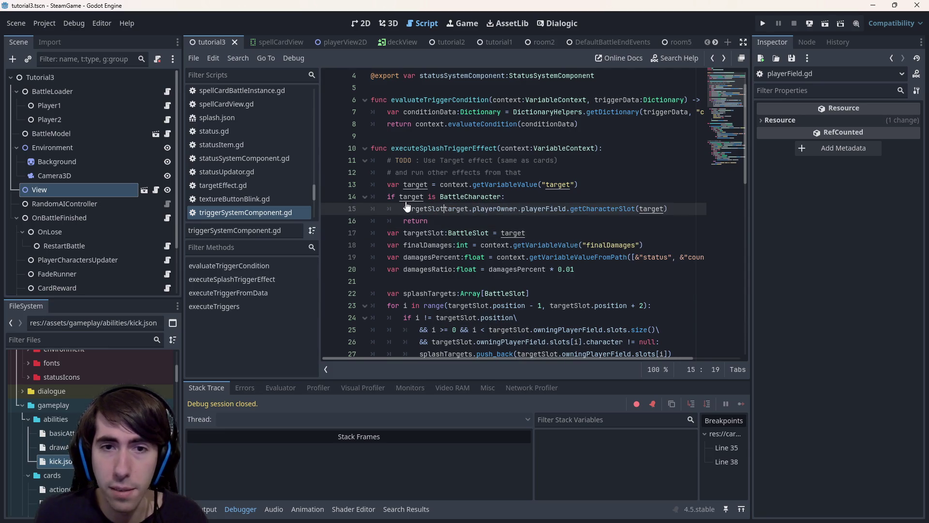
type("=")
key("ctrl+s")
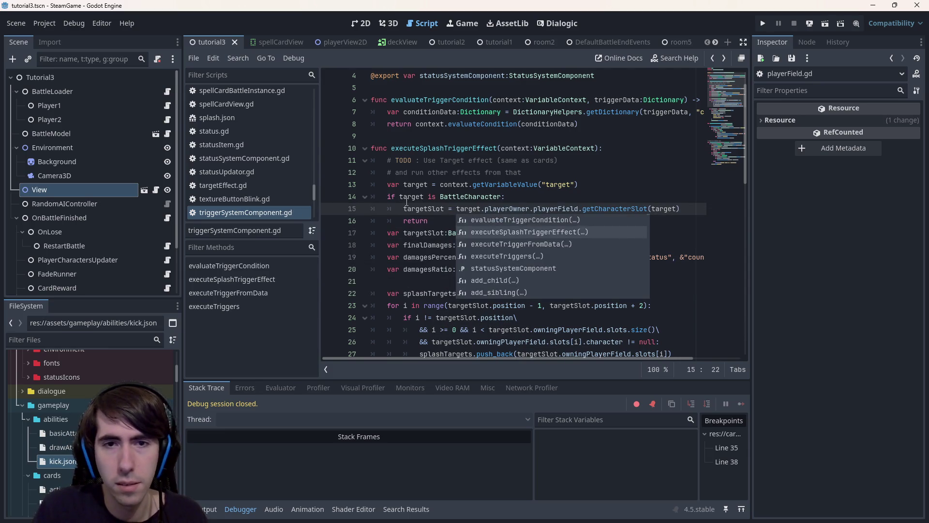
key("Escape")
key("Down")
type("return")
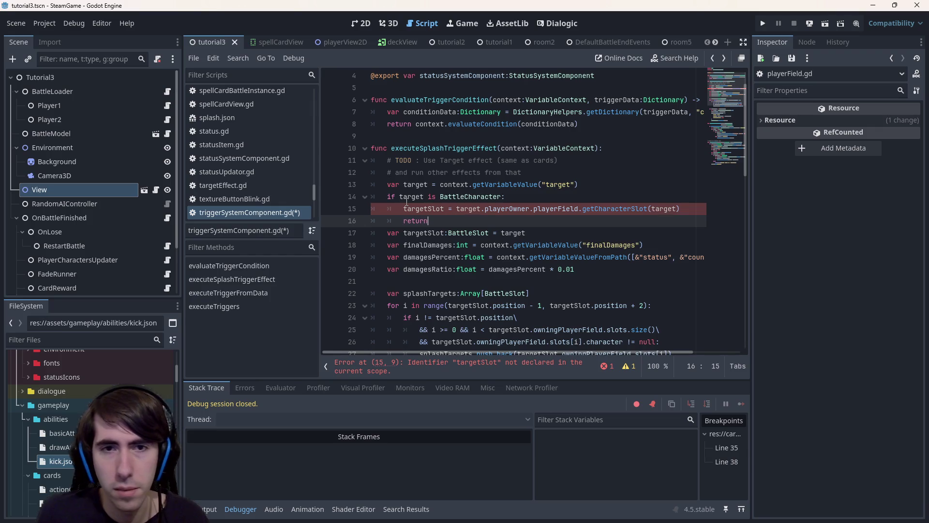
Step: Move the targetSlot declaration above the if without an initializer and remove the leftover return
left_click(421, 233)
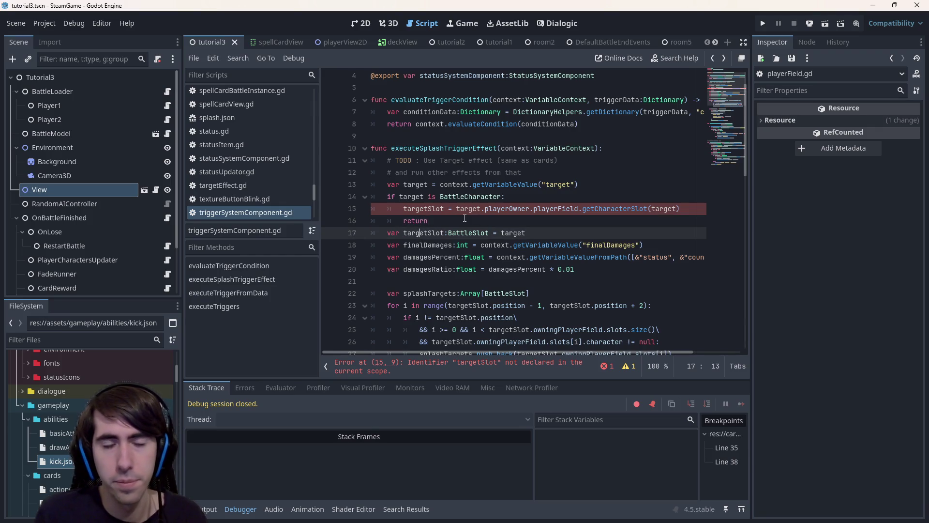
key("alt+Up")
key("alt+Up")
key("alt+Up")
key("ctrl+BackSpace")
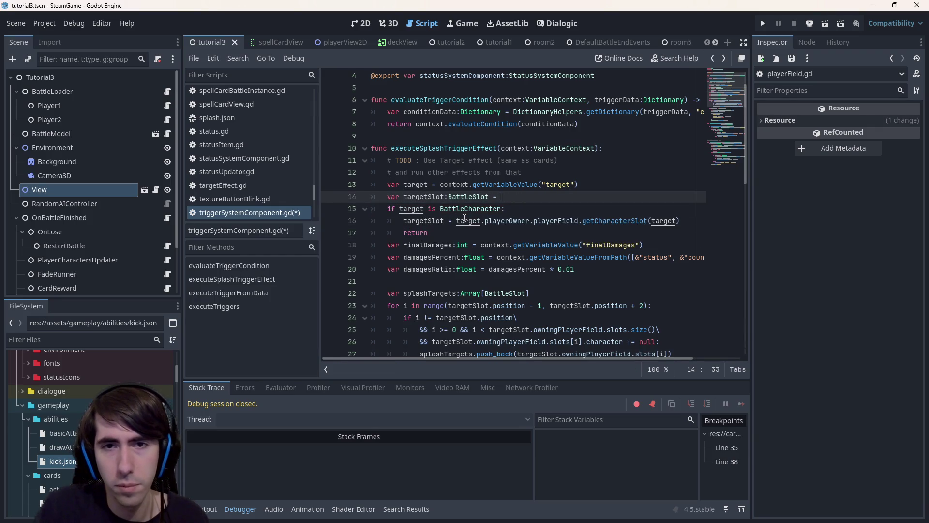
key("ctrl+s")
left_click(428, 233)
key("ctrl+BackSpace")
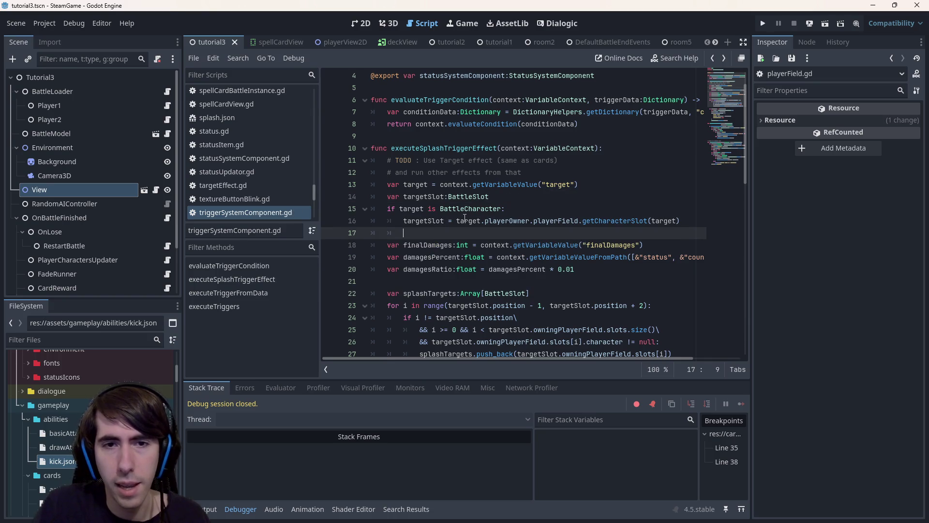
type("elif ")
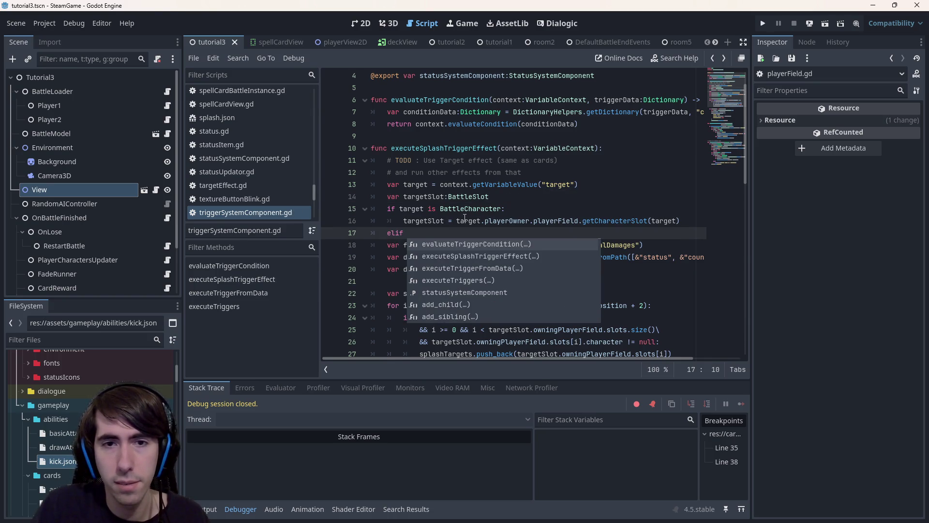
type("t")
key("BackSpace")
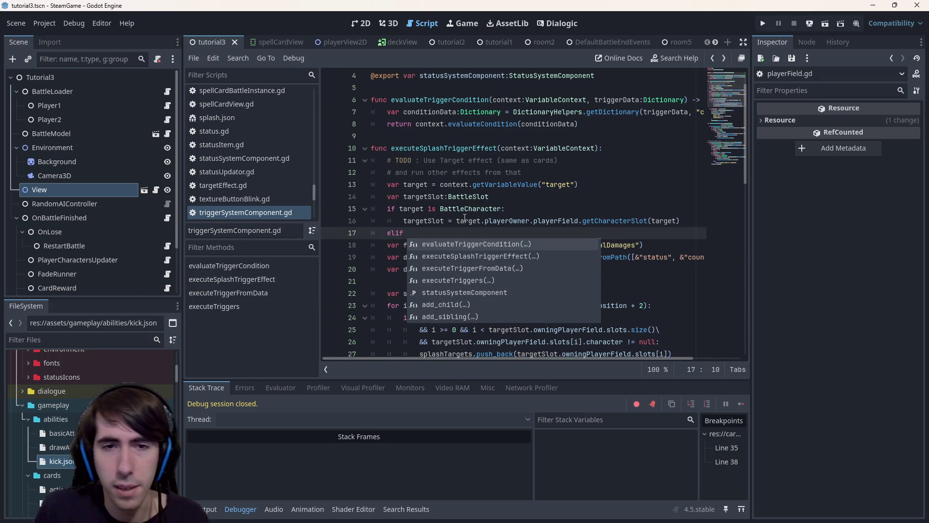
key("Escape")
type("target is B")
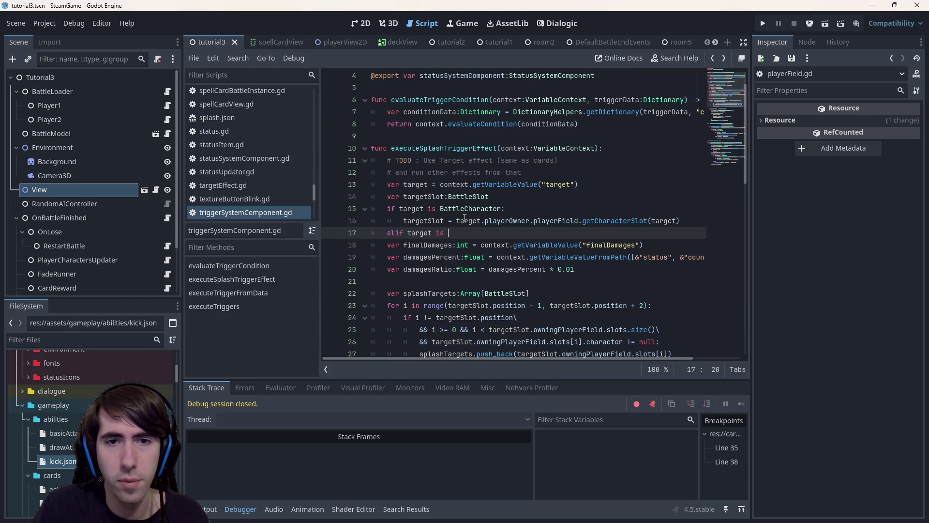
key("BackSpace")
type("target")
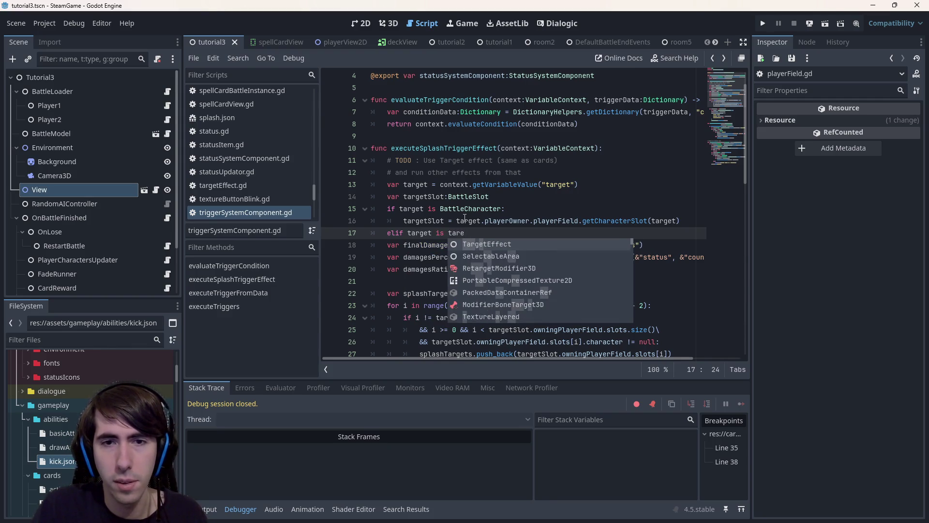
type("Slot")
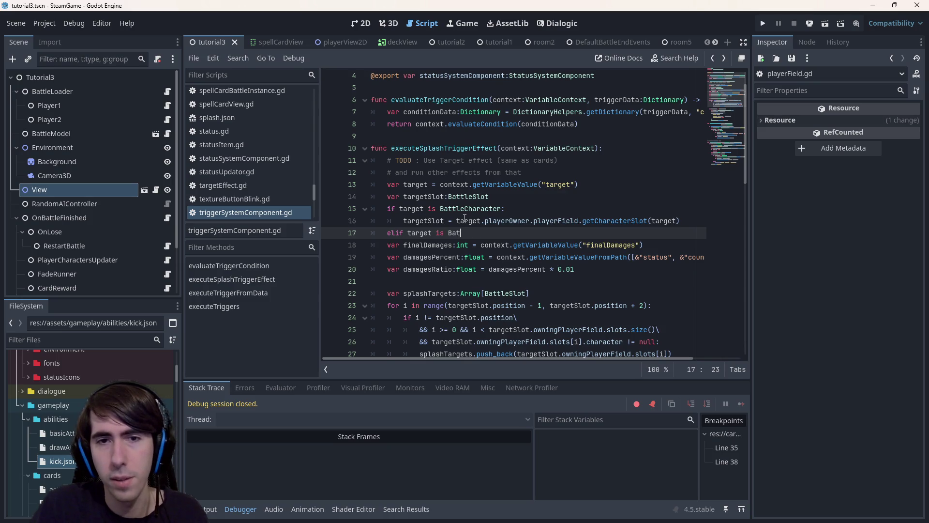
type("Slot:")
Step: Add an elif BattleSlot branch assigning targetSlot and an else branch with push_error "Invalid target type" and return, then save
key("Return")
type("target")
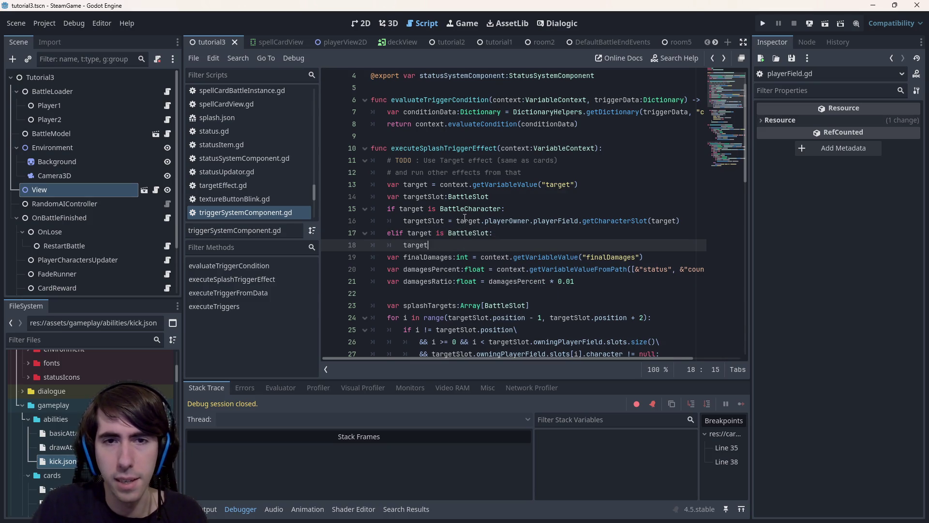
type("Slo")
type(" target")
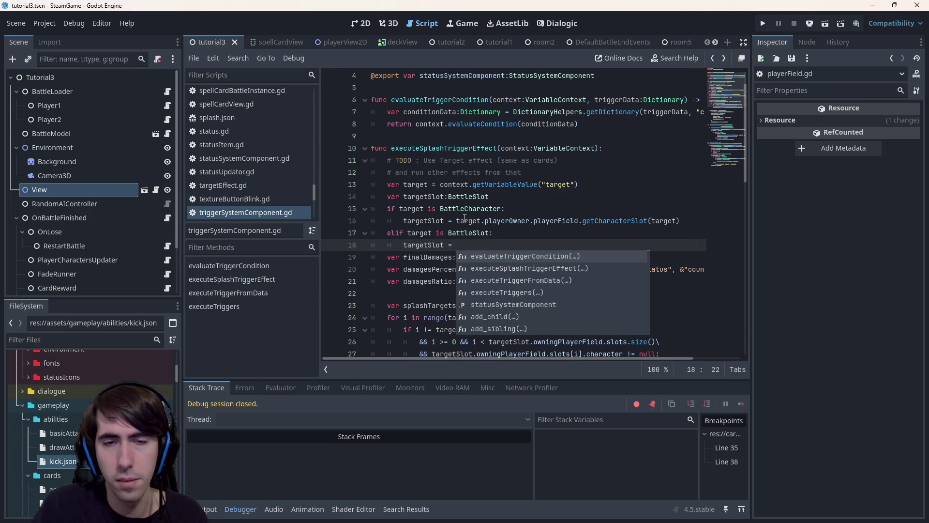
key("Return")
type("else:")
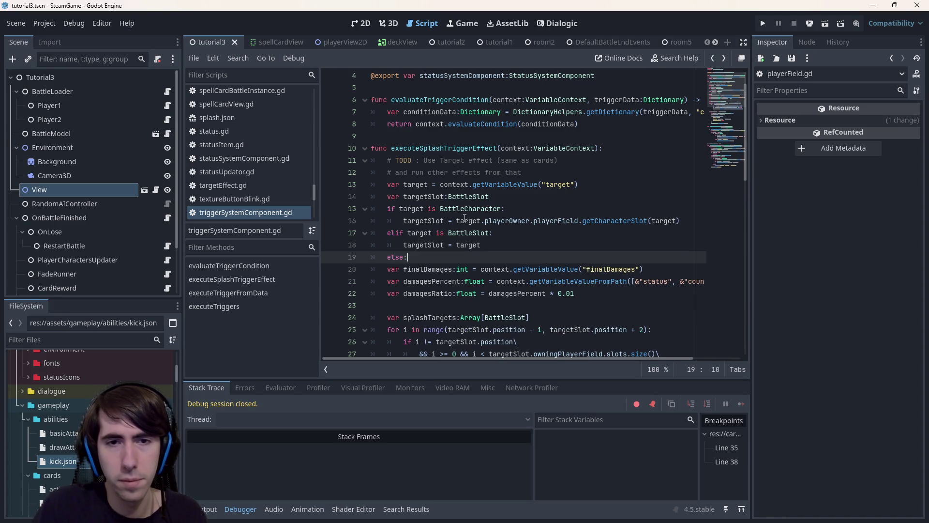
key("Return")
type("p")
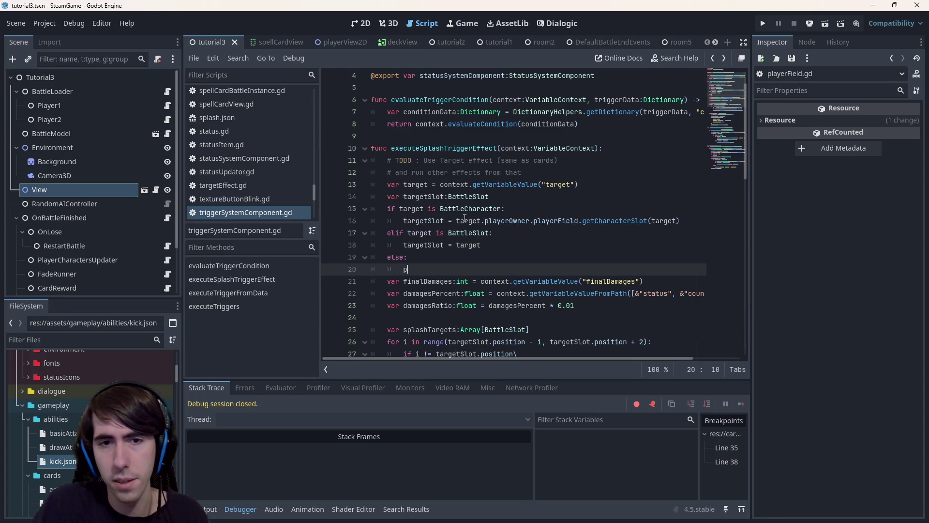
key("BackSpace")
key("BackSpace")
key("BackSpace")
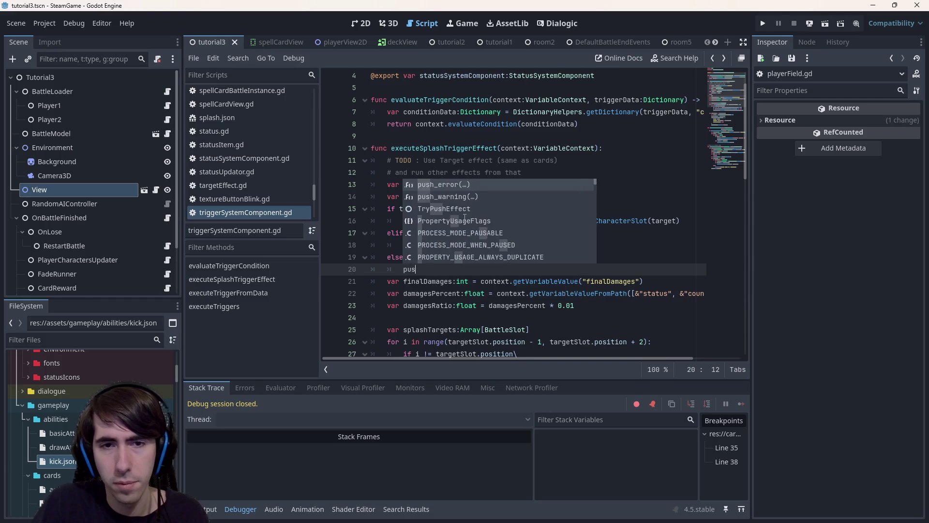
type("ush_")
key("Tab")
type("(\"")
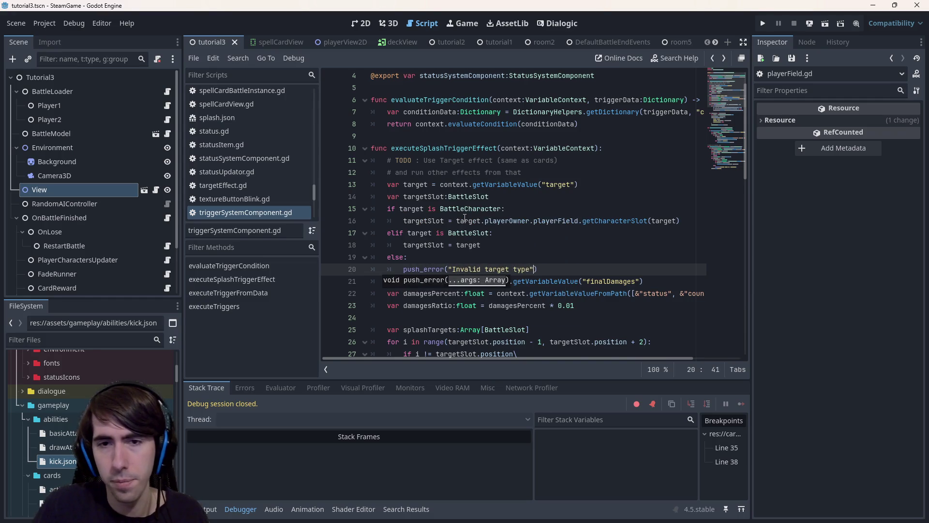
key("Return")
type("rn")
key("Return")
key("ctrl+s")
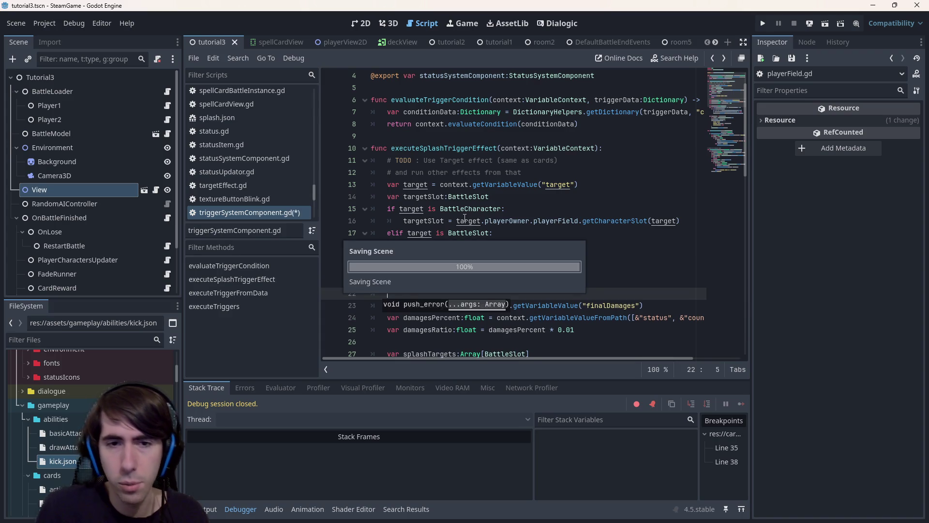
Step: Run the current scene, place three units and play Sharpening, Shield Boost and Intimidation cards
left_click(826, 23)
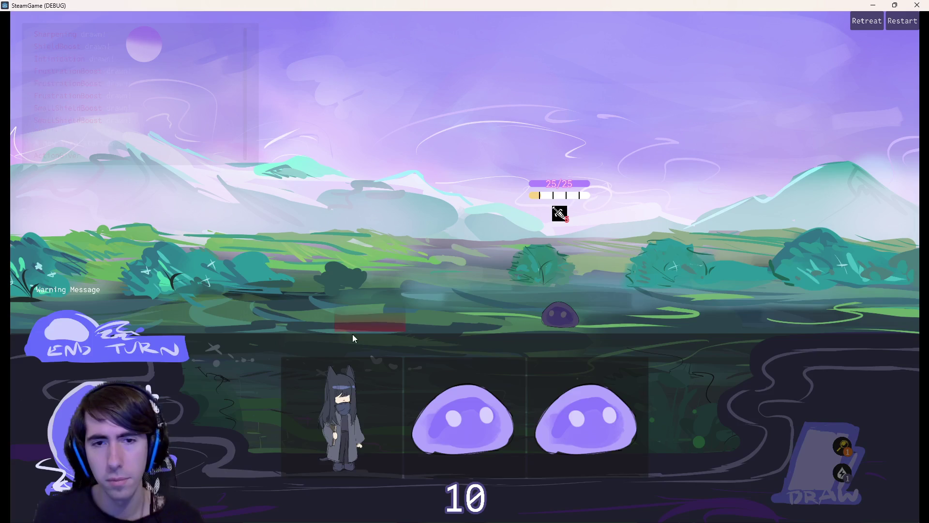
left_click(352, 334)
left_click(308, 291)
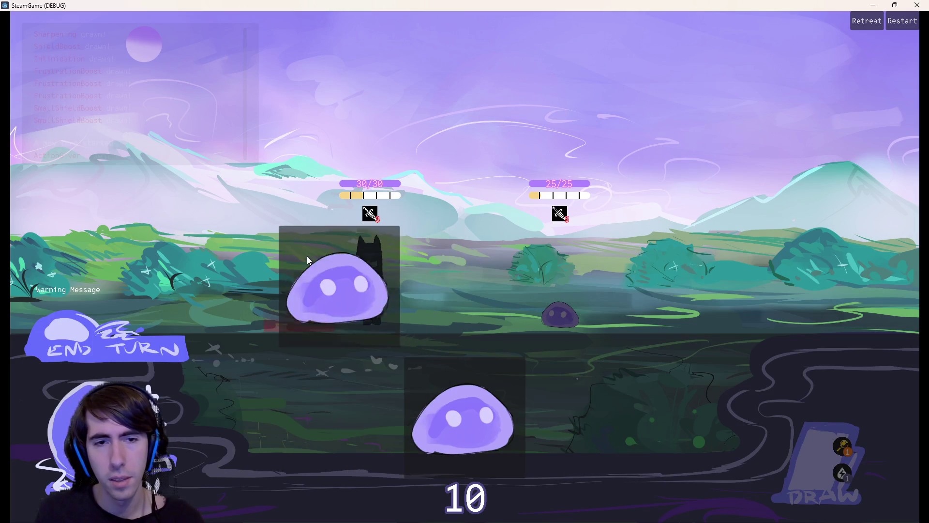
left_click(234, 291)
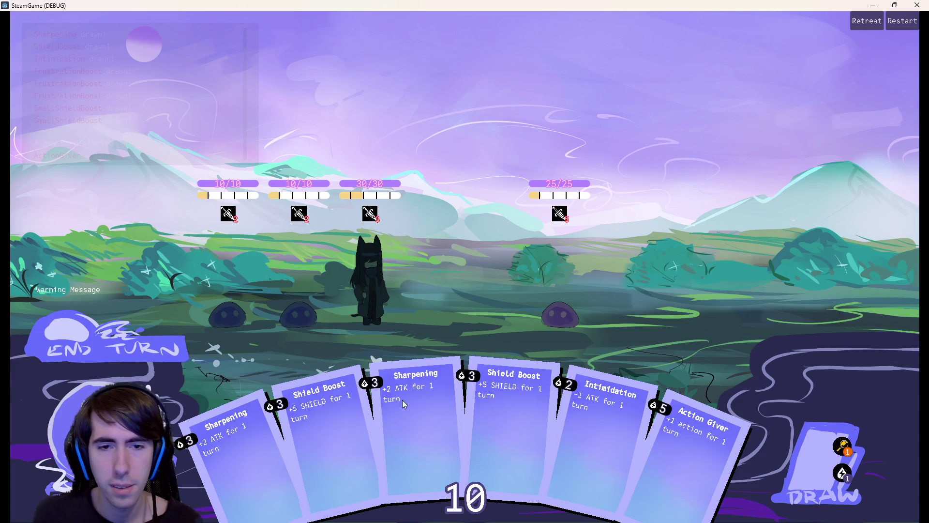
left_click_drag(402, 400, 364, 273)
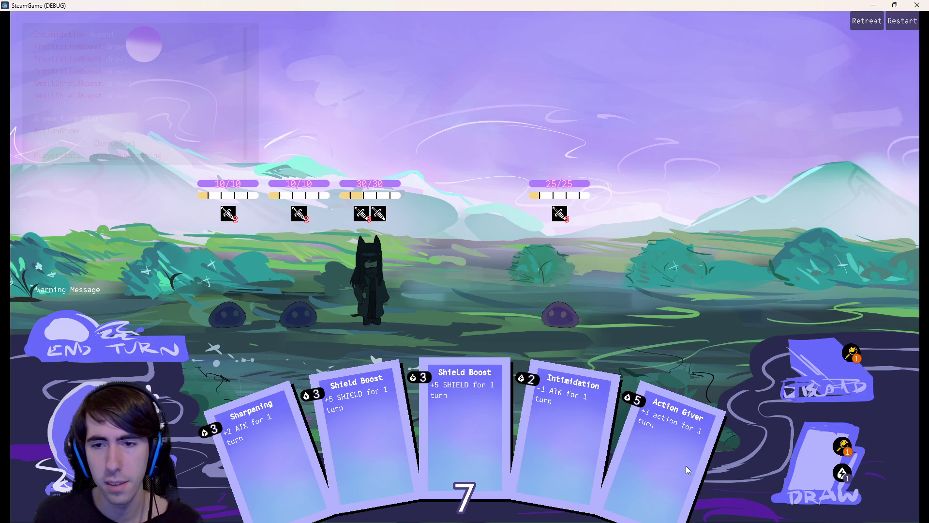
left_click_drag(465, 425, 382, 302)
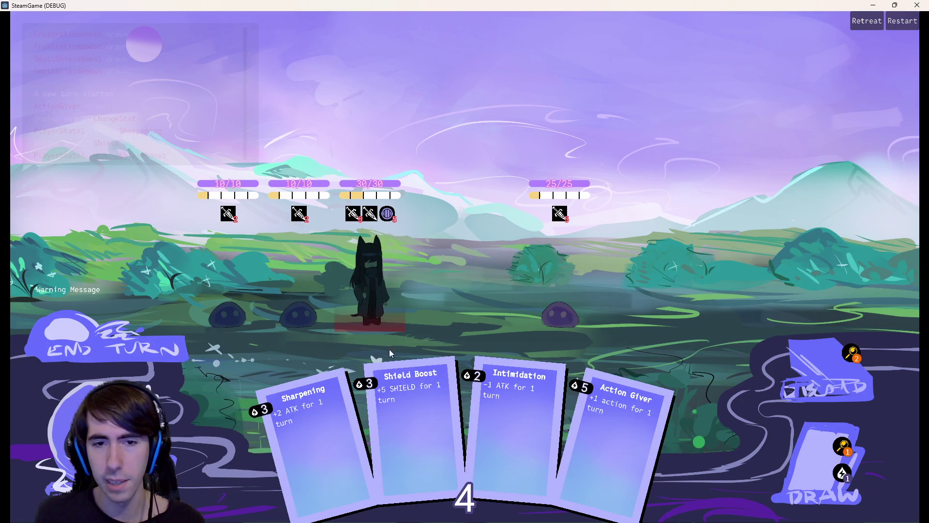
left_click_drag(566, 421, 568, 312)
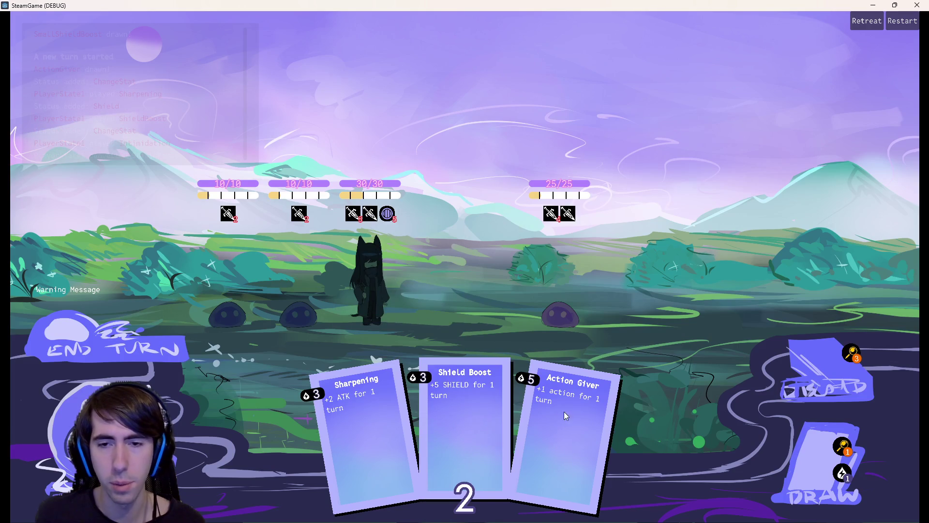
Step: Draw a card, end the turn, play Shockwave, then close the running game
left_click(842, 470)
left_click(139, 345)
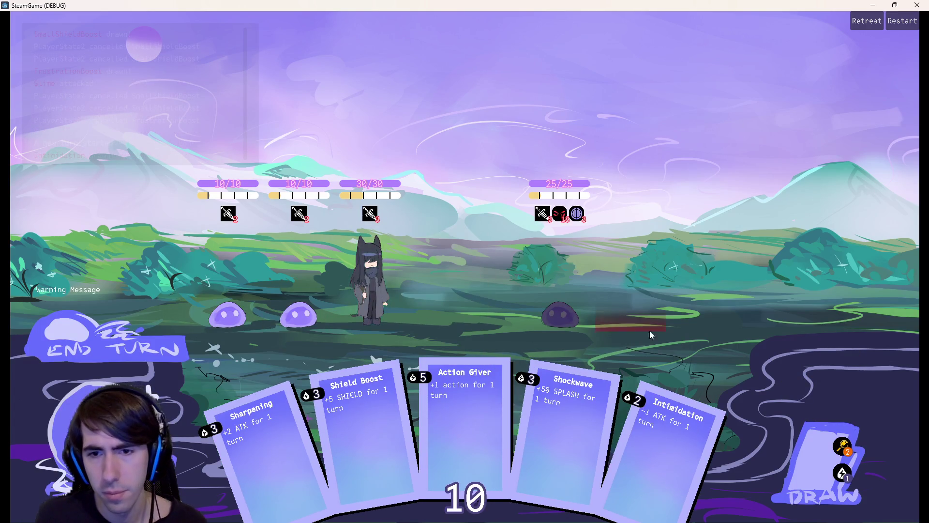
left_click_drag(552, 429, 372, 283)
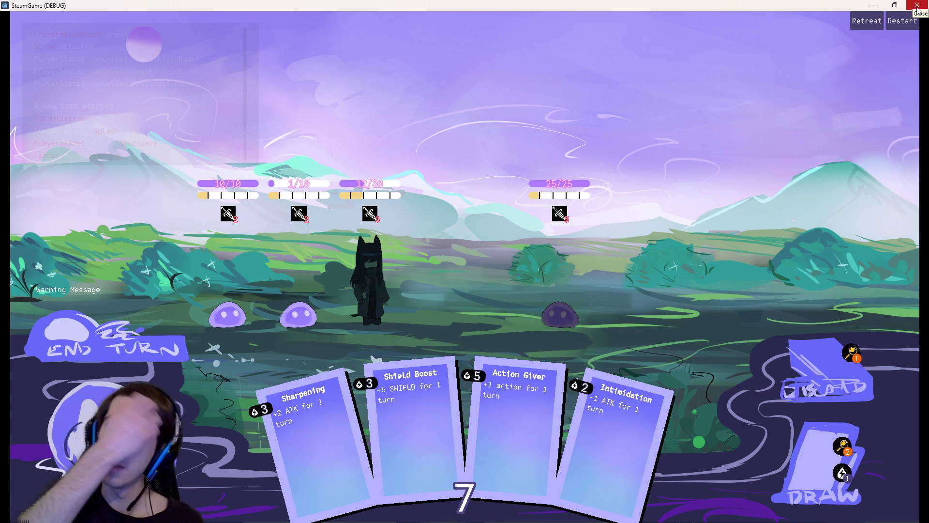
left_click(918, 8)
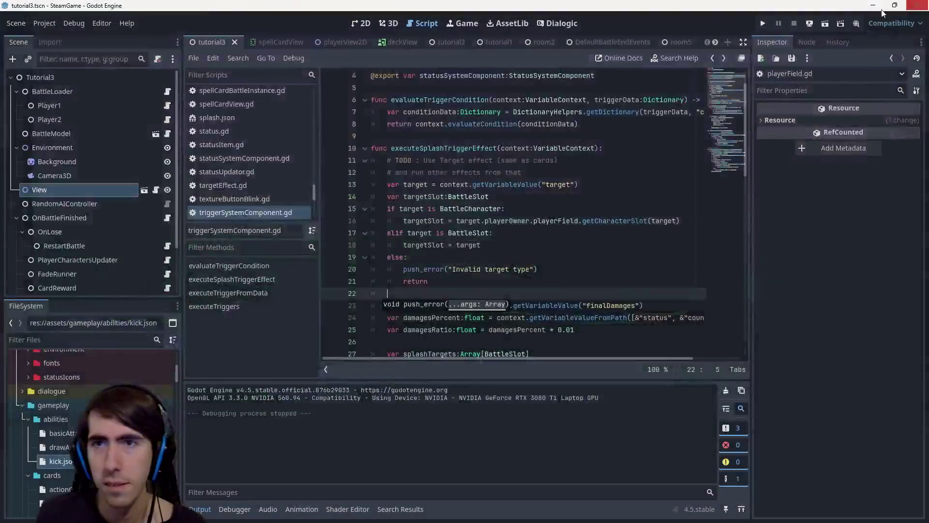
Step: Run the scene again and switch to the game window to test the splash effect
left_click(827, 24)
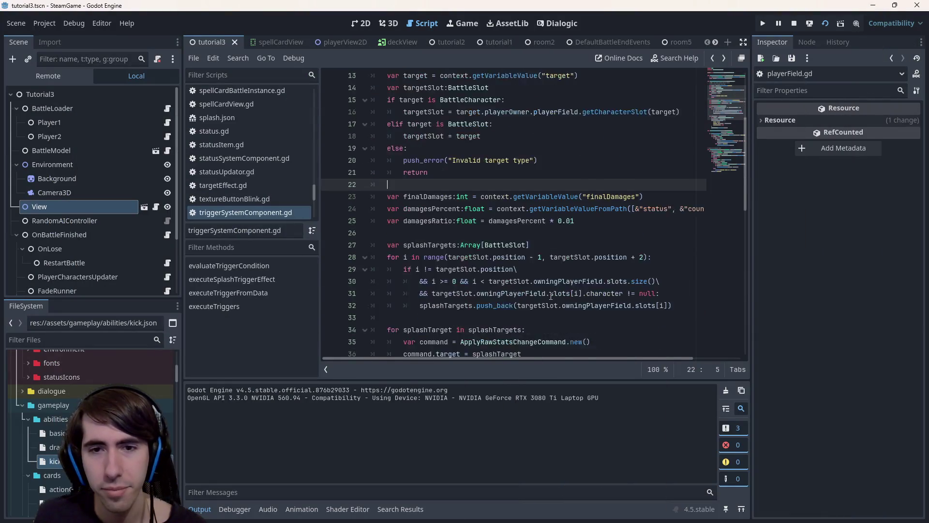
scroll(549, 294, "down", 3)
scroll(545, 283, "down", 3)
mouse_move(541, 281)
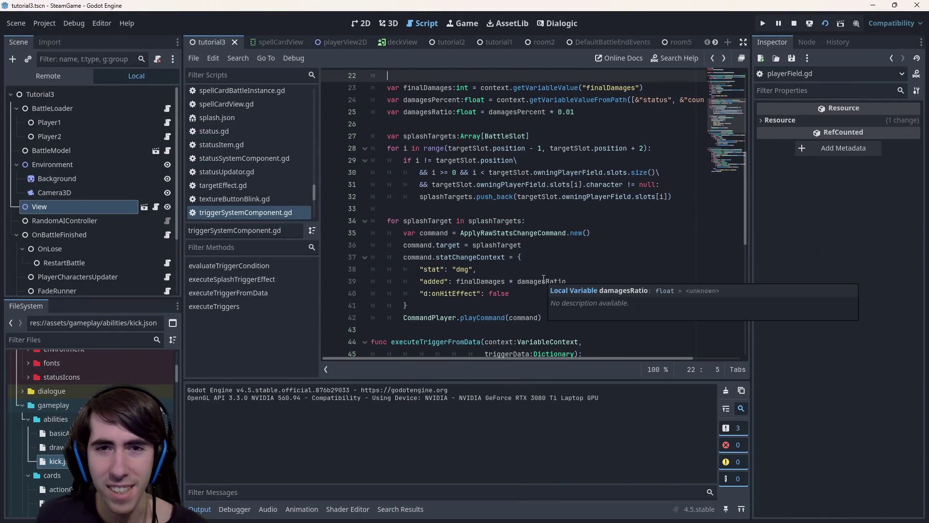
scroll(544, 280, "up", 3)
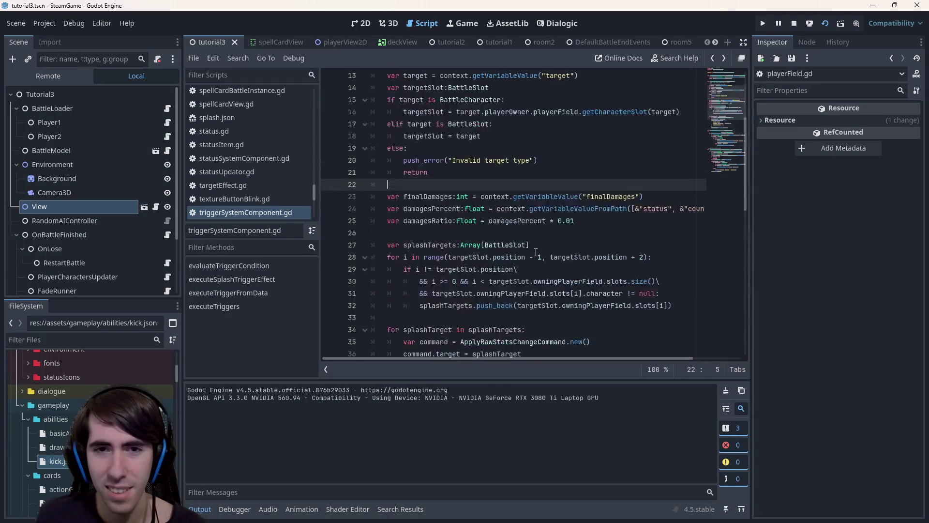
scroll(544, 280, "up", 3)
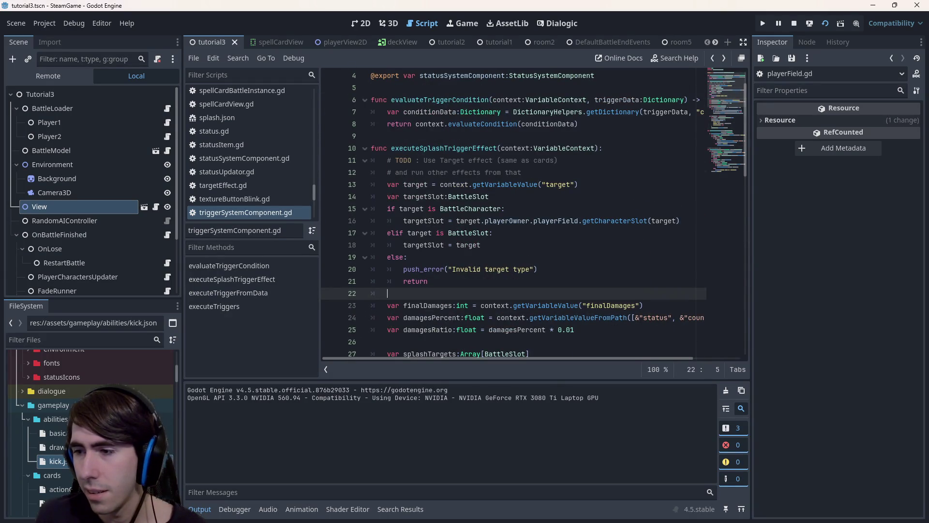
key("alt+Tab")
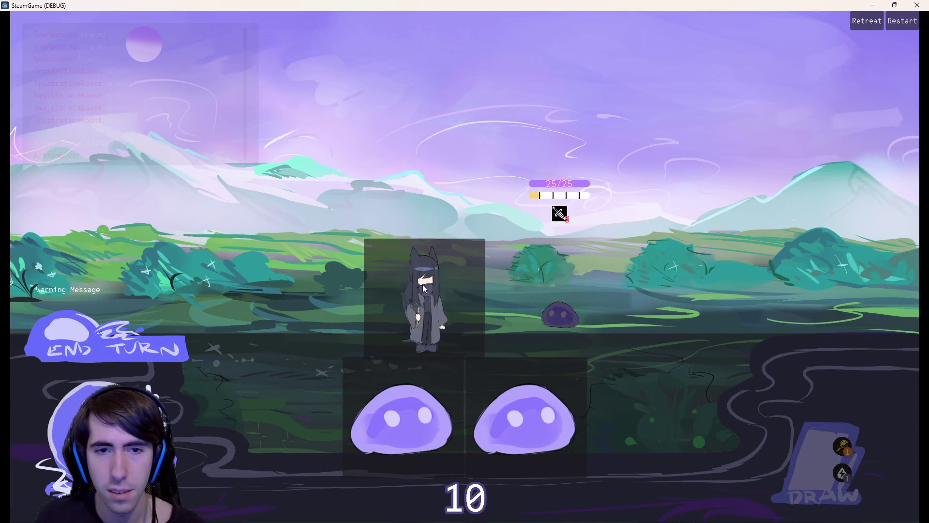
Step: Place the character and the slimes onto the battlefield slots
left_click_drag(436, 313, 682, 406)
left_click_drag(589, 421, 393, 240)
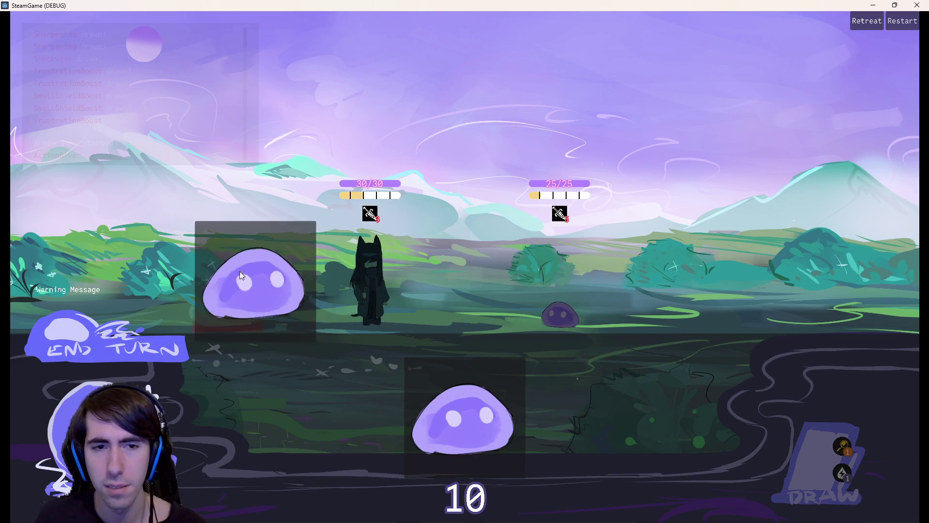
left_click_drag(340, 421, 279, 260)
left_click_drag(464, 421, 217, 239)
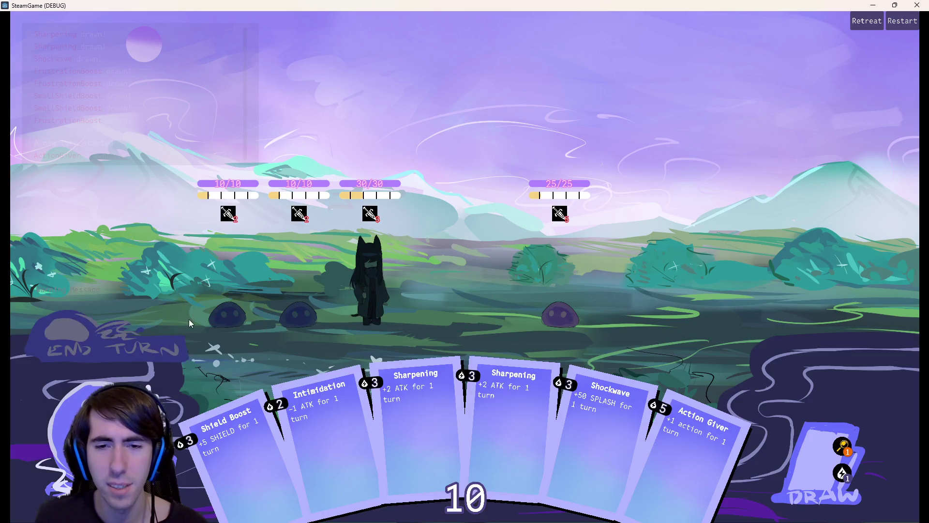
Step: Play the Sharpening cards and Shield Boost on the character, end the turn and return to the script editor
left_click_drag(501, 428, 370, 290)
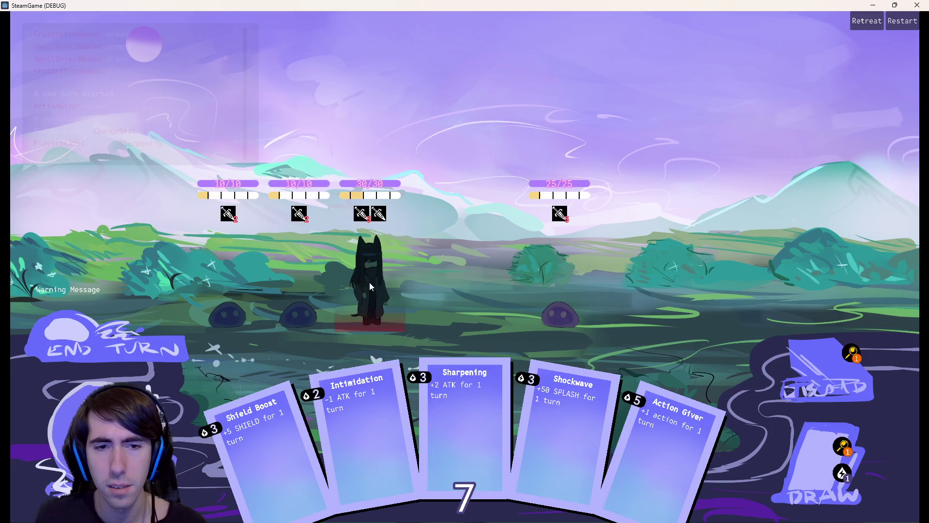
left_click_drag(465, 422, 410, 323)
left_click_drag(465, 428, 371, 283)
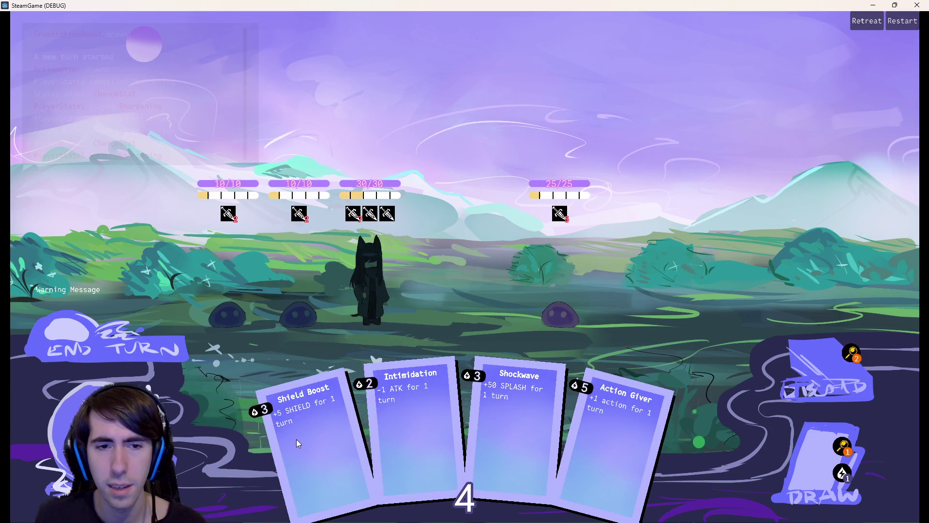
left_click_drag(296, 443, 371, 272)
left_click(110, 341)
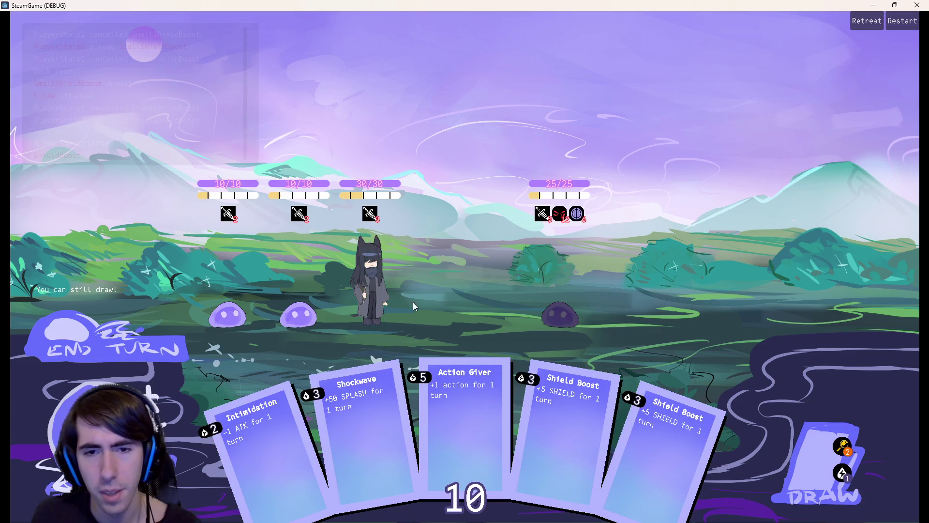
key("F8")
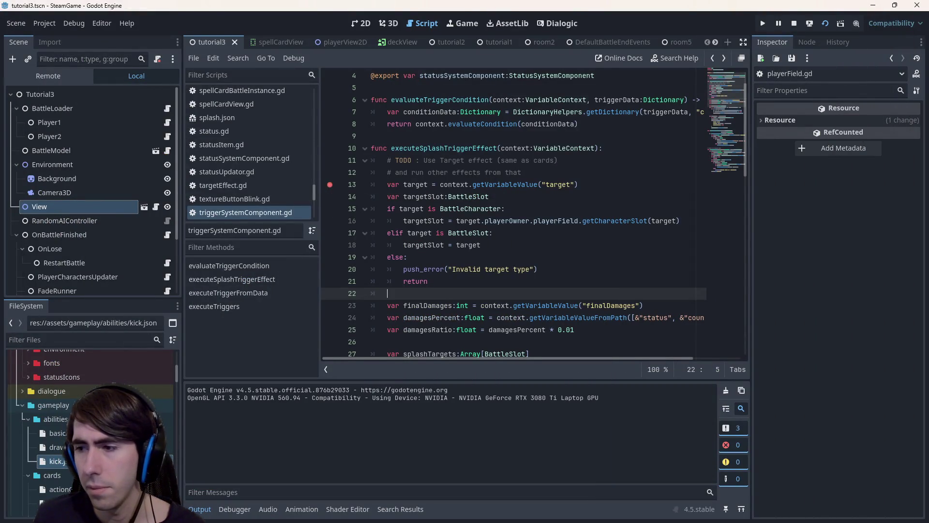
Step: Play Shockwave to hit the line 13 breakpoint, resume, then close the game window and stop the run
key("alt+Tab")
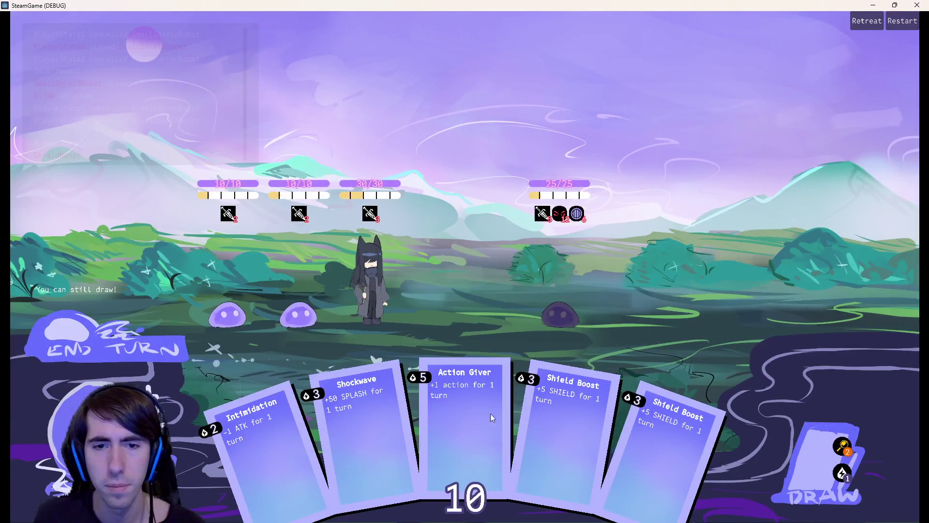
left_click(367, 425)
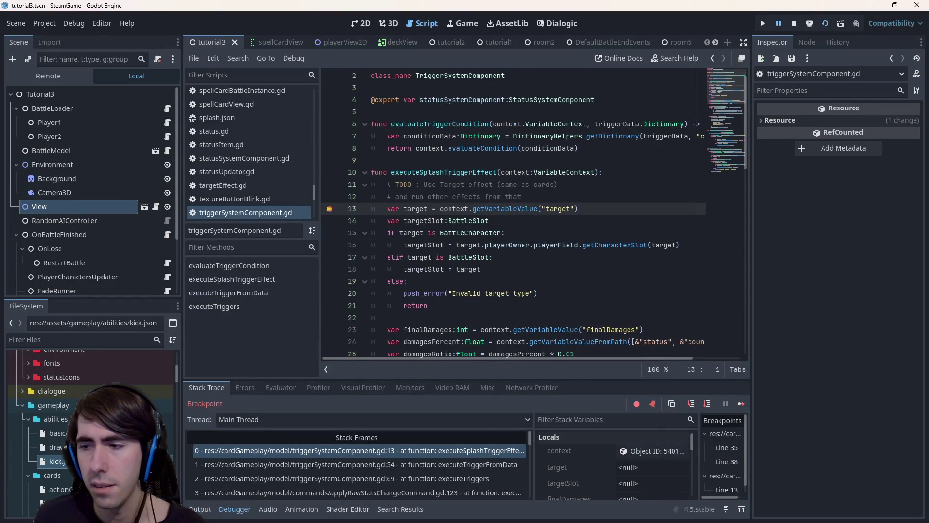
key("F12")
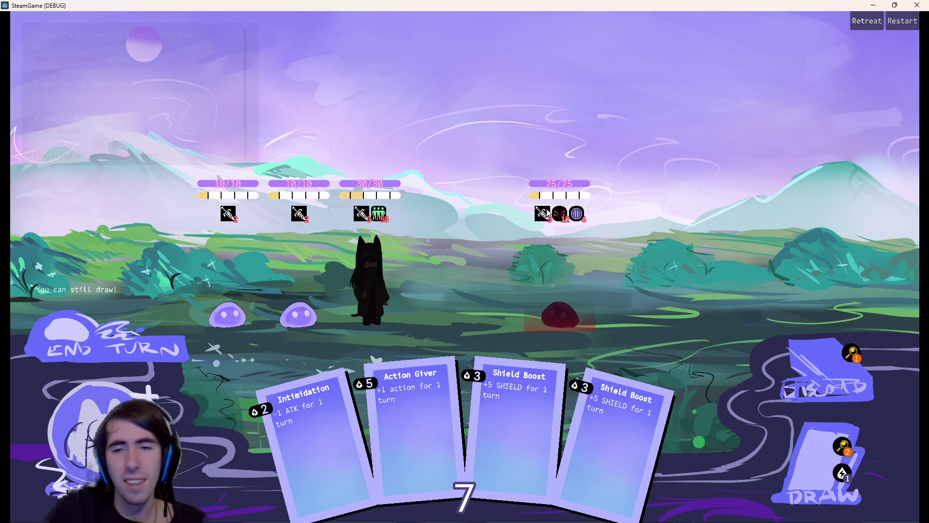
left_click(919, 6)
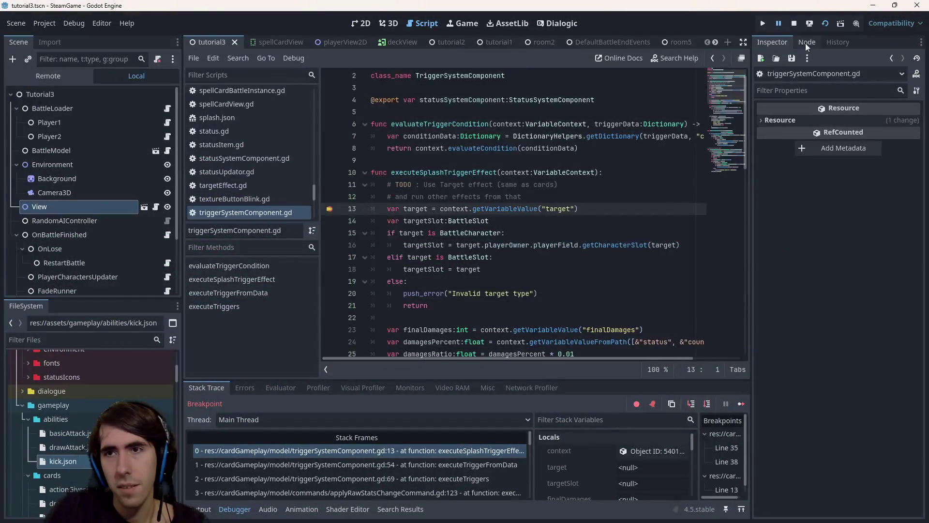
left_click(794, 26)
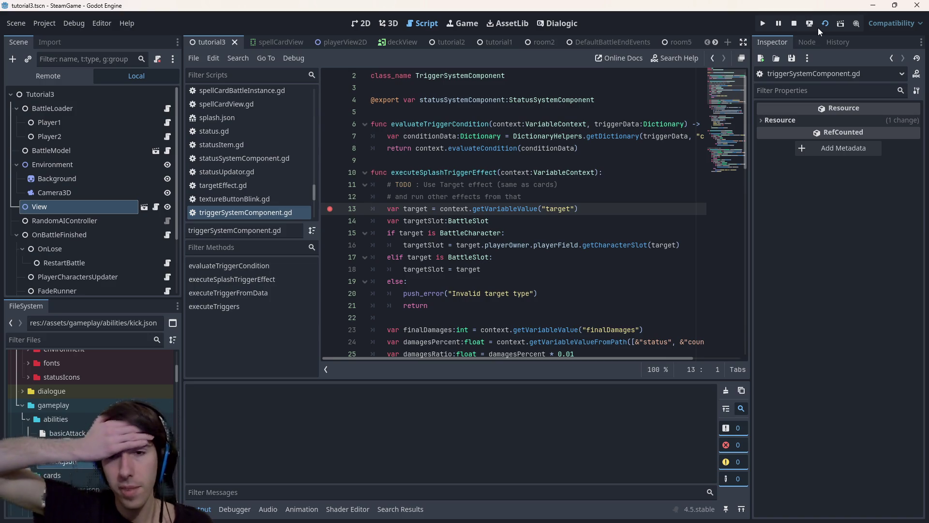
Step: Relaunch the game, place the character and two slimes, and move the breakpoint to line 14
left_click(818, 27)
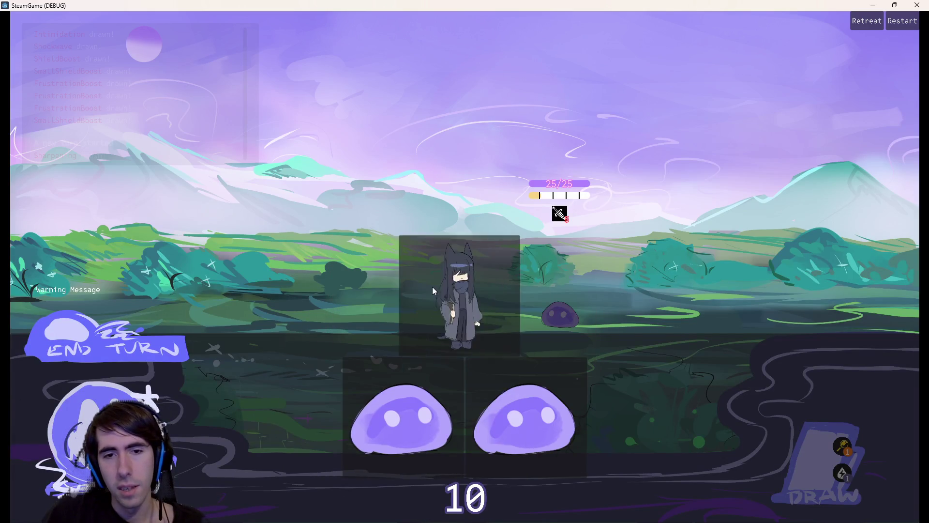
left_click_drag(341, 418, 378, 259)
left_click_drag(405, 419, 356, 276)
left_click_drag(465, 407, 290, 291)
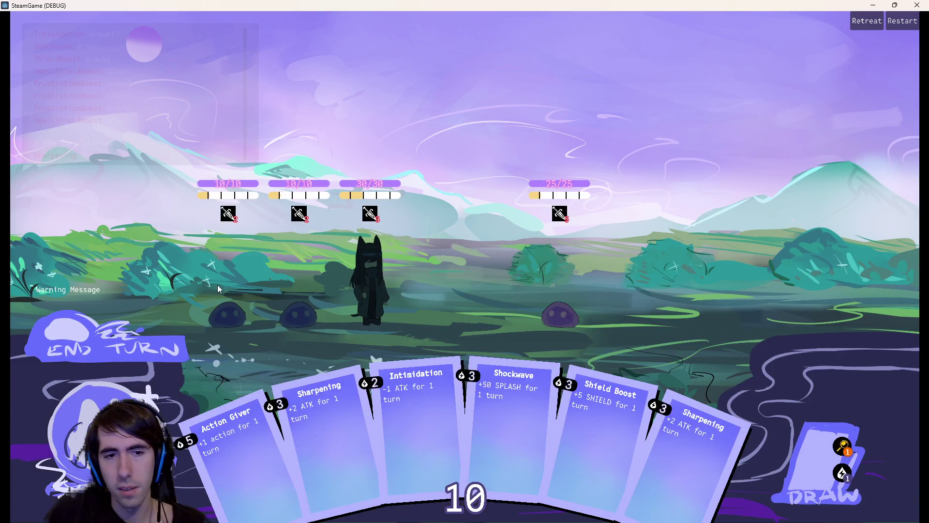
left_click(872, 5)
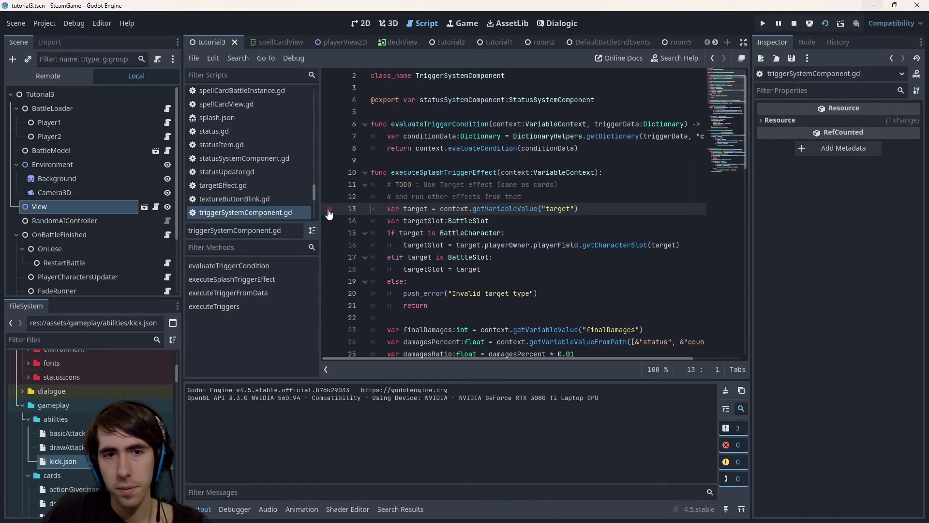
key("alt+Tab")
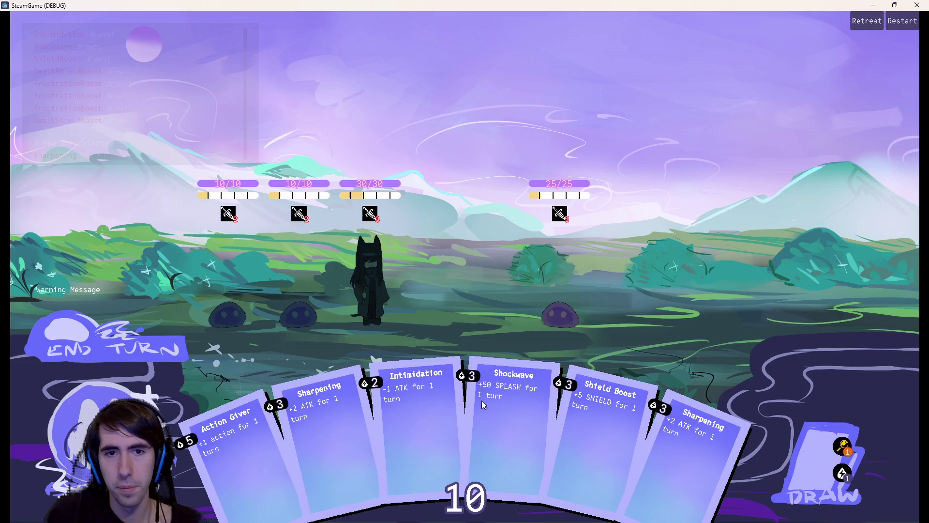
Step: Play Sharpening, Shield Boost and another card, draw, end the turn and play Shockwave to hit the breakpoint
left_click_drag(697, 428, 401, 257)
left_click_drag(653, 414, 340, 258)
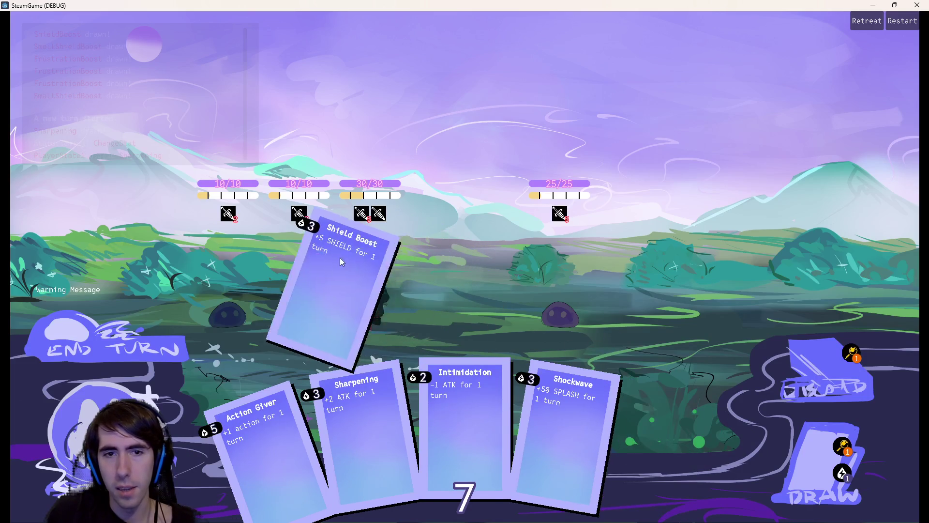
left_click_drag(396, 417, 342, 268)
left_click(841, 472)
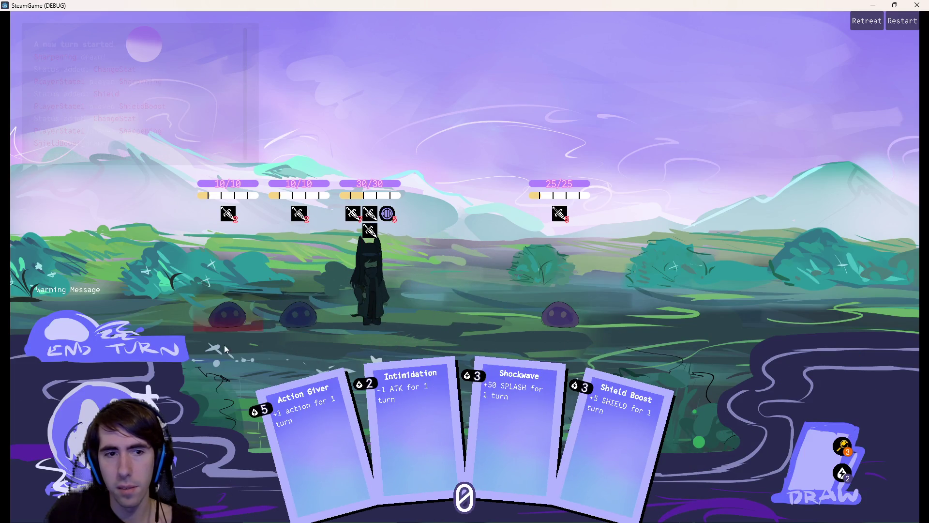
left_click(108, 348)
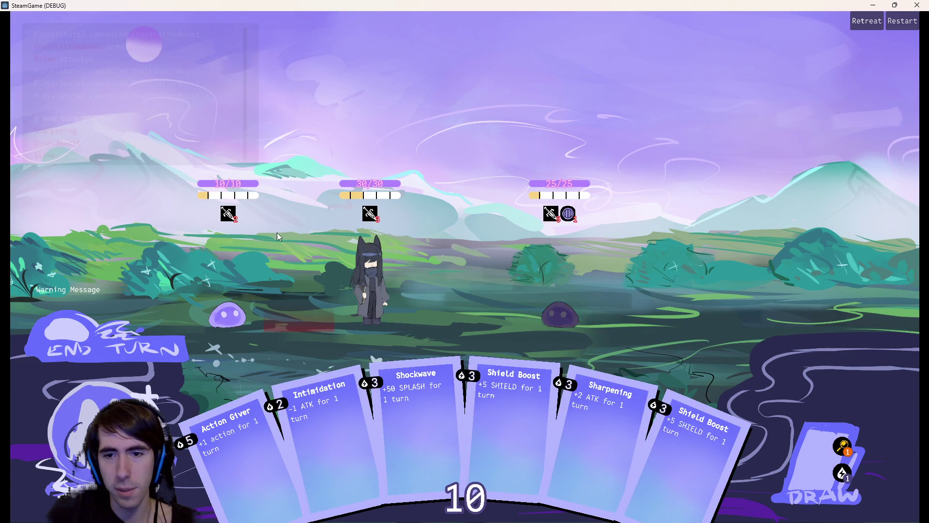
left_click_drag(402, 420, 368, 283)
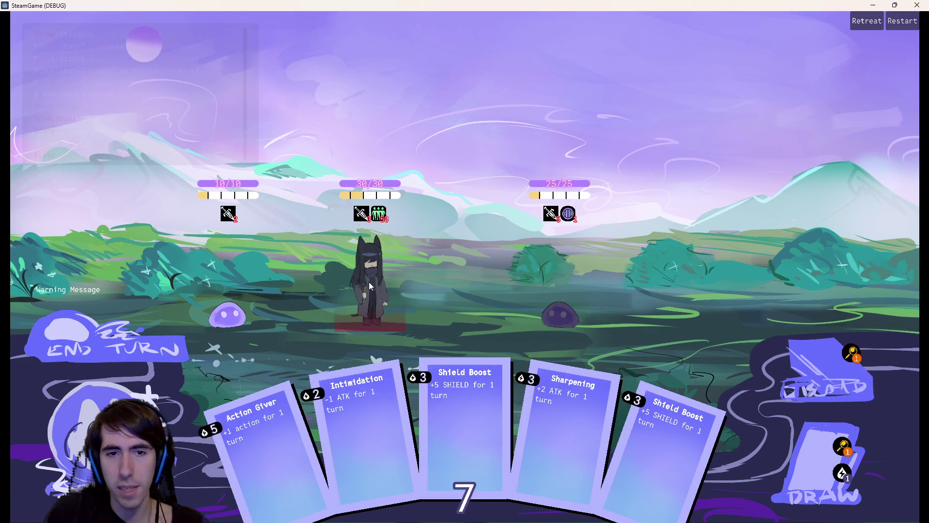
left_click(916, 5)
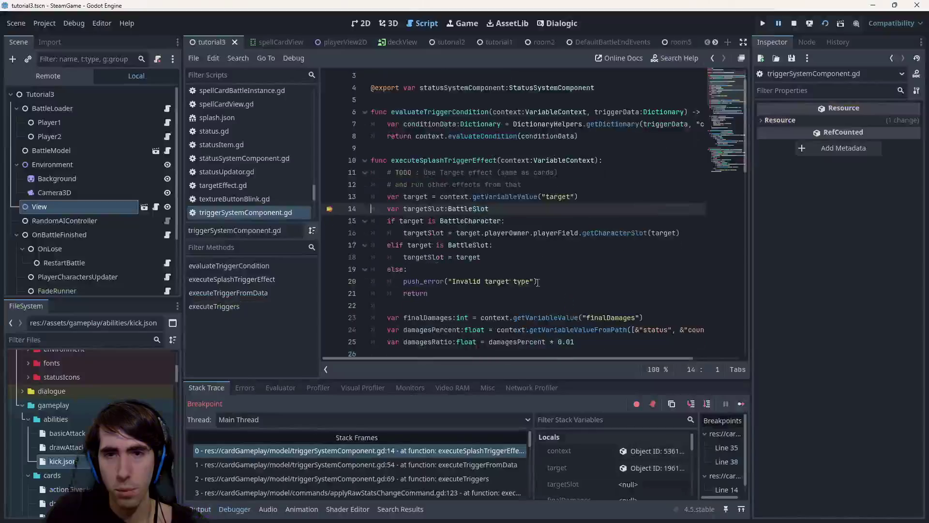
Step: Step over from line 14 through the BattleSlot branch to line 24, then continue execution
left_click(706, 404)
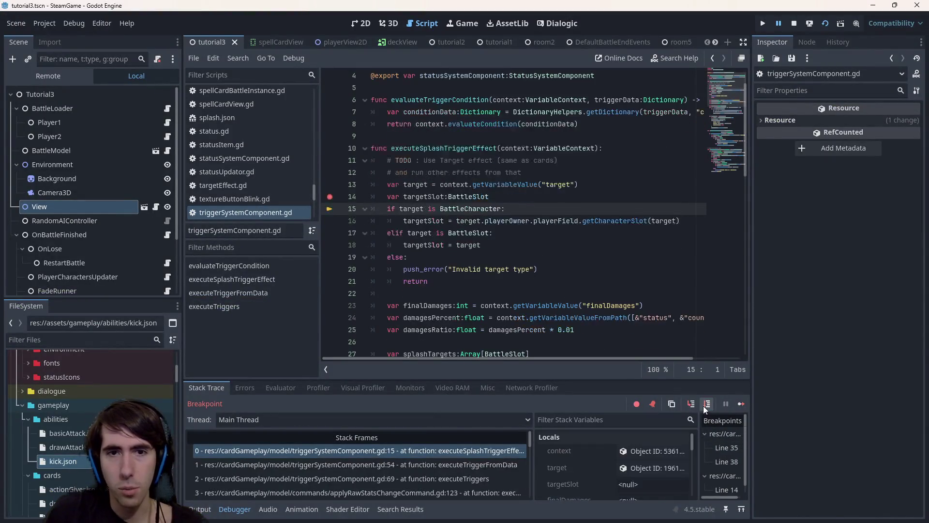
left_click(705, 404)
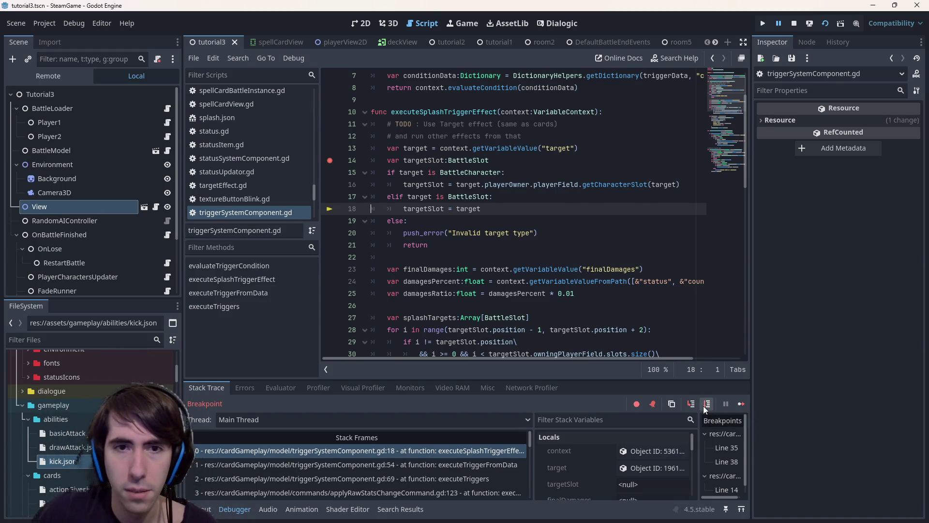
left_click(705, 404)
left_click(706, 403)
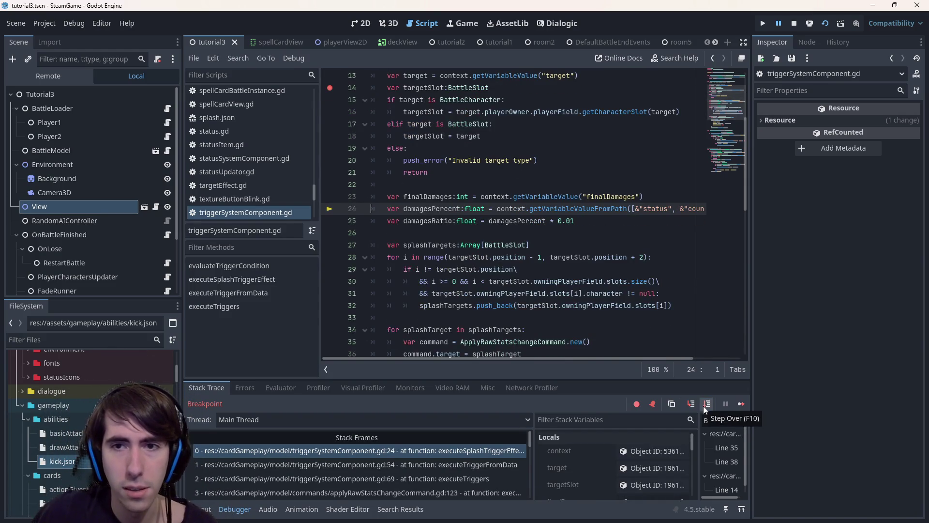
scroll(410, 154, "up", 3)
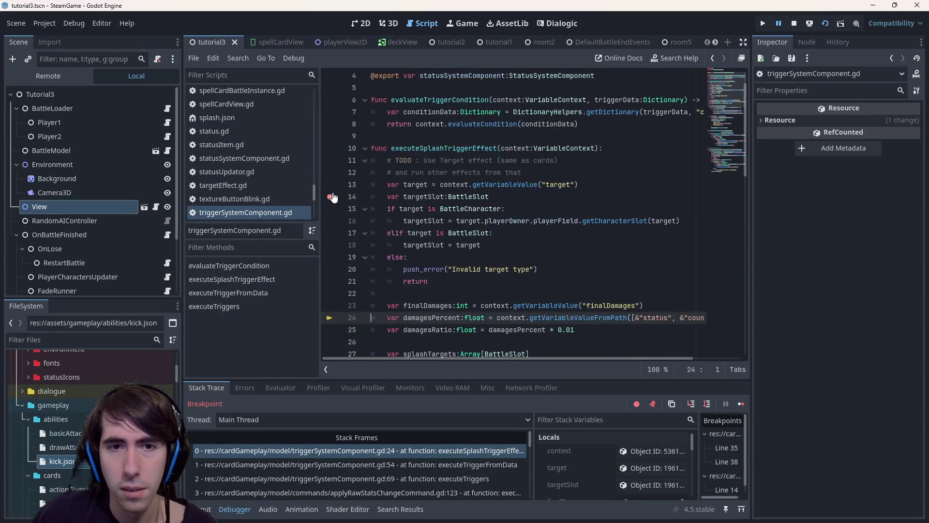
left_click(742, 404)
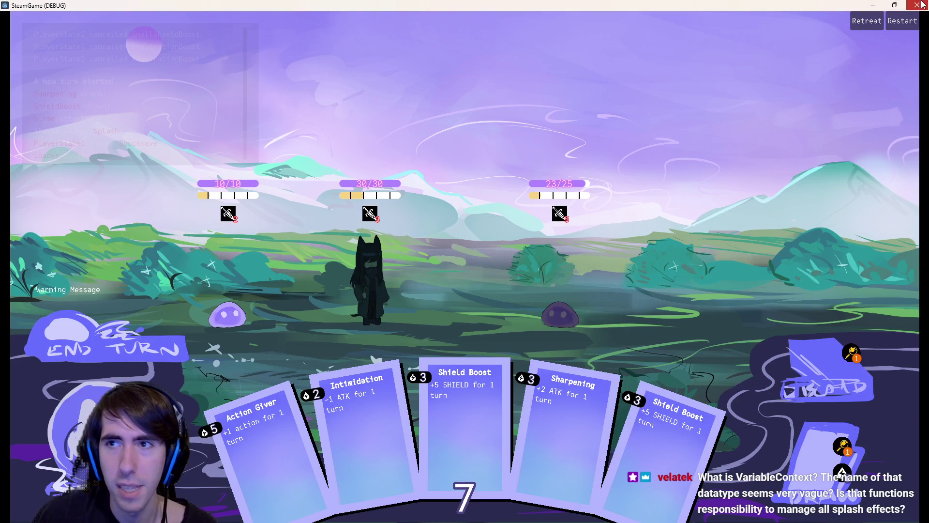
Step: Close and rerun the scene, summon two slimes and play Sharpening and Shield Boost
left_click(920, 5)
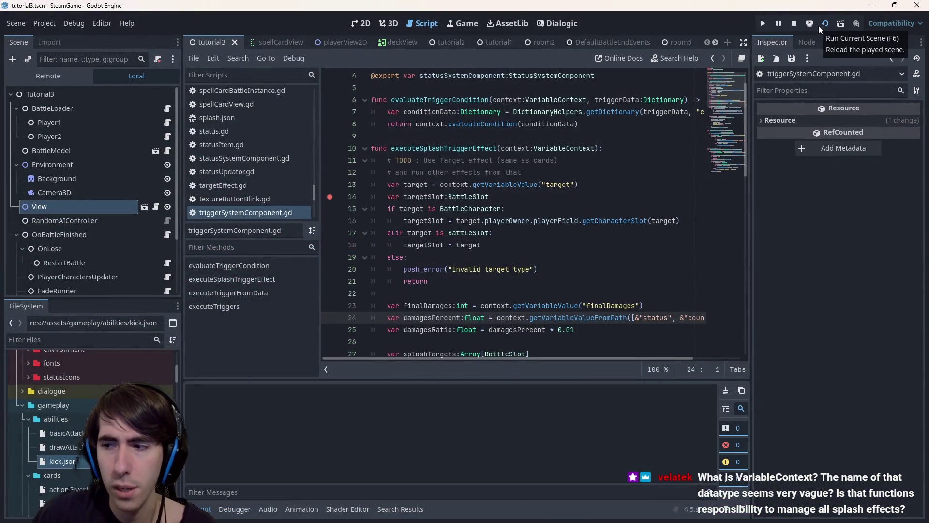
left_click(805, 24)
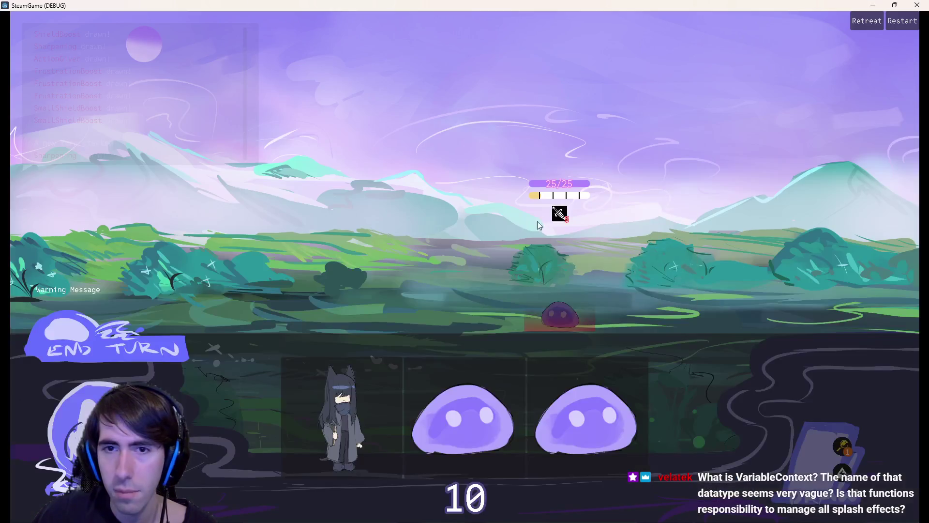
left_click_drag(404, 419, 298, 304)
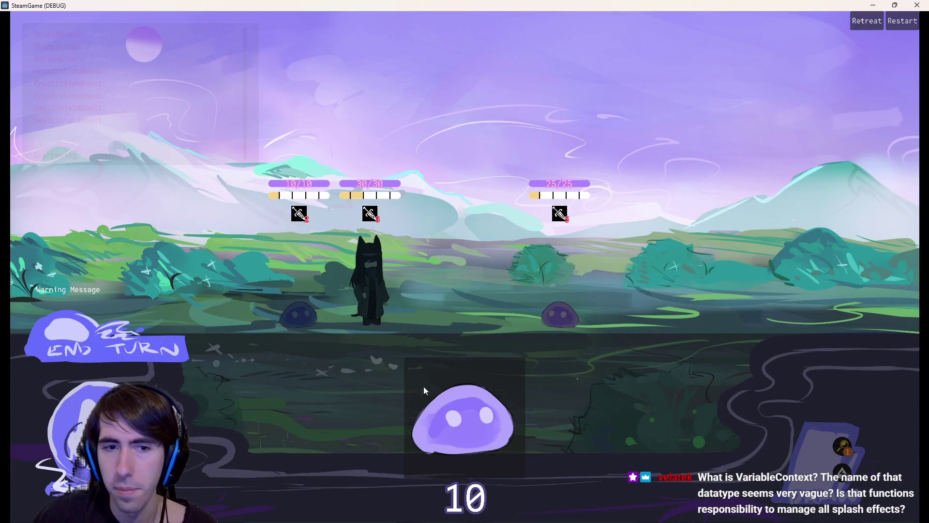
left_click_drag(464, 420, 229, 305)
left_click_drag(465, 422, 375, 268)
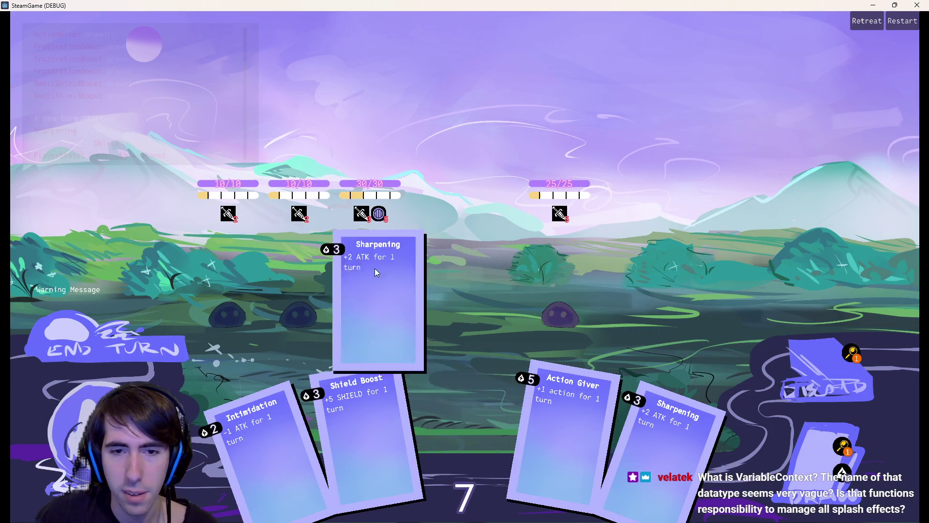
left_click_drag(356, 421, 378, 305)
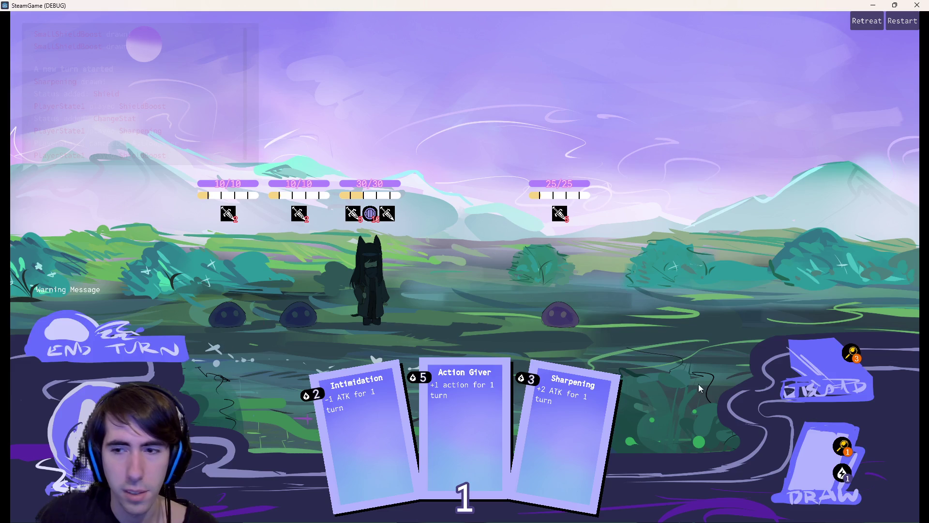
Step: Check the draw pile, draw Shockwave, end the turn and close the debug game window
left_click(841, 472)
left_click(898, 503)
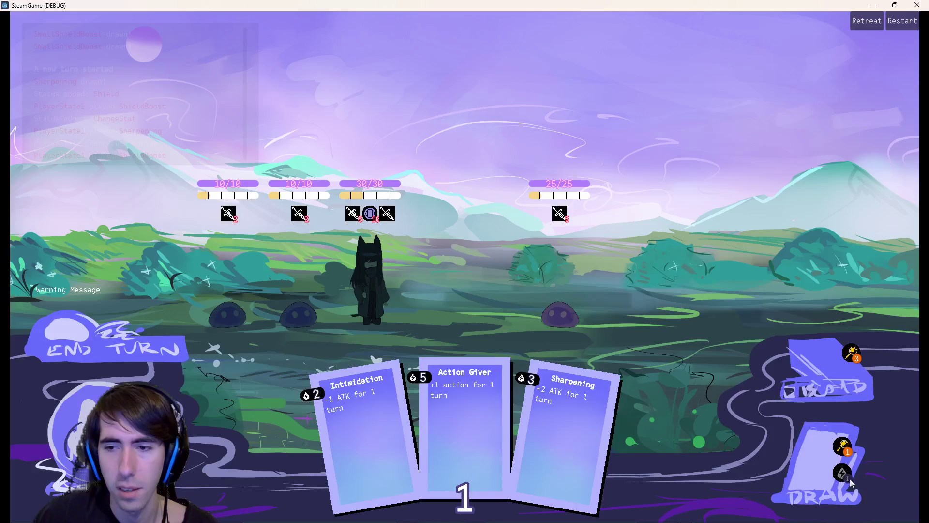
left_click(827, 465)
left_click(113, 349)
mouse_move(559, 214)
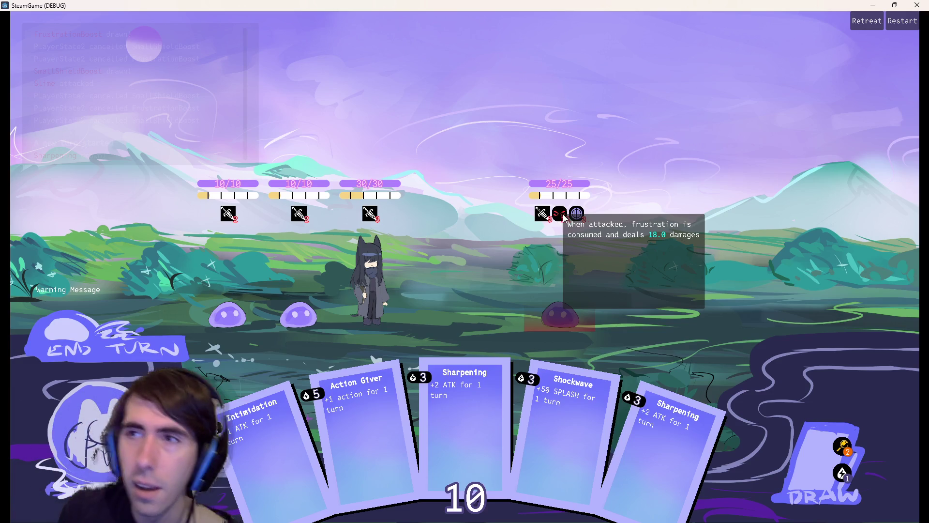
left_click(916, 6)
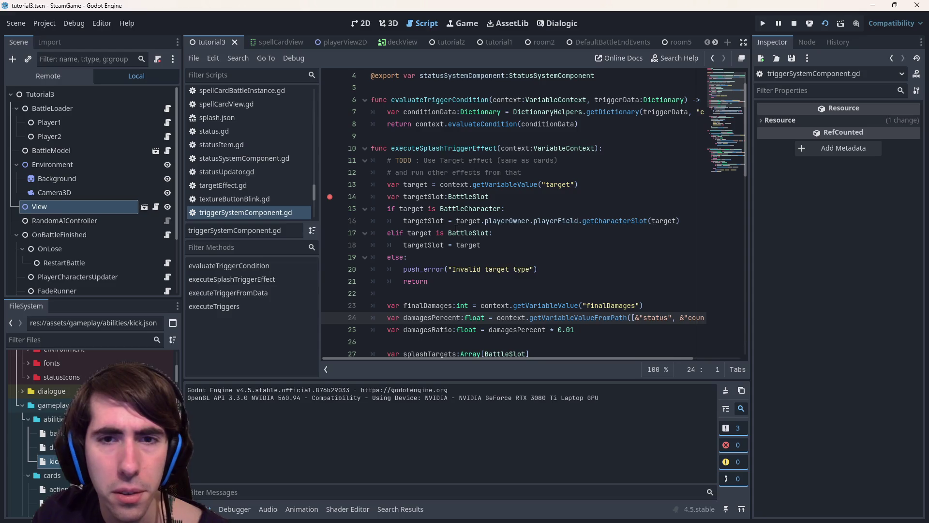
double_click(504, 185)
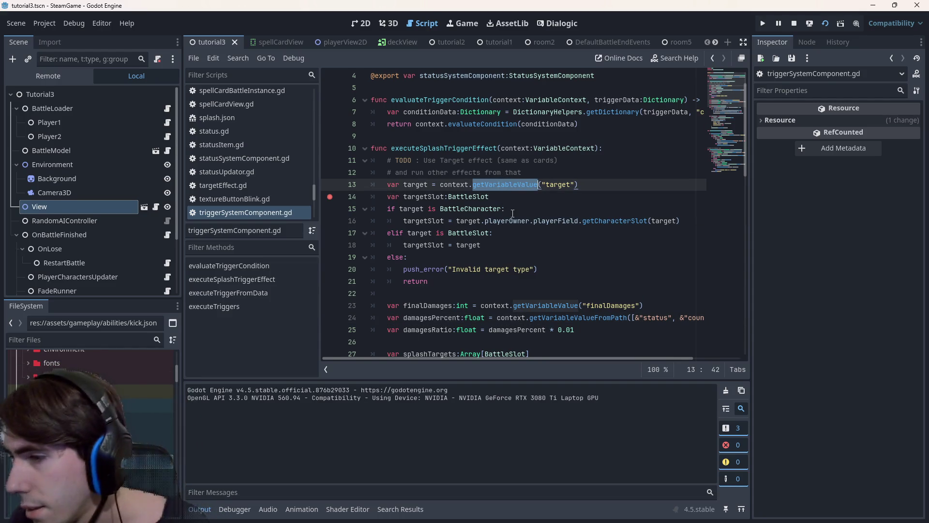
double_click(568, 148)
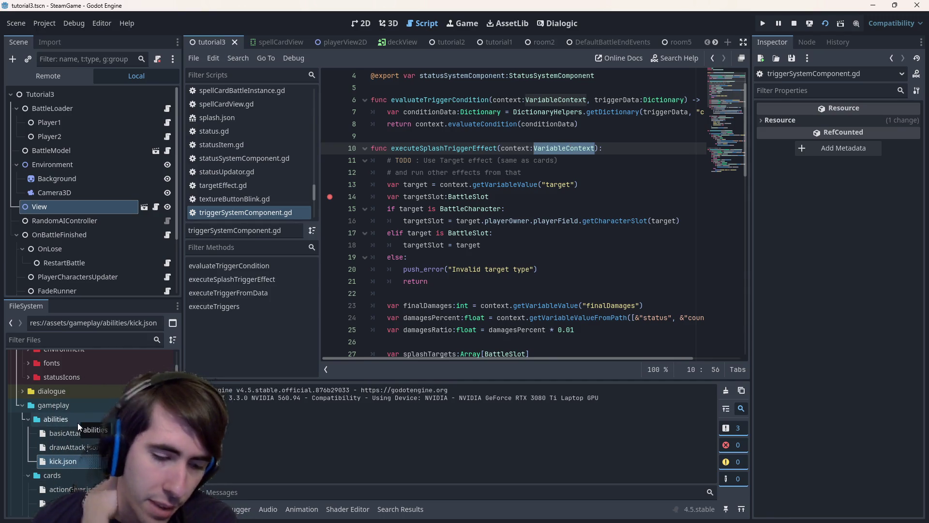
Step: Open kick.json then basicAttack.json in the script editor, enlarging the code area
double_click(55, 460)
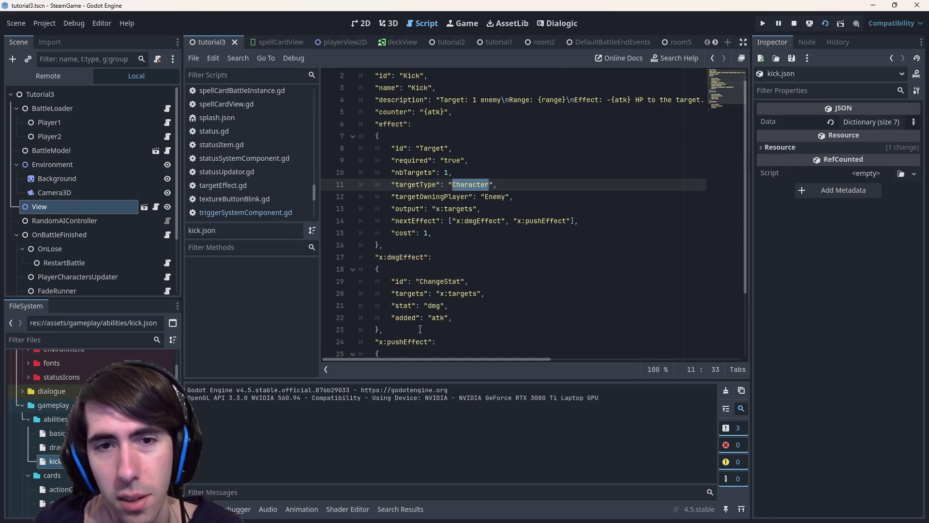
scroll(508, 218, "up", 1)
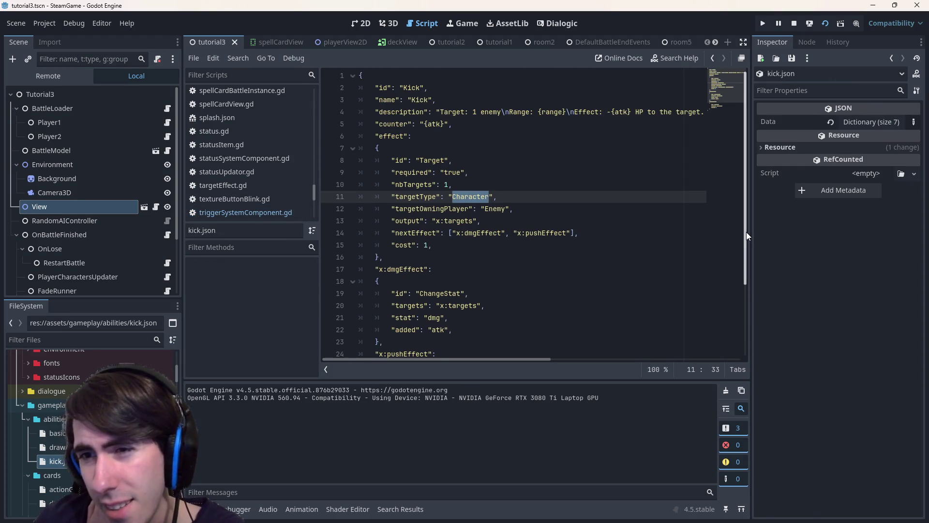
left_click_drag(752, 231, 781, 232)
left_click_drag(601, 377, 600, 390)
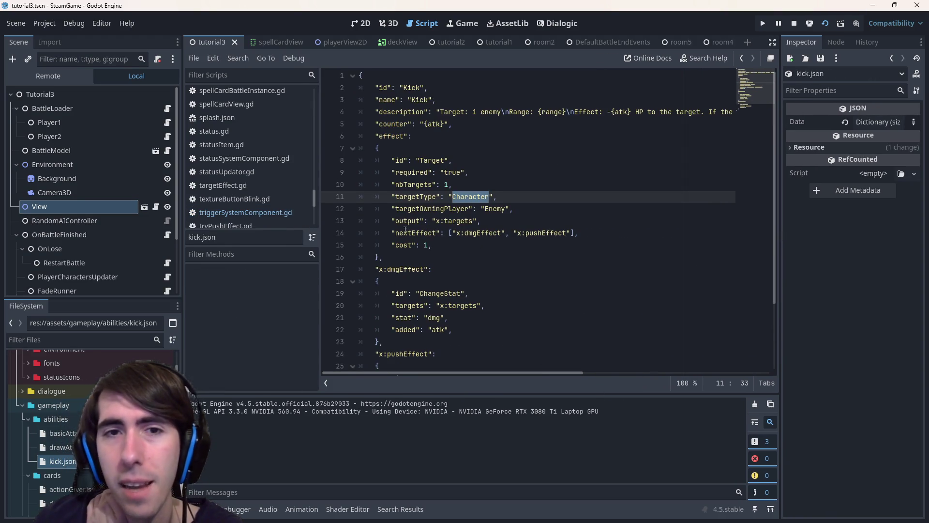
left_click(408, 111)
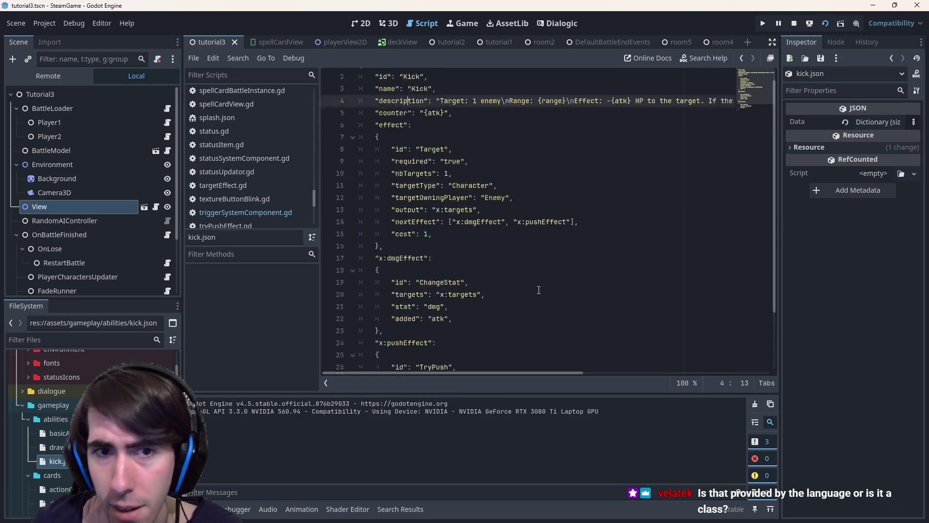
double_click(61, 433)
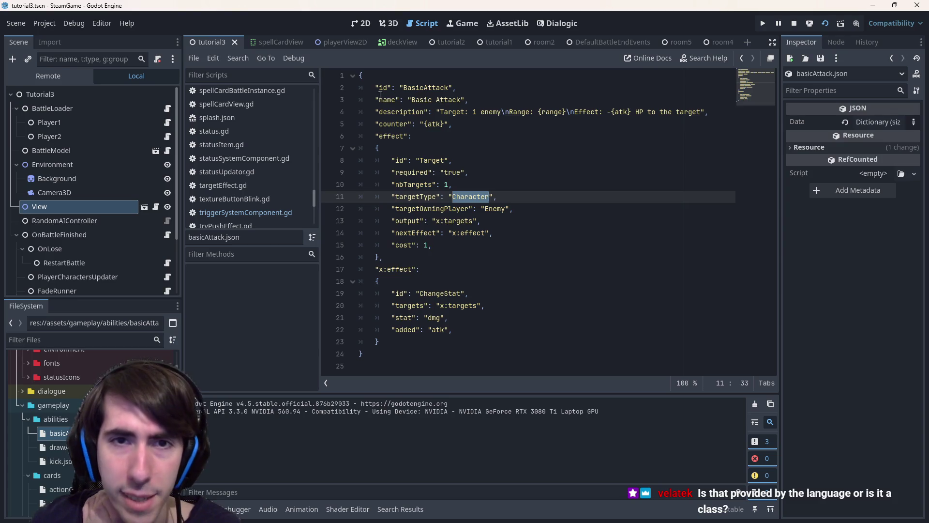
Step: Review basicAttack.json's header lines and its Target effect's targetType Character, Enemy owner and x:targets
left_click_drag(363, 86, 542, 128)
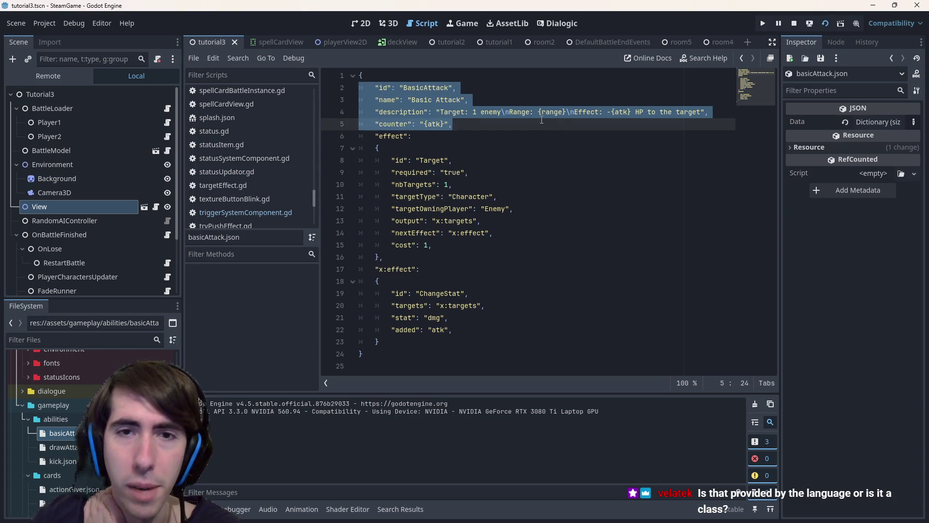
left_click(542, 120)
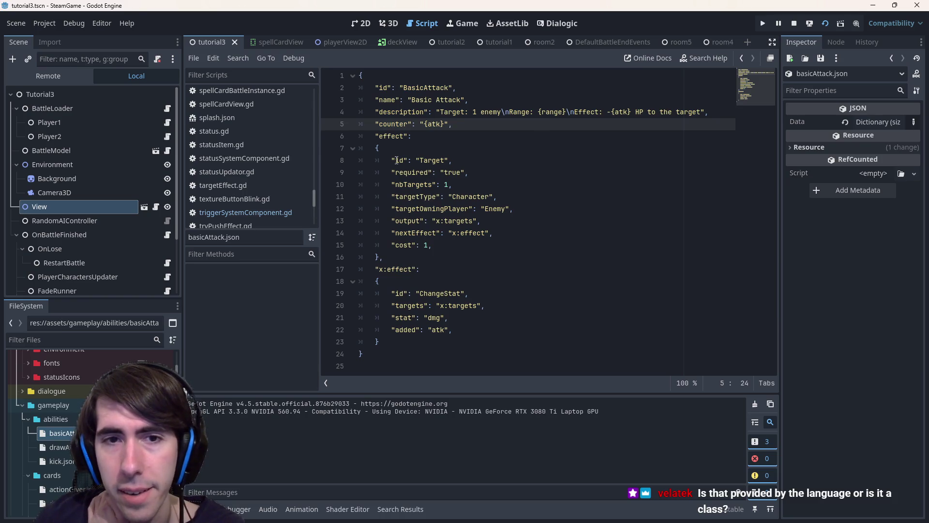
left_click_drag(373, 136, 471, 261)
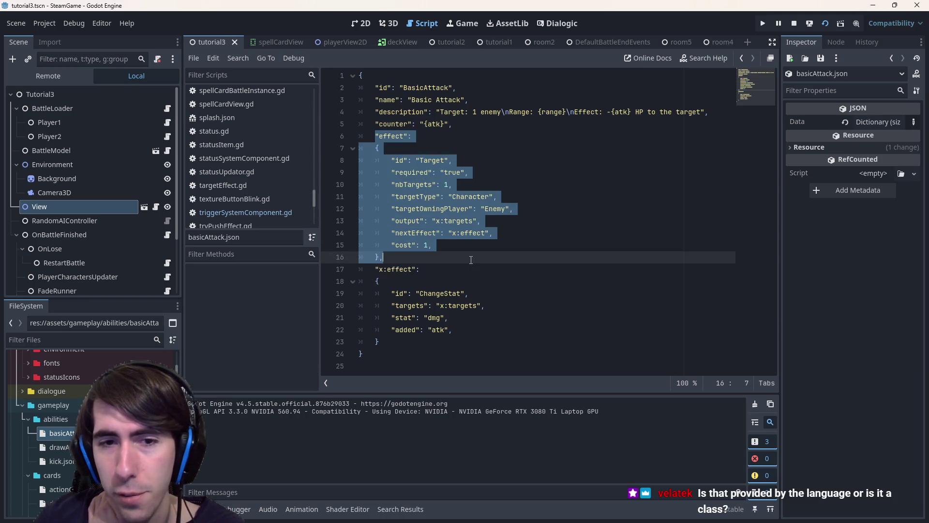
double_click(433, 160)
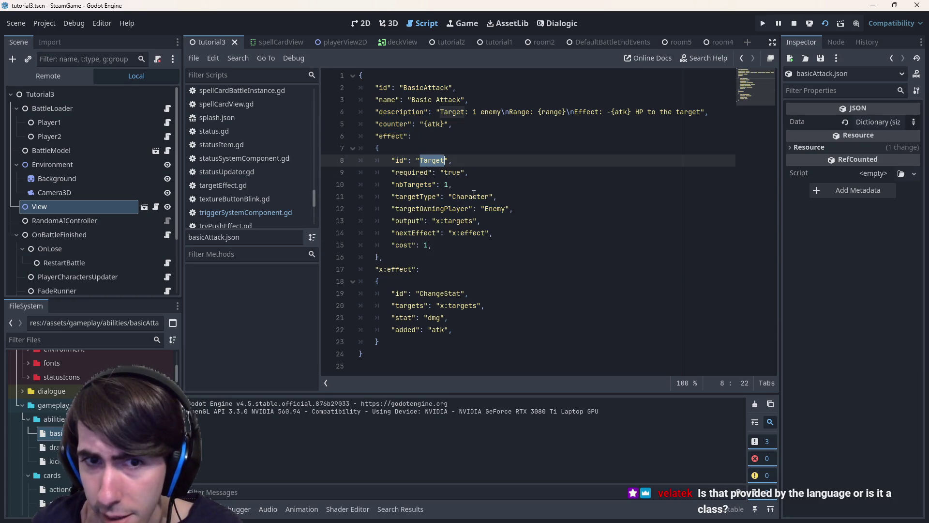
left_click(417, 185)
left_click_drag(420, 195, 497, 196)
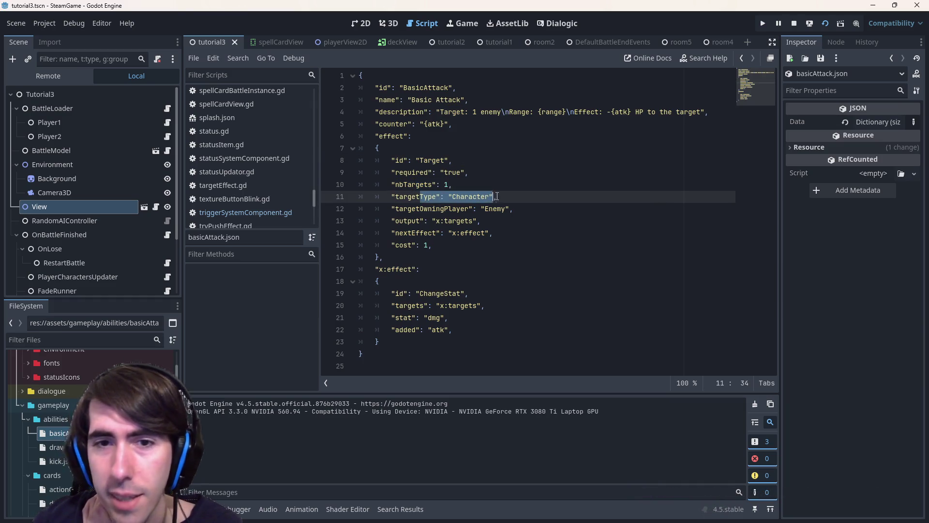
left_click_drag(395, 208, 561, 211)
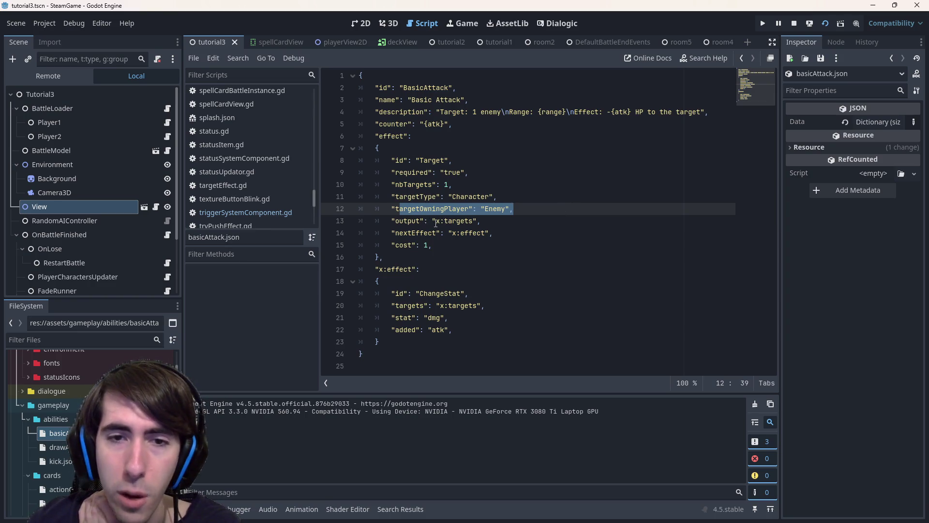
left_click_drag(435, 220, 474, 221)
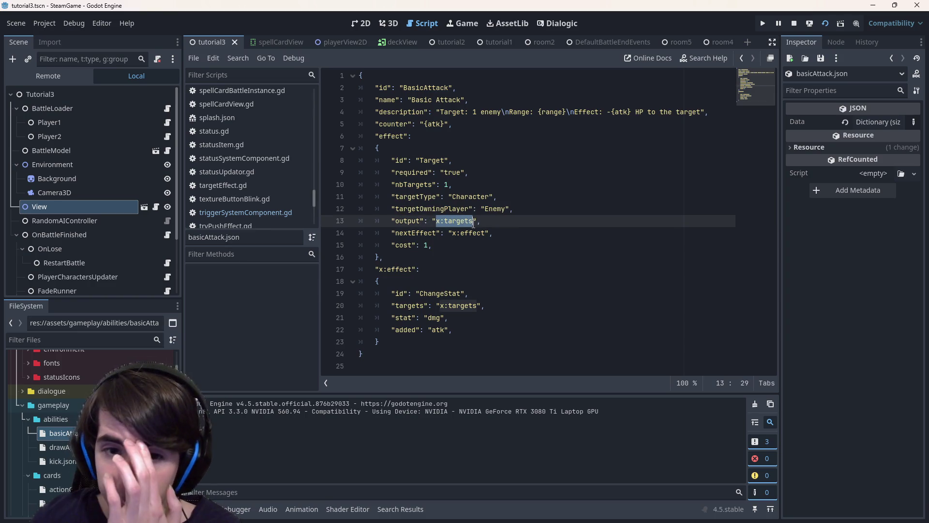
Step: Review the ChangeStat x:effect block with its dmg and atk entries, then rename x:effect to dealDamages in both places
left_click(458, 233)
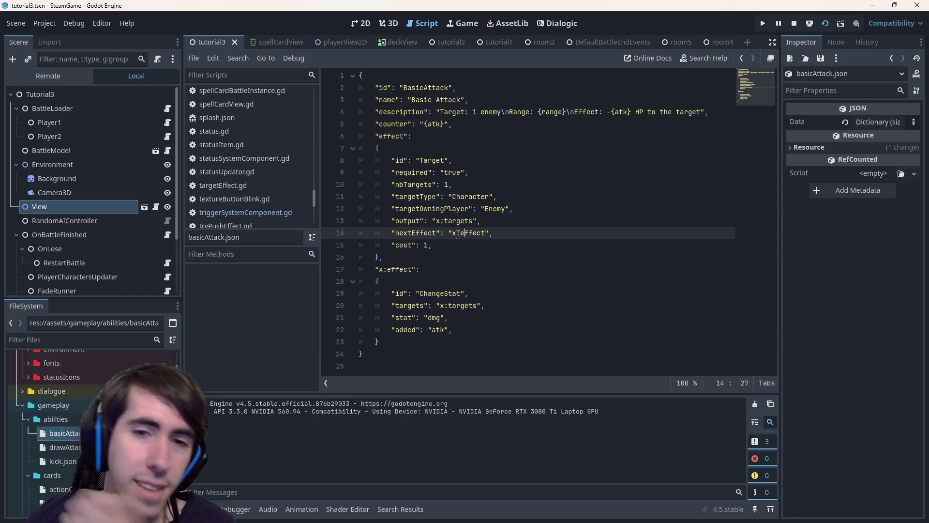
double_click(458, 232)
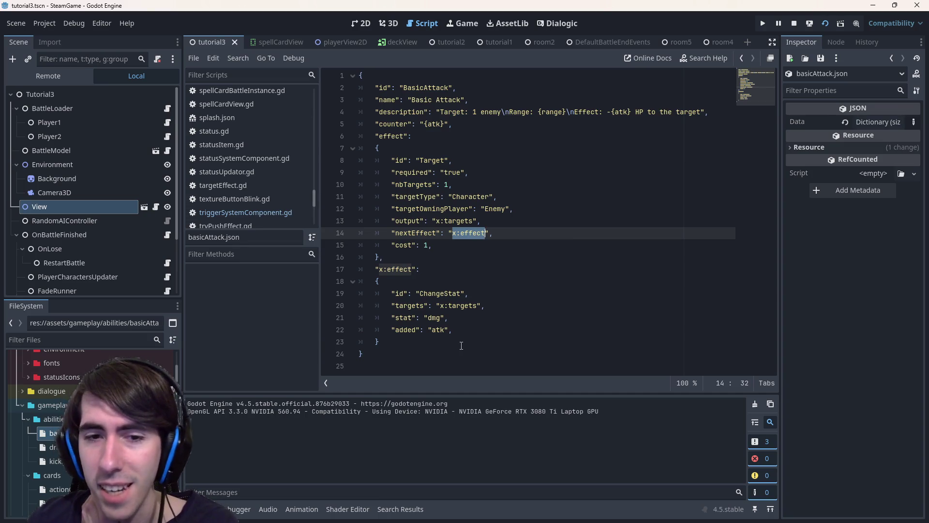
left_click_drag(458, 341, 298, 279)
left_click(381, 281)
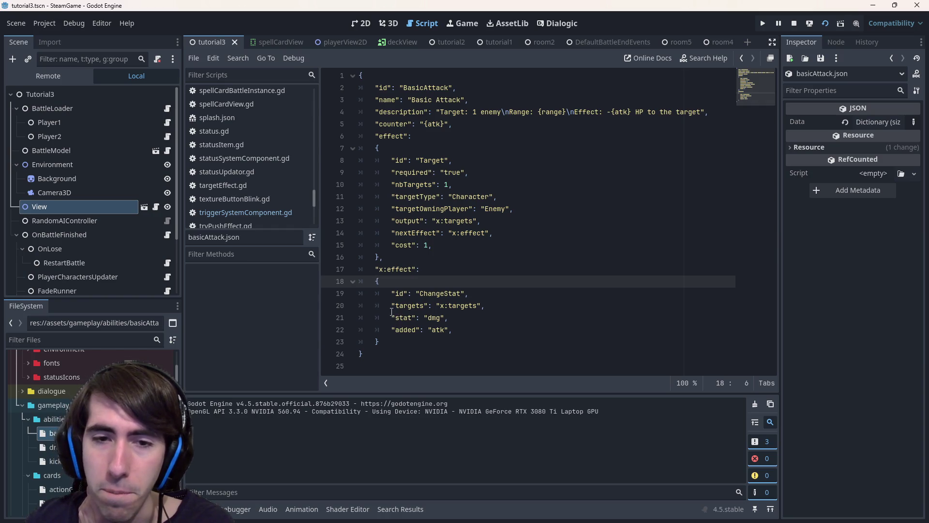
left_click_drag(449, 317, 391, 317)
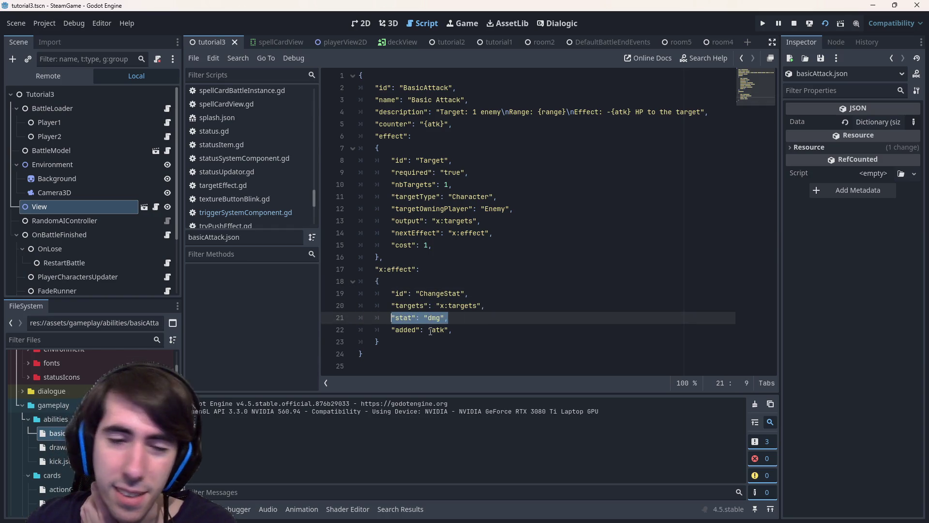
left_click_drag(428, 329, 449, 330)
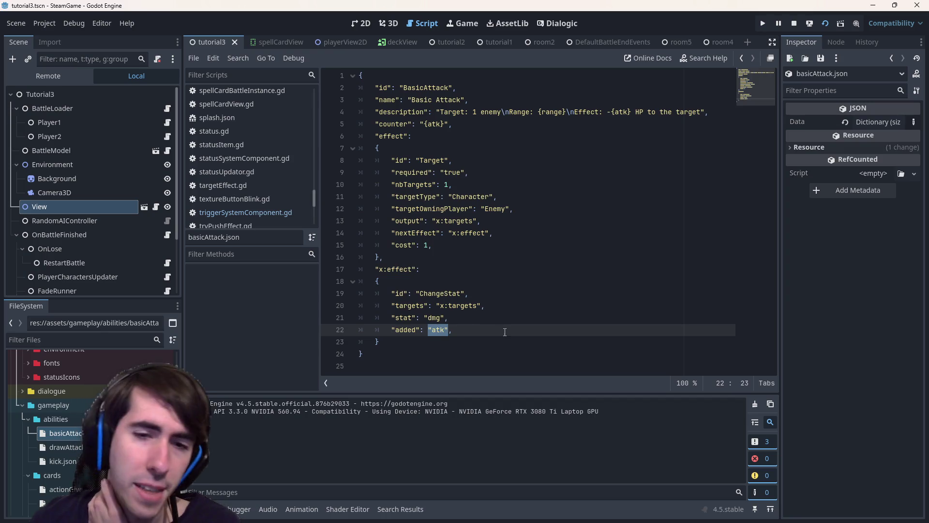
left_click_drag(449, 341, 420, 124)
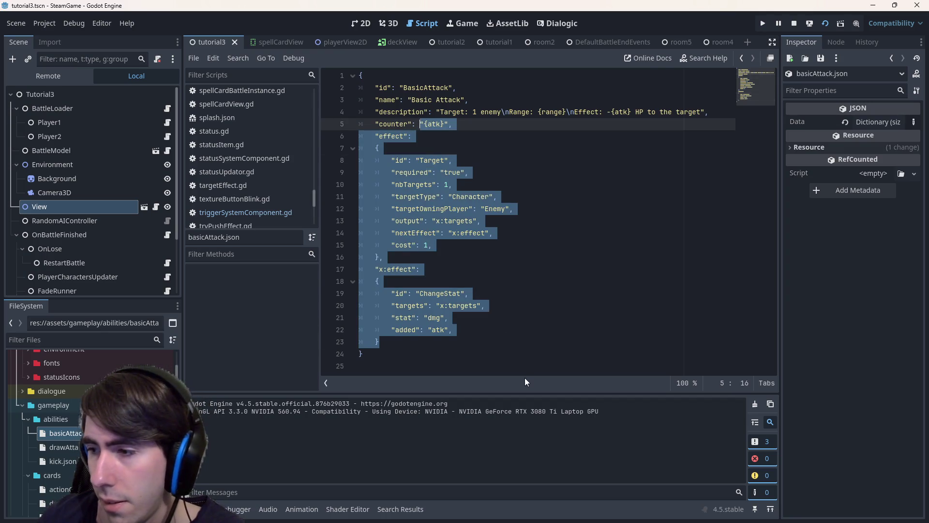
left_click(507, 356)
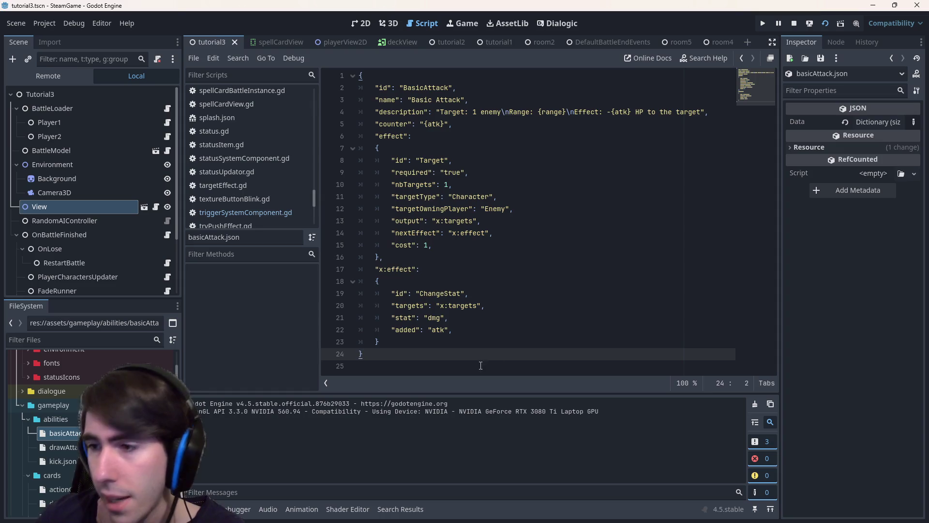
key("ctrl+a")
left_click(509, 256)
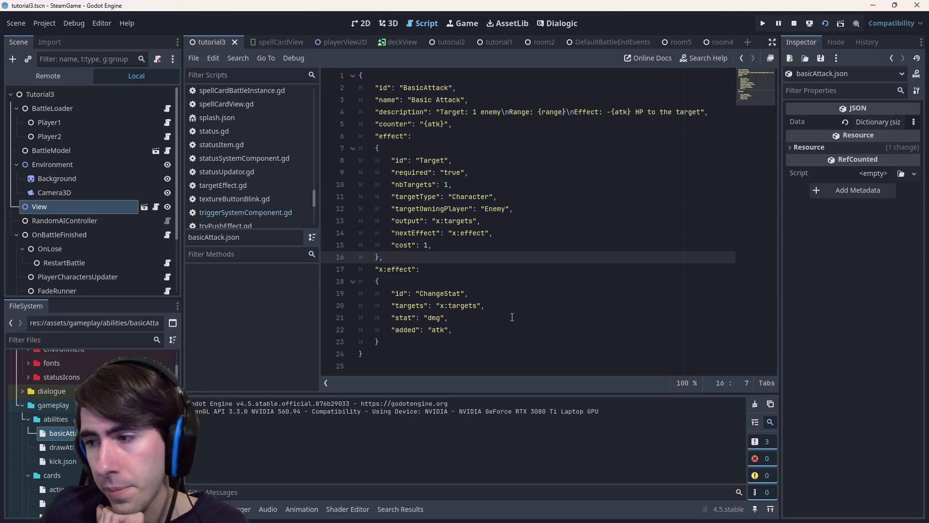
key("ctrl+shift+z")
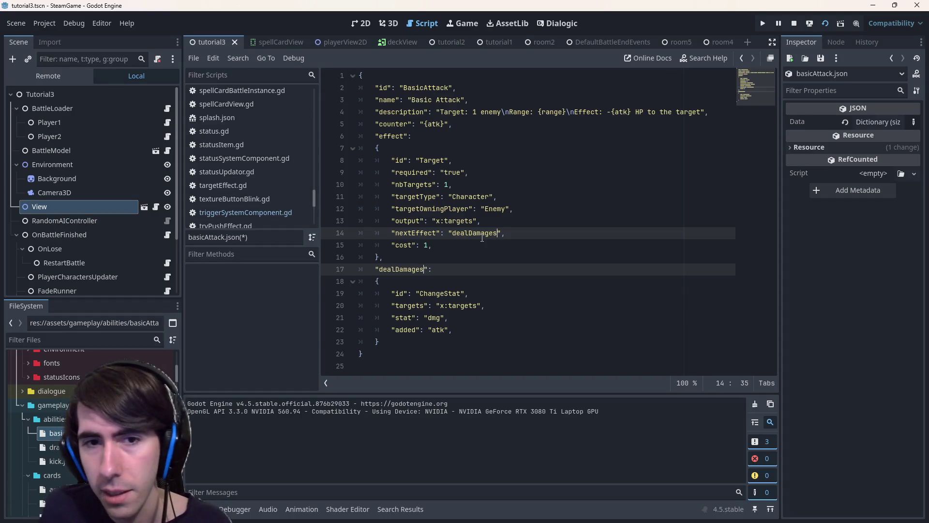
double_click(438, 221)
left_click_drag(438, 220, 475, 220)
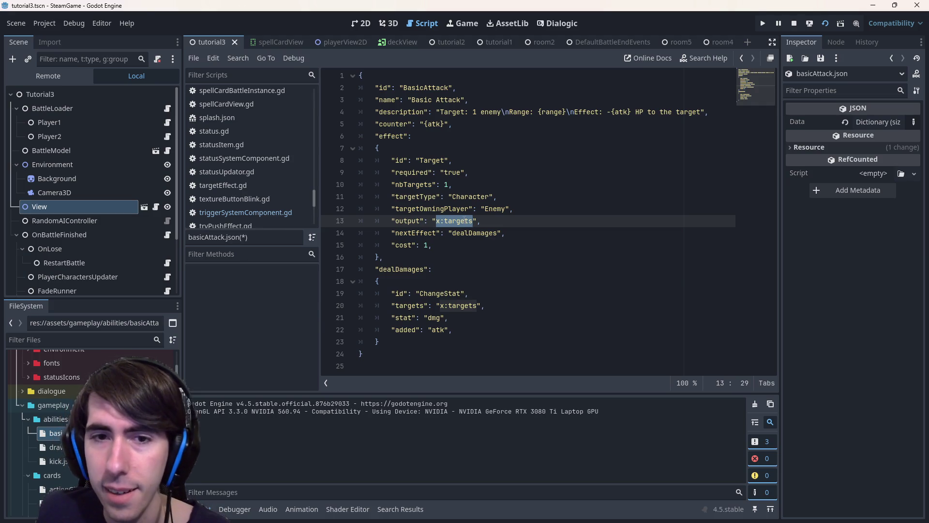
left_click(457, 221)
left_click_drag(396, 160, 512, 209)
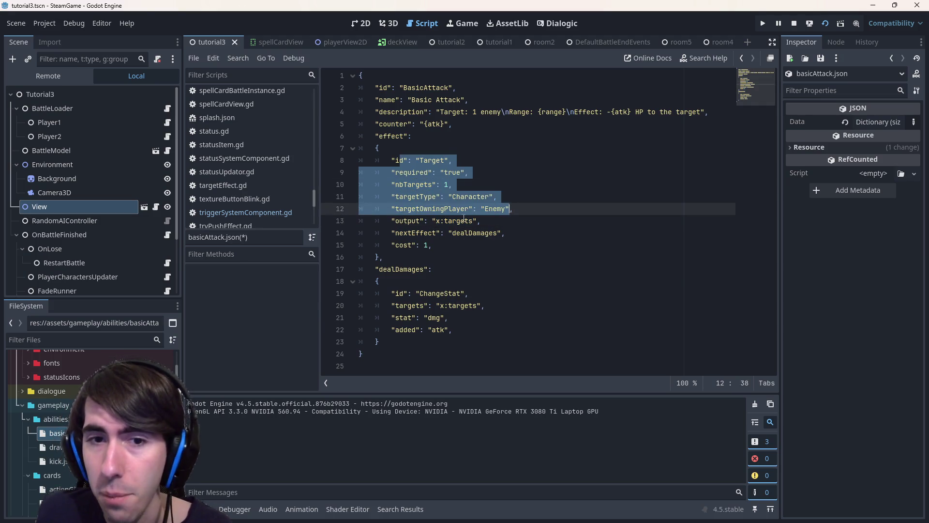
double_click(457, 220)
left_click(452, 221)
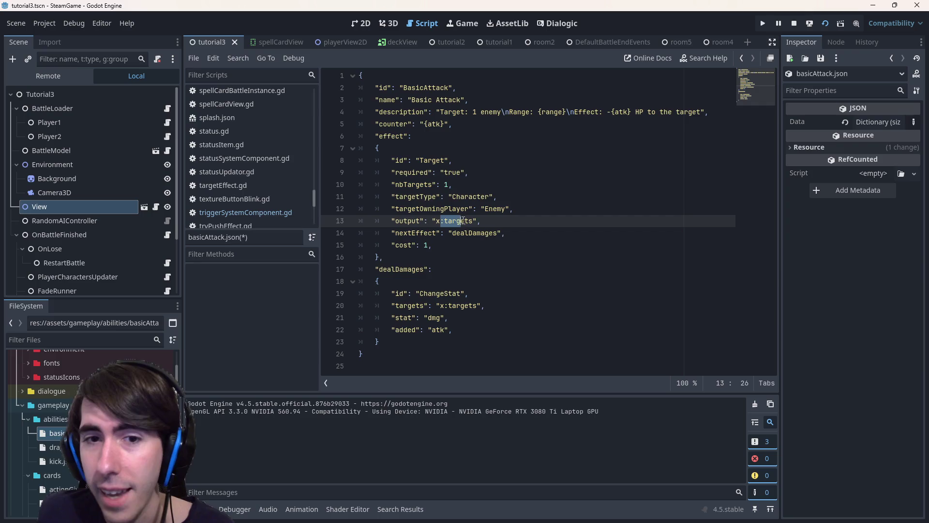
left_click_drag(436, 221, 466, 221)
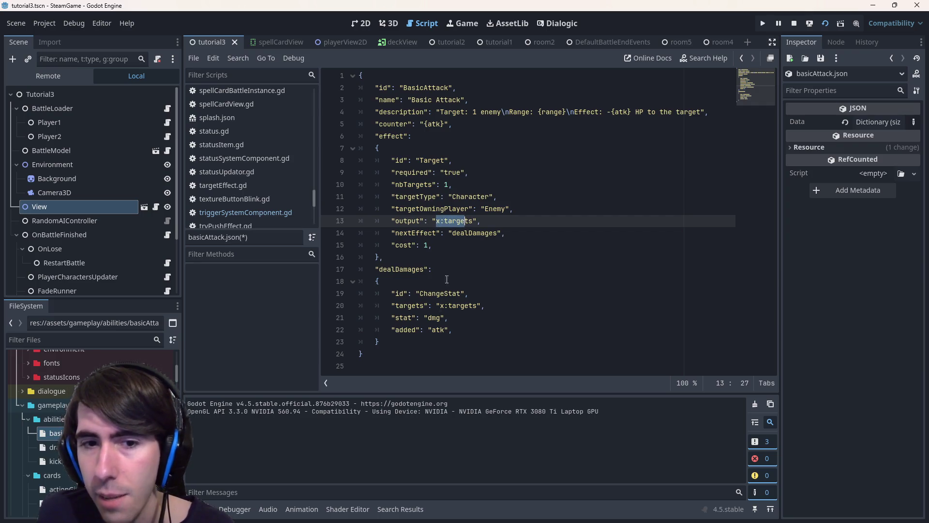
left_click_drag(440, 305, 476, 305)
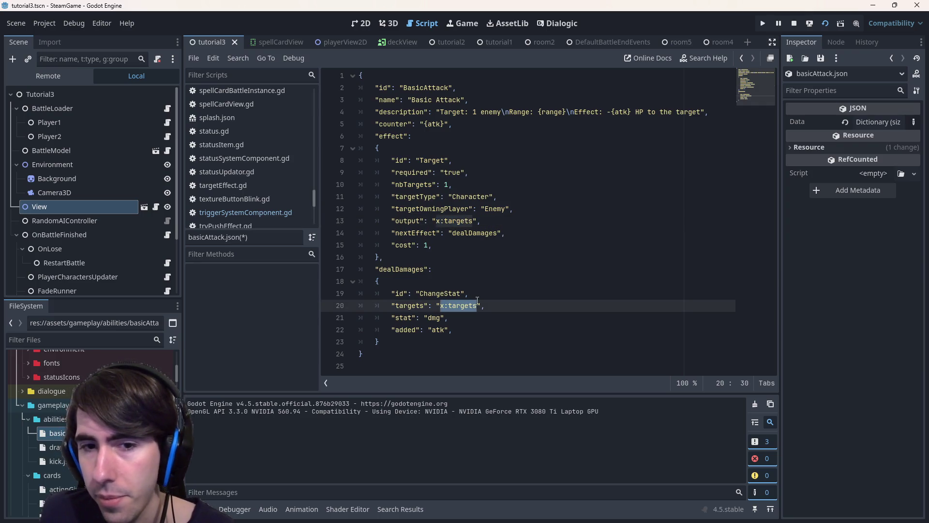
double_click(411, 305)
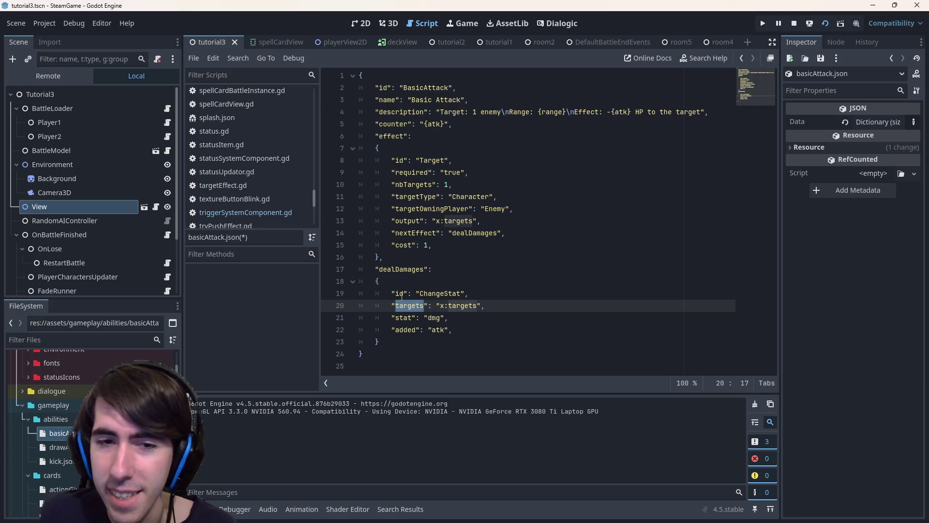
left_click(440, 306)
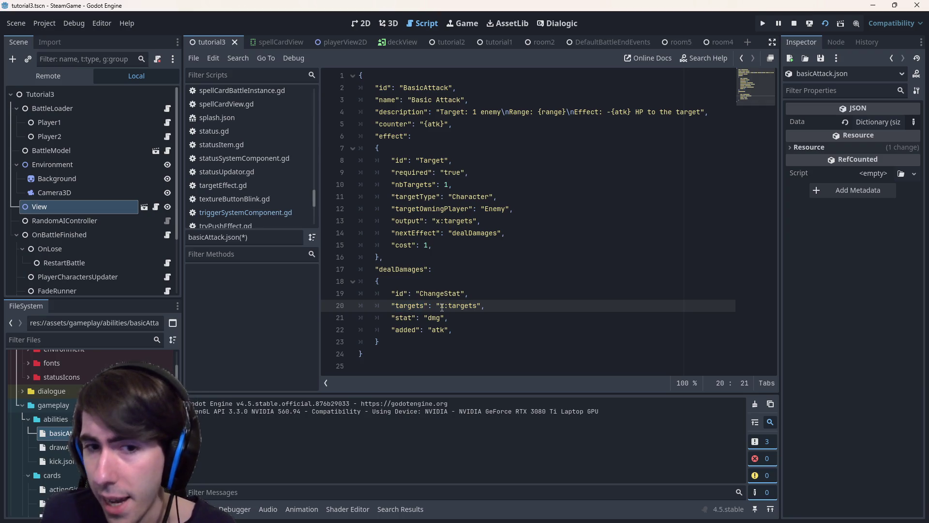
left_click_drag(439, 305, 477, 305)
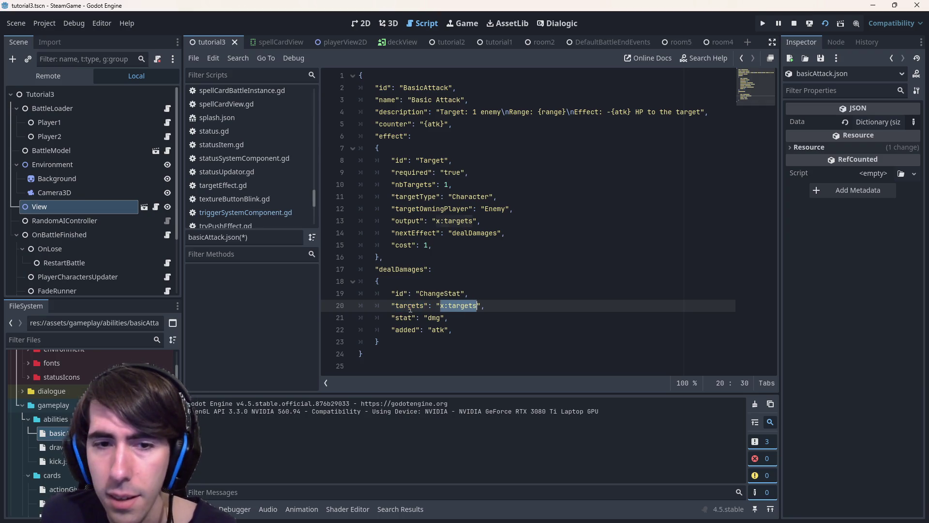
double_click(410, 305)
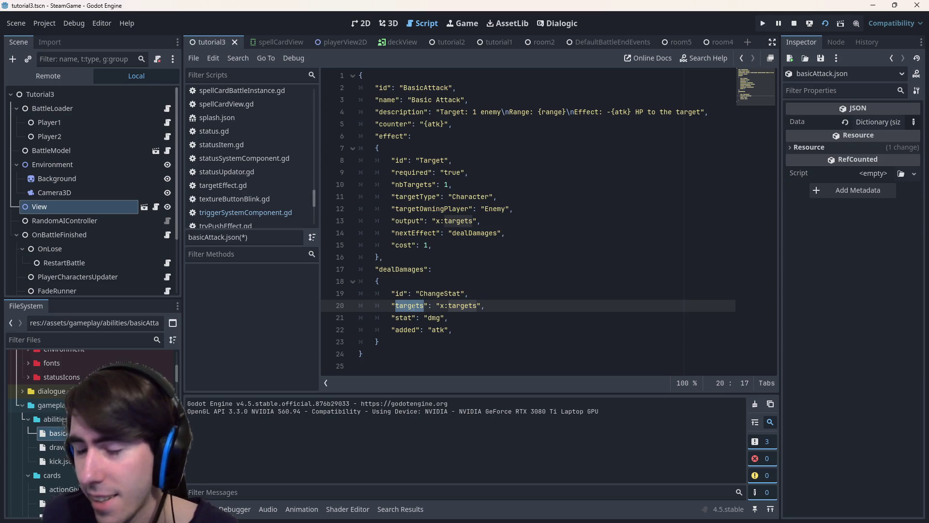
left_click(361, 23)
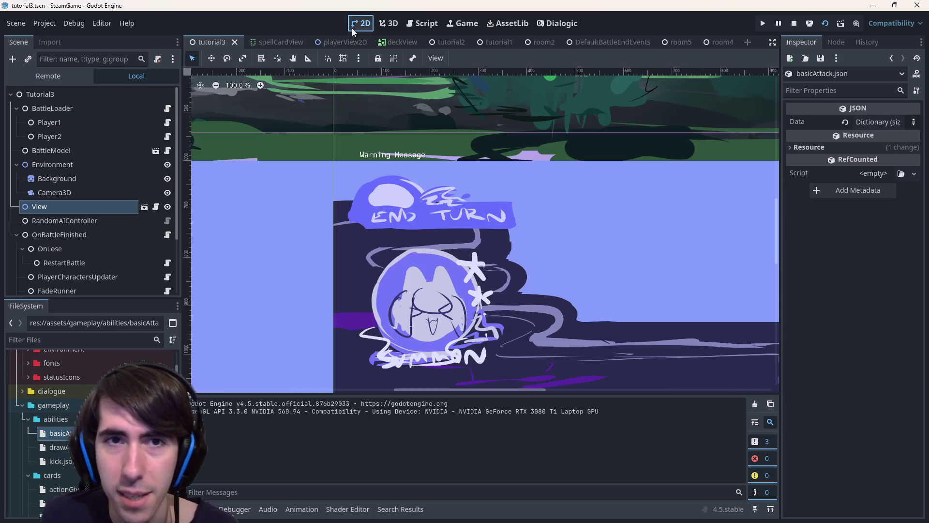
left_click(425, 23)
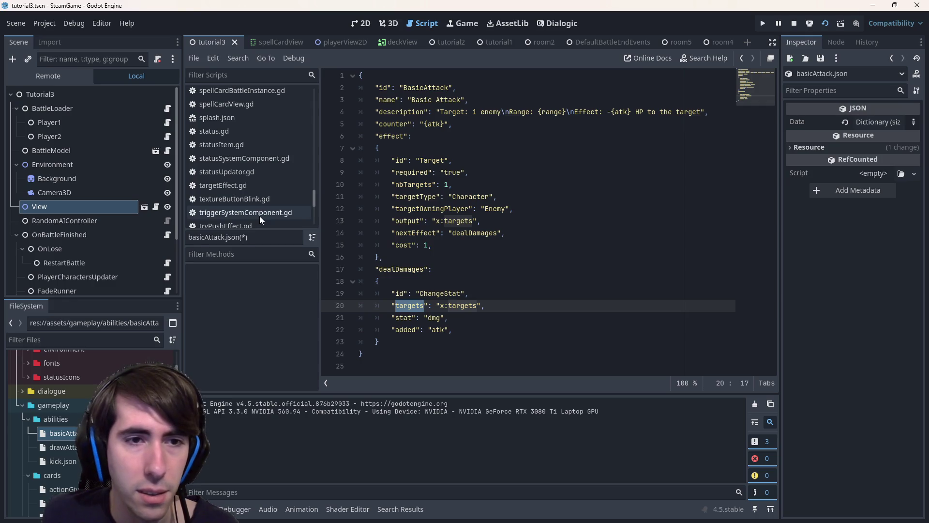
left_click(246, 212)
left_click_drag(617, 184, 431, 184)
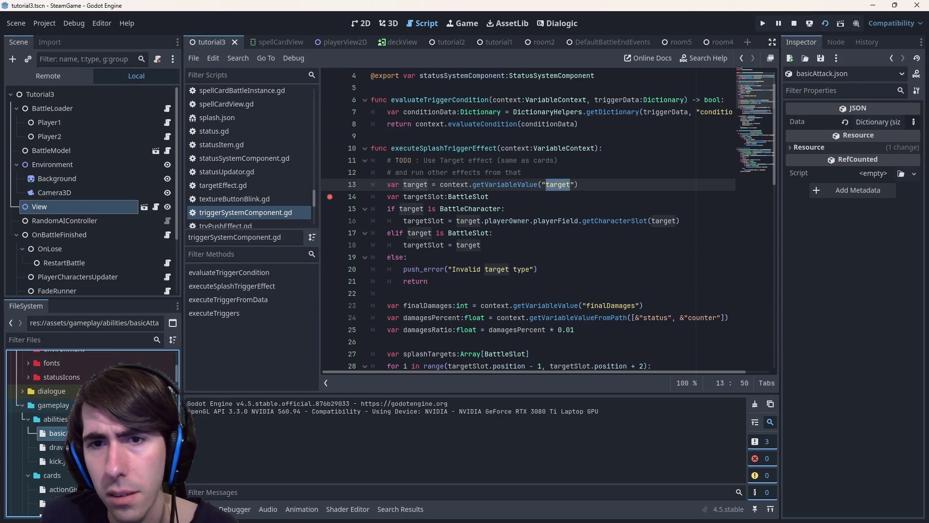
key("alt+Left")
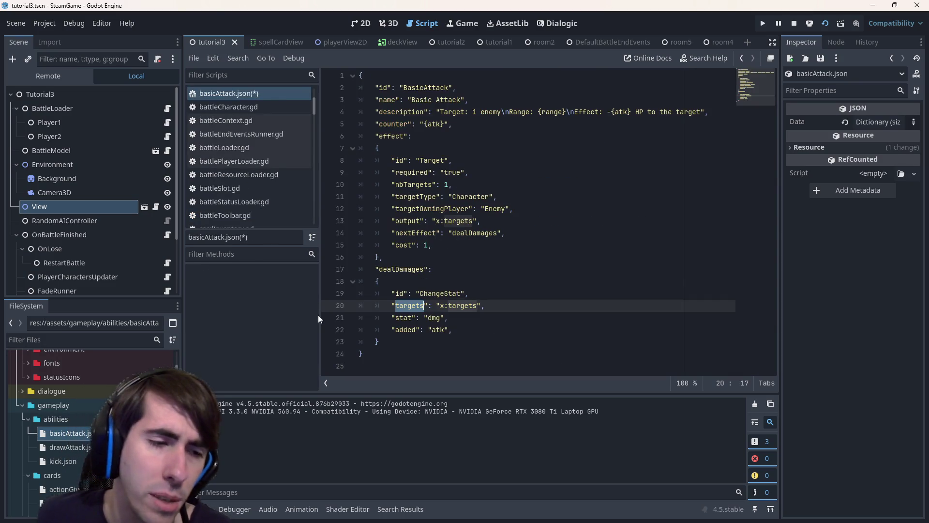
left_click(67, 446)
scroll(73, 421, "down", 3)
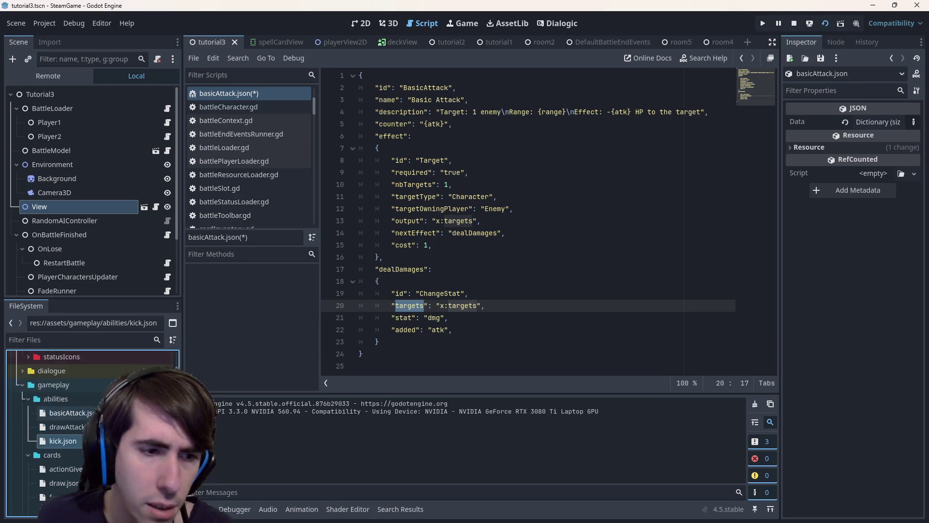
scroll(73, 421, "down", 3)
scroll(72, 421, "down", 2)
scroll(73, 407, "up", 2)
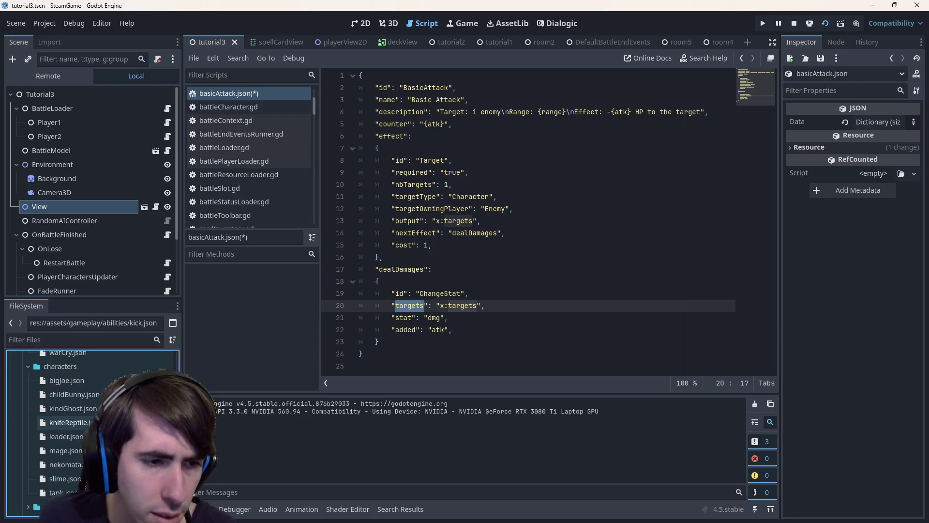
scroll(72, 407, "up", 1)
scroll(73, 407, "up", 2)
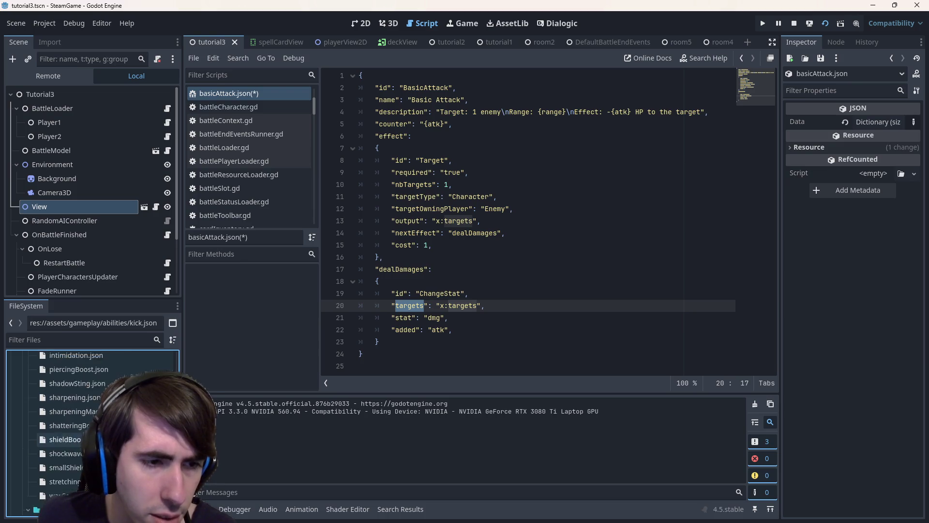
scroll(73, 407, "up", 2)
scroll(73, 406, "up", 1)
scroll(73, 407, "up", 1)
scroll(72, 406, "down", 3)
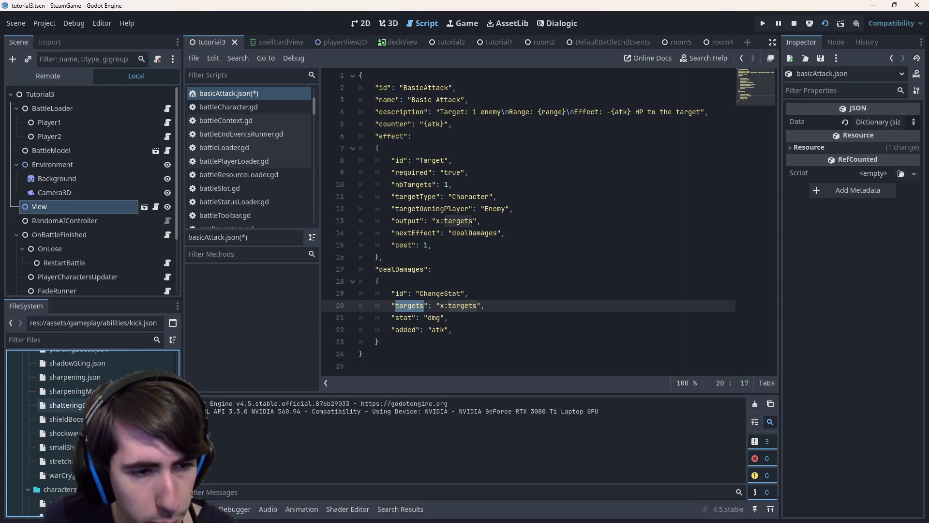
scroll(74, 406, "down", 2)
scroll(72, 406, "down", 3)
scroll(73, 407, "down", 1)
scroll(73, 407, "down", 2)
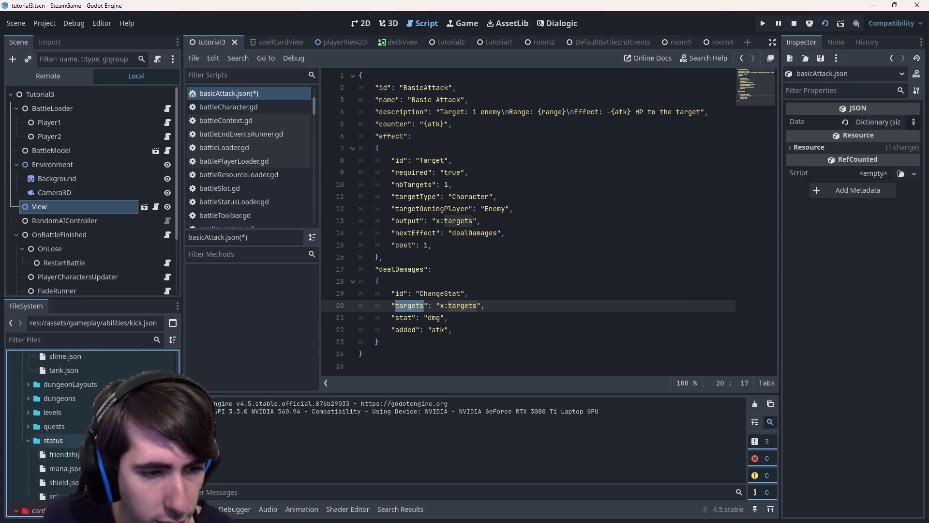
Step: Open splash.json from gameplay/status and review its onHitEffect trigger with kill and splash effects
double_click(55, 496)
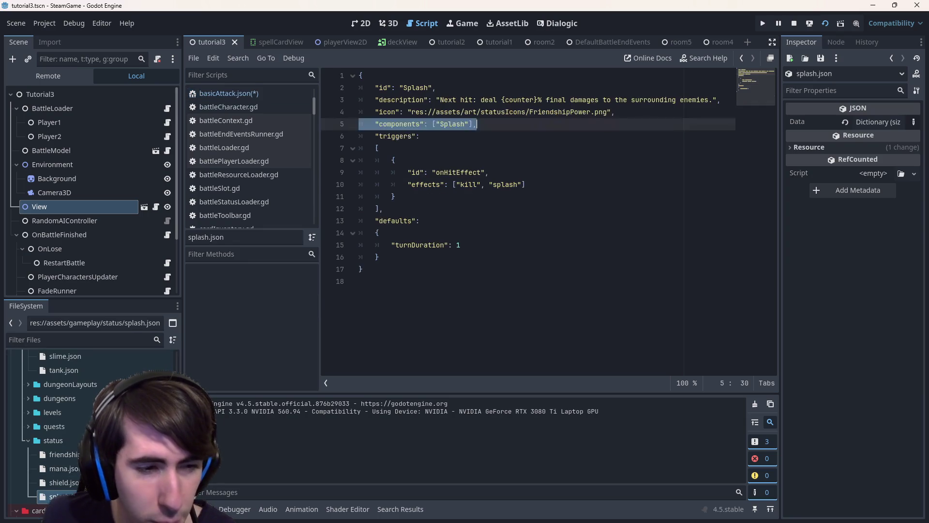
left_click_drag(384, 272, 354, 76)
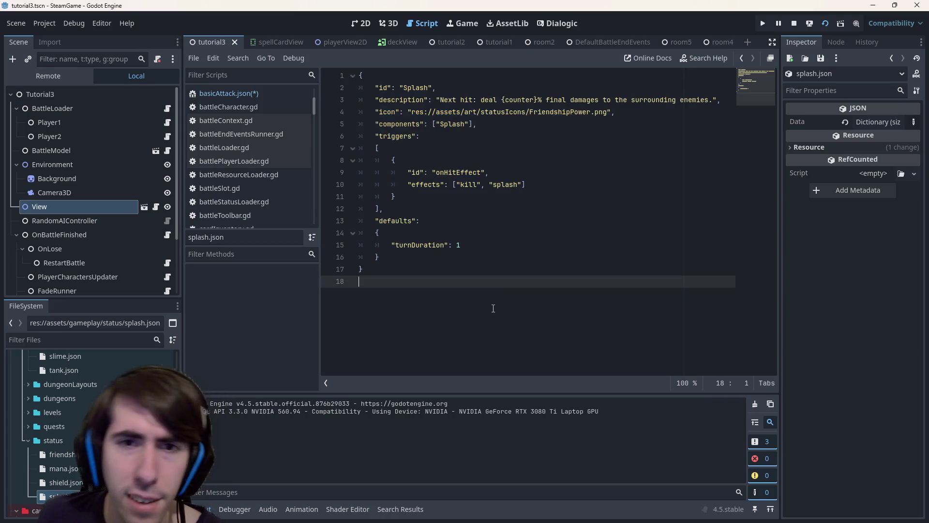
left_click(493, 310)
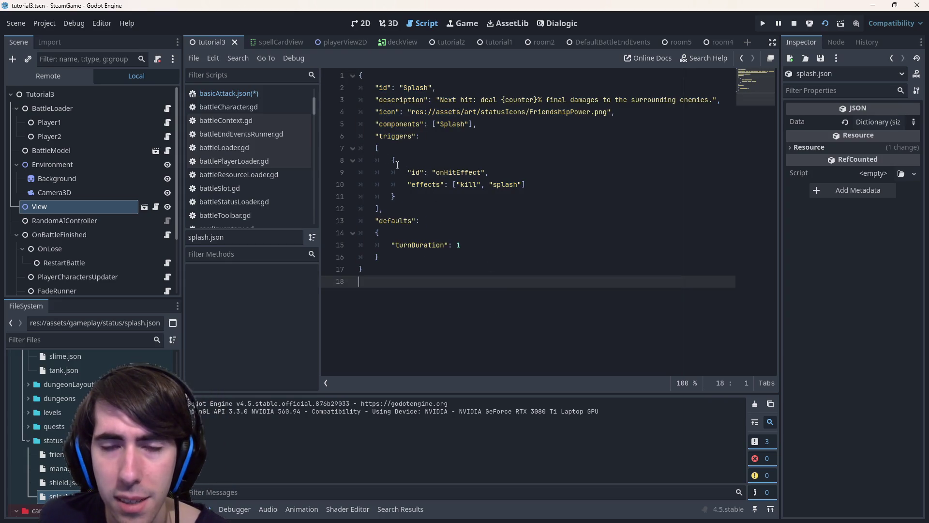
double_click(506, 185)
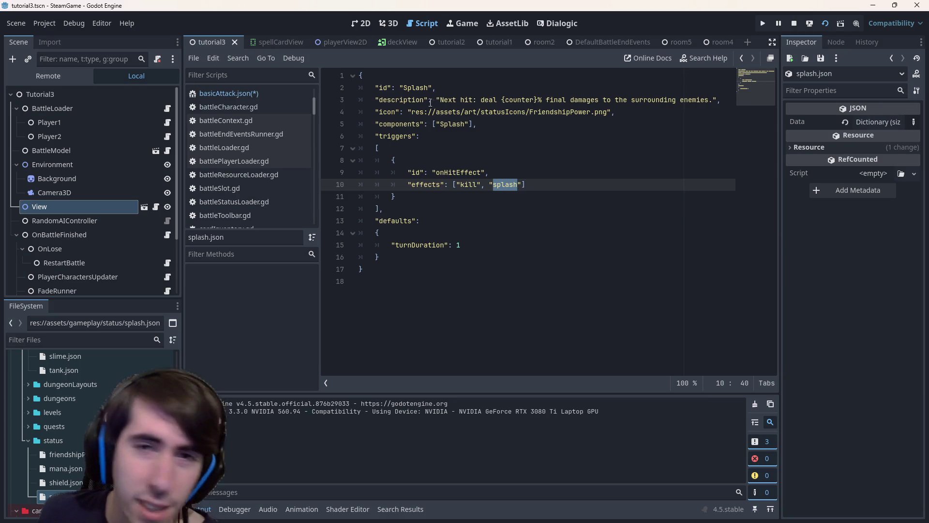
left_click_drag(361, 75, 421, 136)
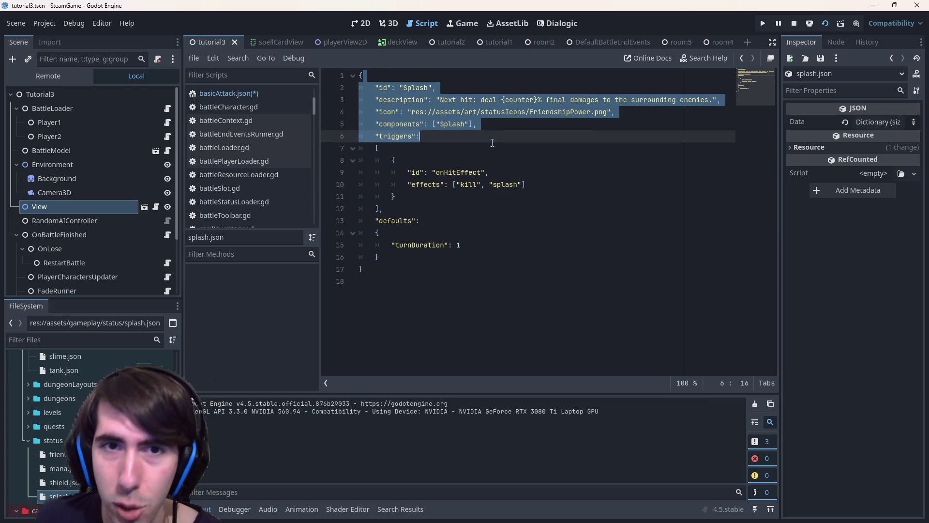
double_click(506, 184)
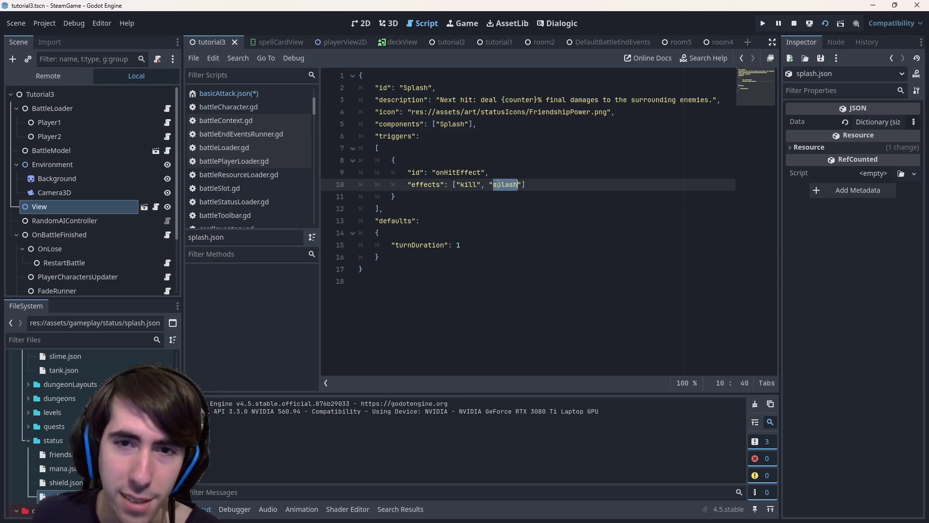
scroll(63, 397, "down", 5)
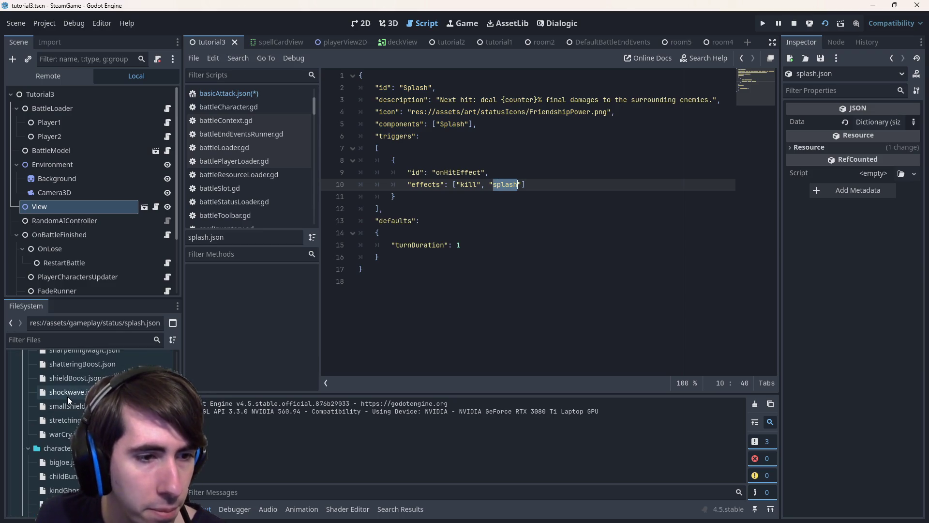
scroll(68, 396, "up", 5)
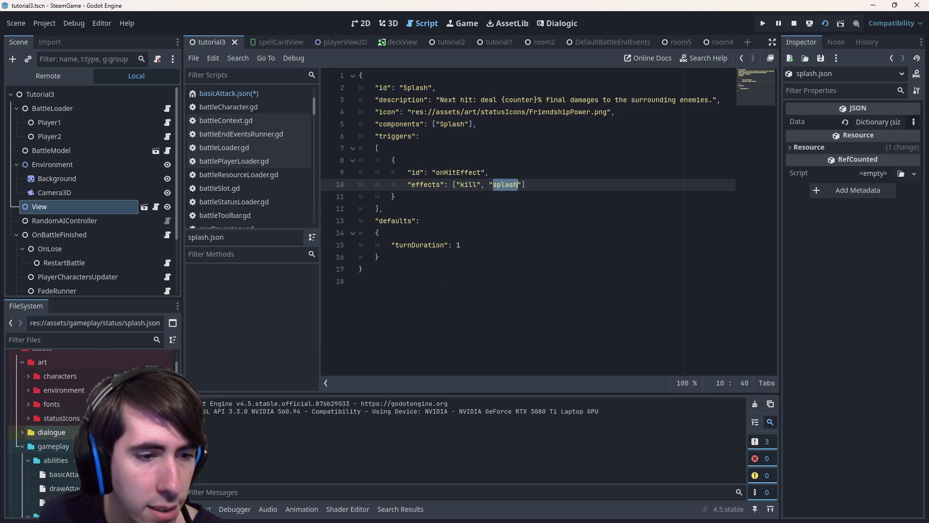
scroll(67, 396, "down", 3)
left_click(546, 234)
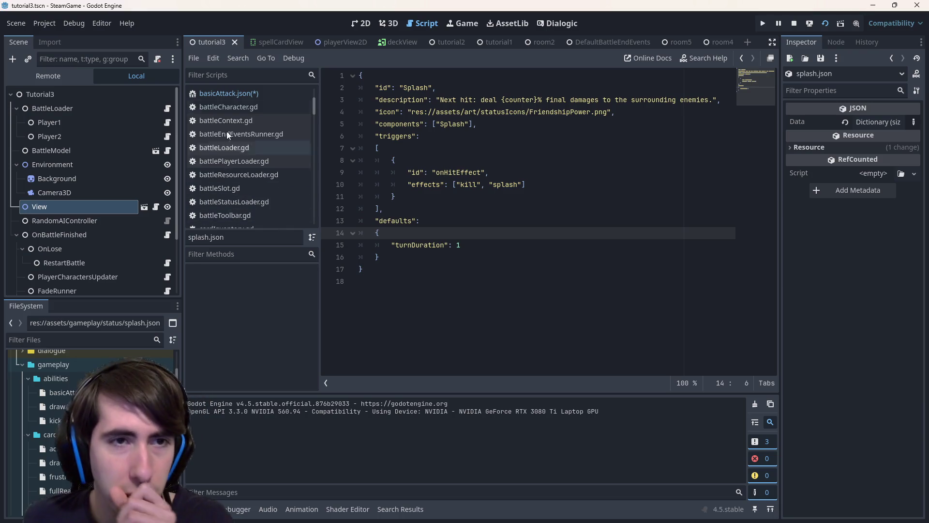
Step: Navigate back to executeSplashTriggerEffect in triggerSystemComponent.gd and select the "target" string on line 13
left_click(214, 96)
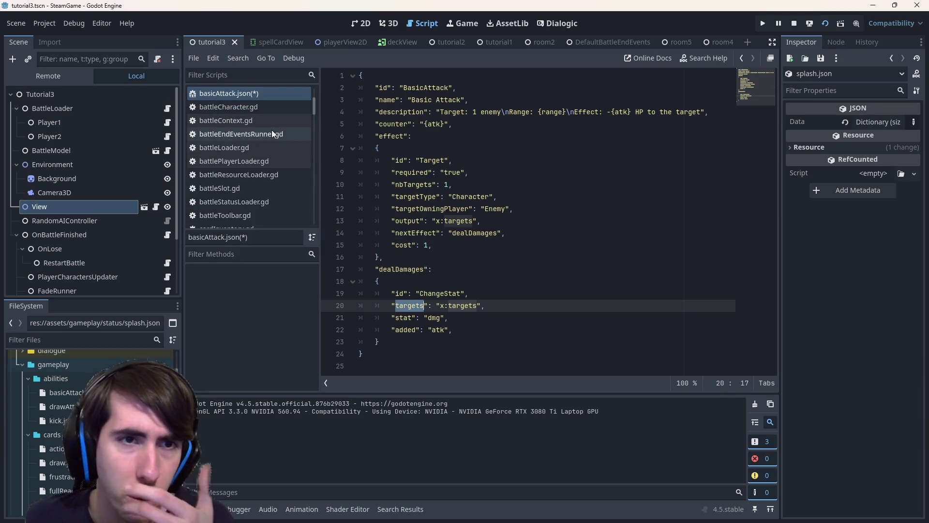
key("alt+Left")
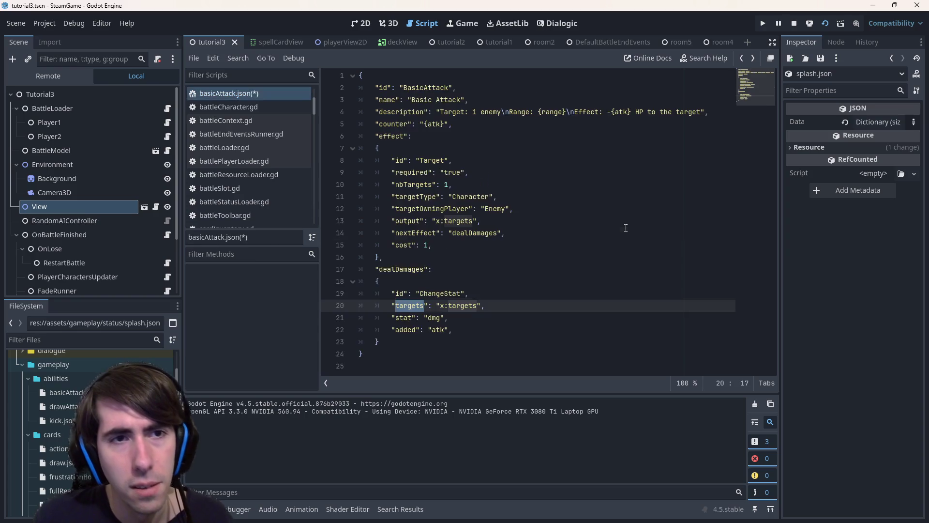
key("alt+Left")
key("alt+Right")
key("alt+Left")
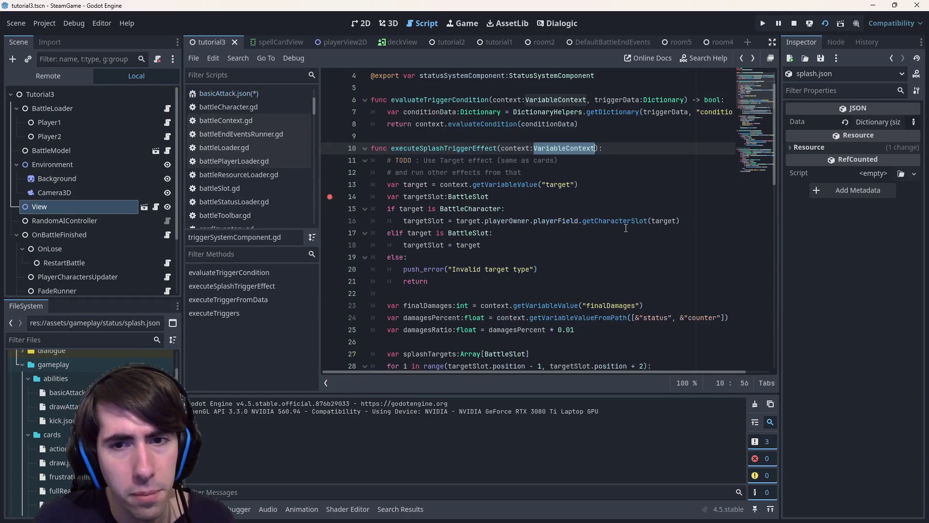
key("alt+Right")
key("alt+Left")
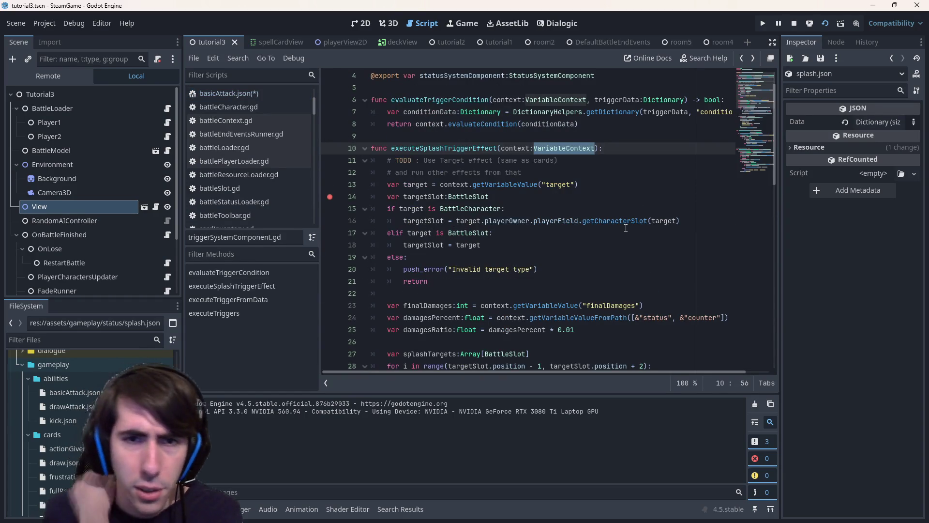
left_click(457, 148)
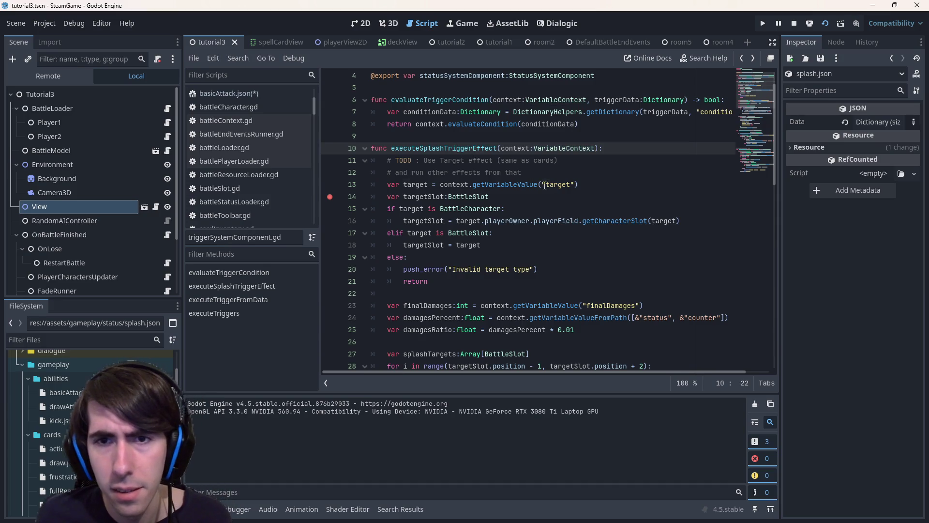
left_click_drag(544, 184, 578, 187)
scroll(573, 188, "up", 1)
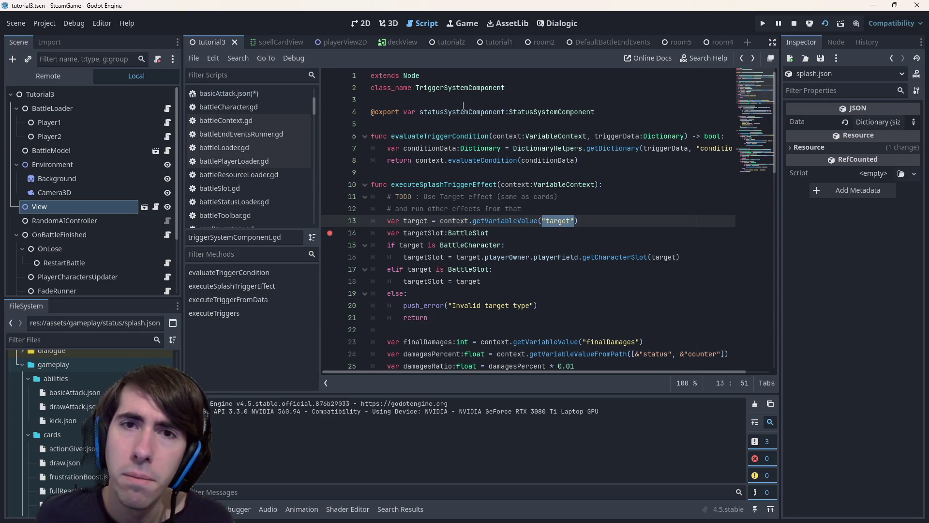
Step: Search the project for "target" and open the applyRawStatsChangeCommand.gd match
key("ctrl+shift+f")
key("Return")
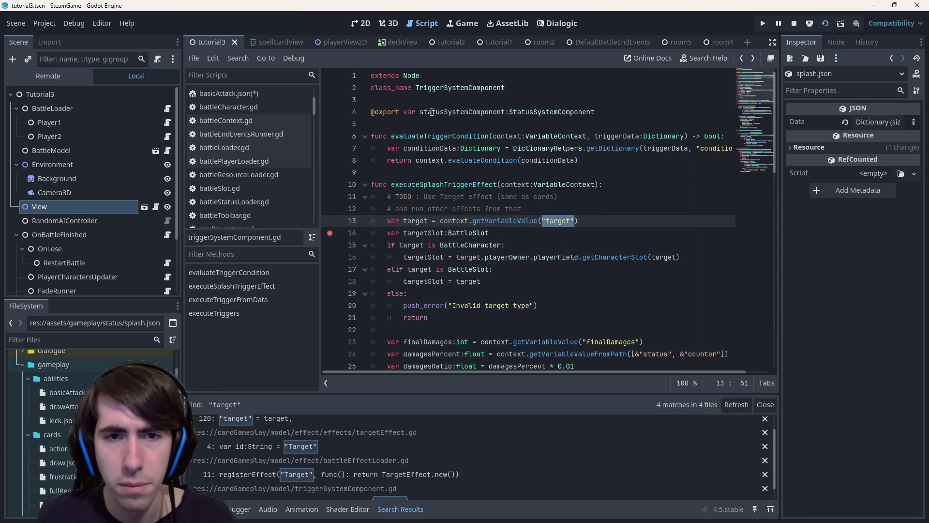
scroll(430, 466, "up", 1)
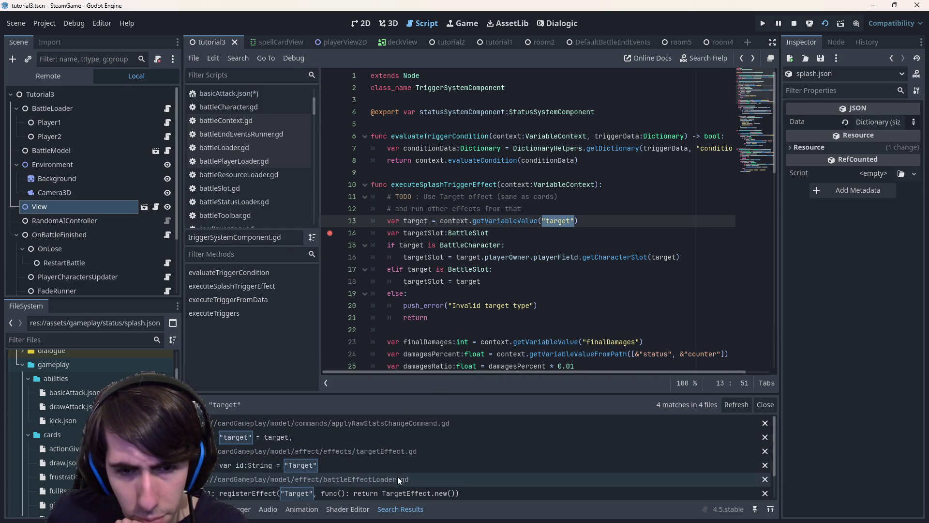
scroll(391, 466, "down", 1)
scroll(401, 453, "down", 1)
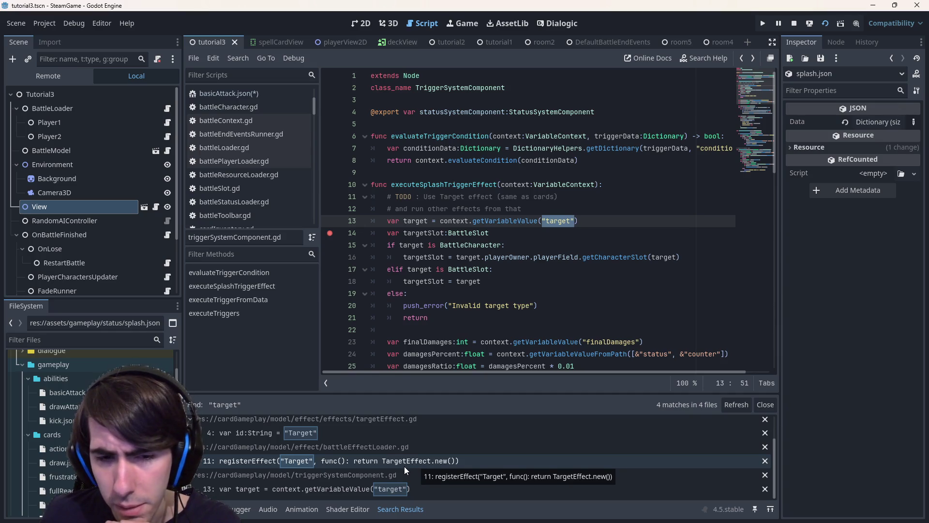
scroll(393, 464, "up", 2)
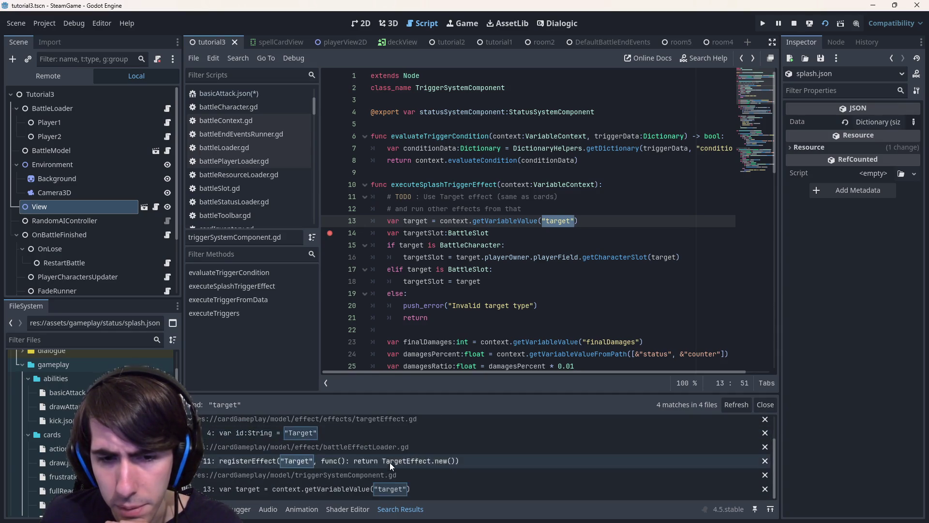
left_click(368, 438)
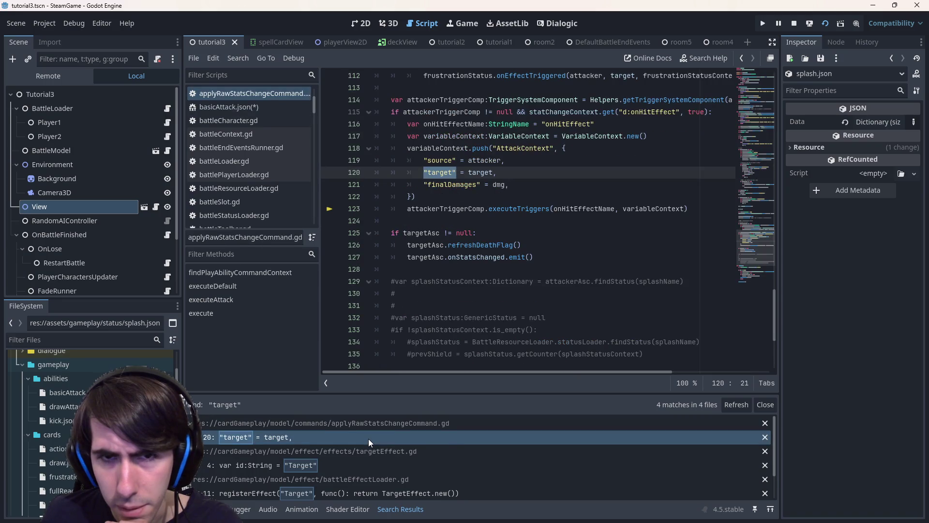
scroll(474, 298, "up", 2)
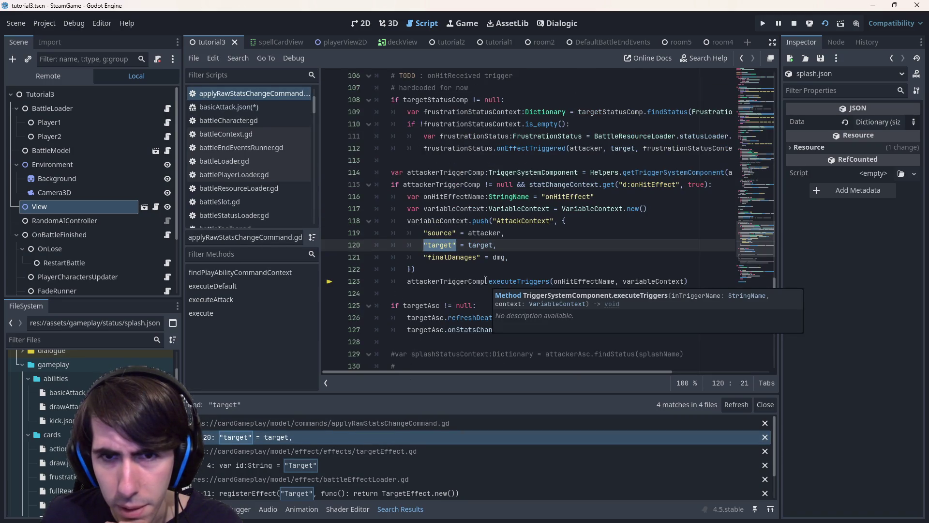
Step: Review the on-hit trigger block in executeAttack, focusing on the "target" = target entry on line 120
left_click_drag(417, 270, 424, 245)
left_click(618, 293)
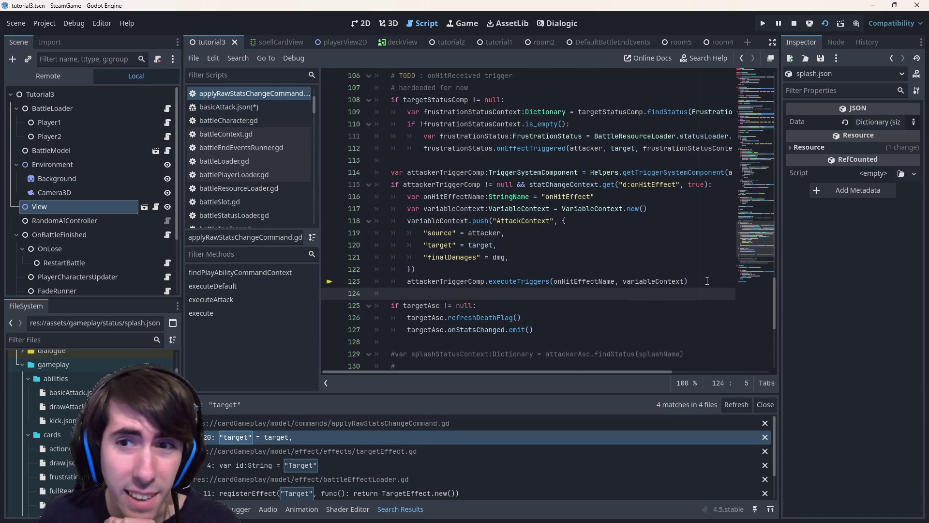
left_click_drag(706, 281, 357, 185)
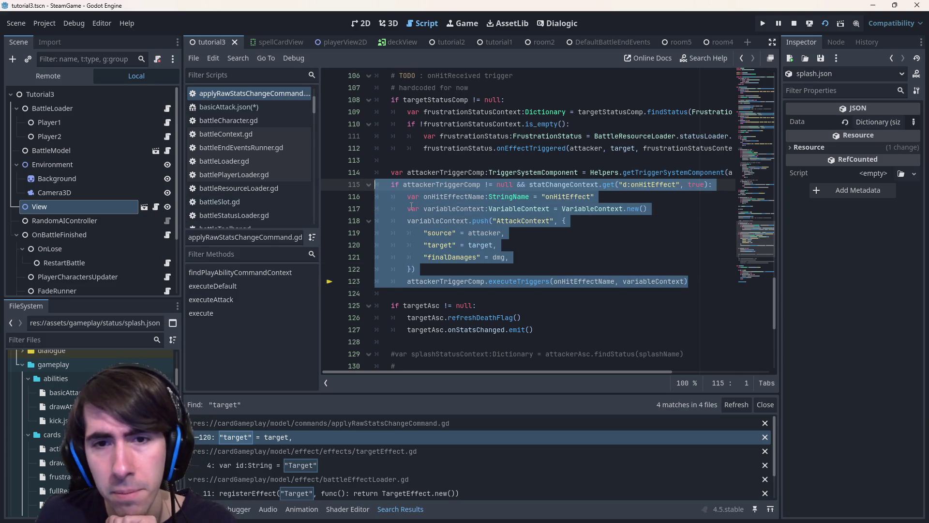
left_click(523, 249)
double_click(472, 245)
left_click(523, 249)
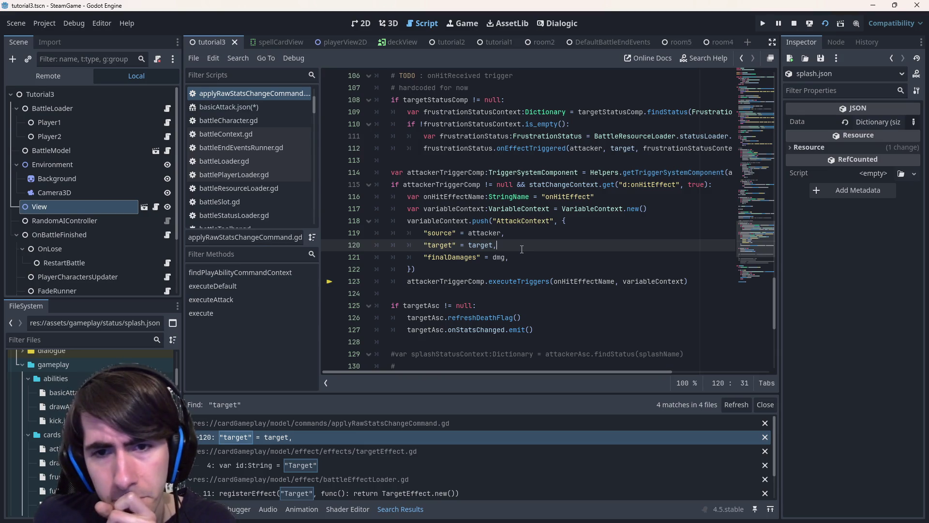
double_click(477, 246)
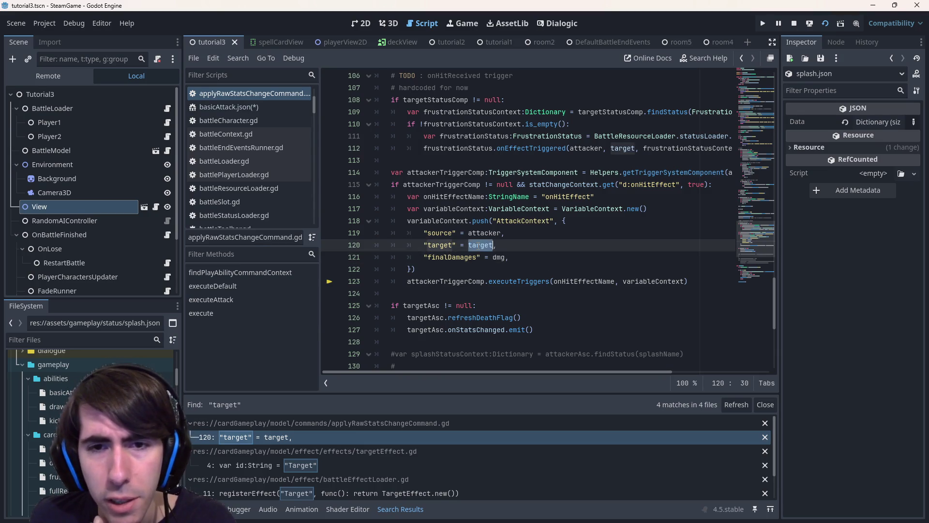
scroll(611, 241, "up", 3)
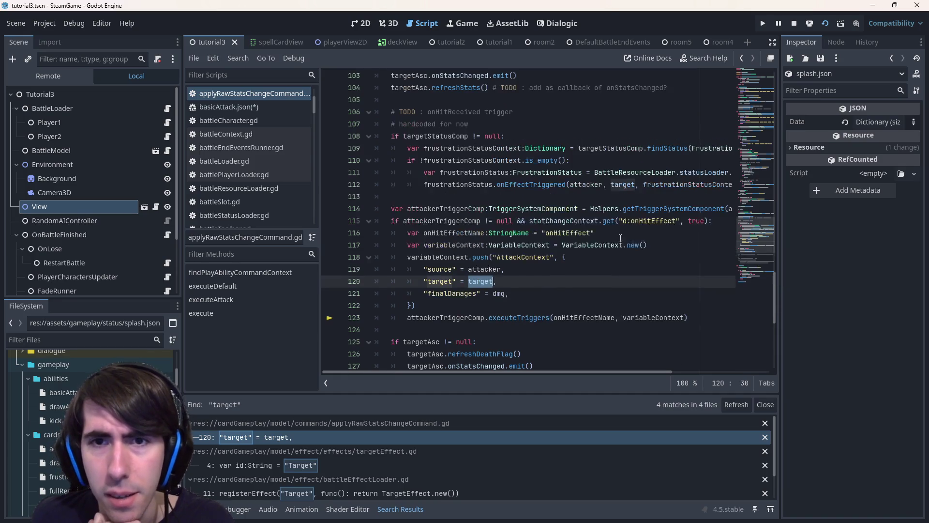
scroll(621, 238, "up", 3)
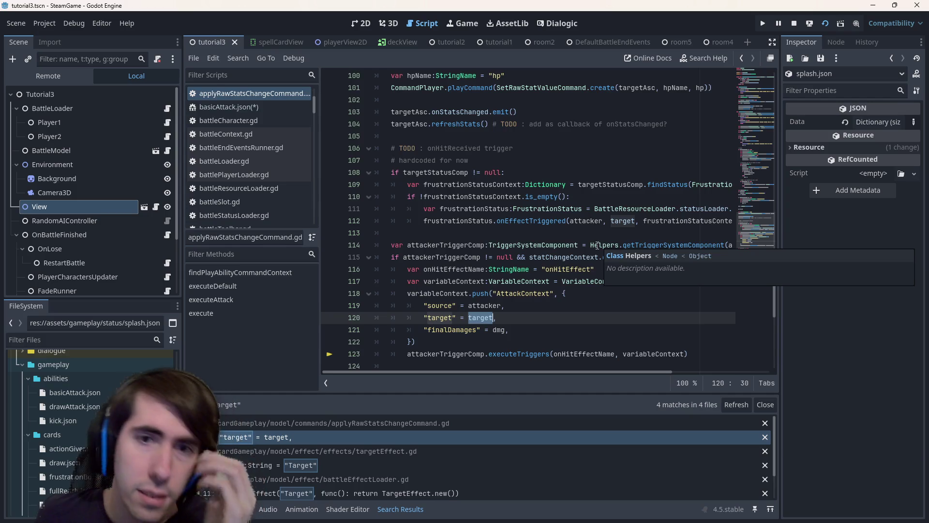
scroll(599, 245, "up", 4)
scroll(597, 246, "up", 5)
scroll(602, 250, "up", 5)
scroll(606, 258, "up", 5)
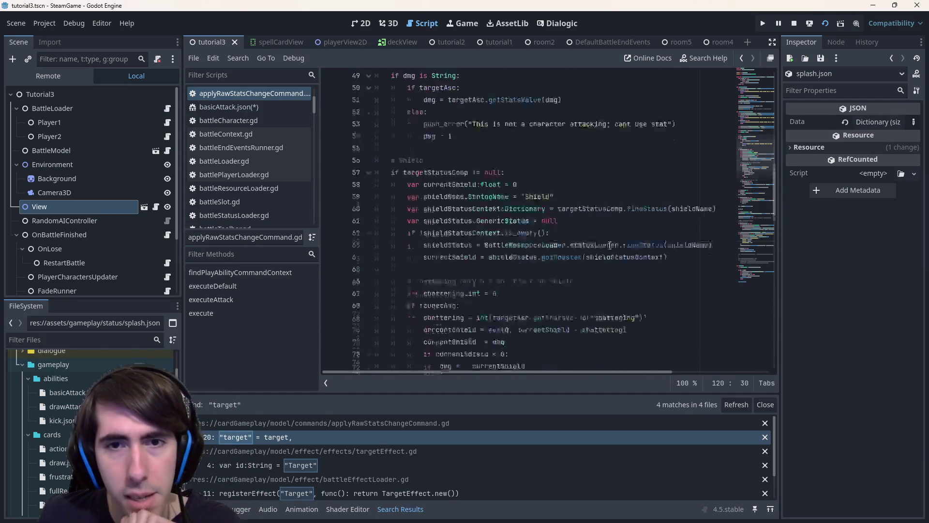
scroll(611, 265, "up", 4)
scroll(611, 265, "up", 4)
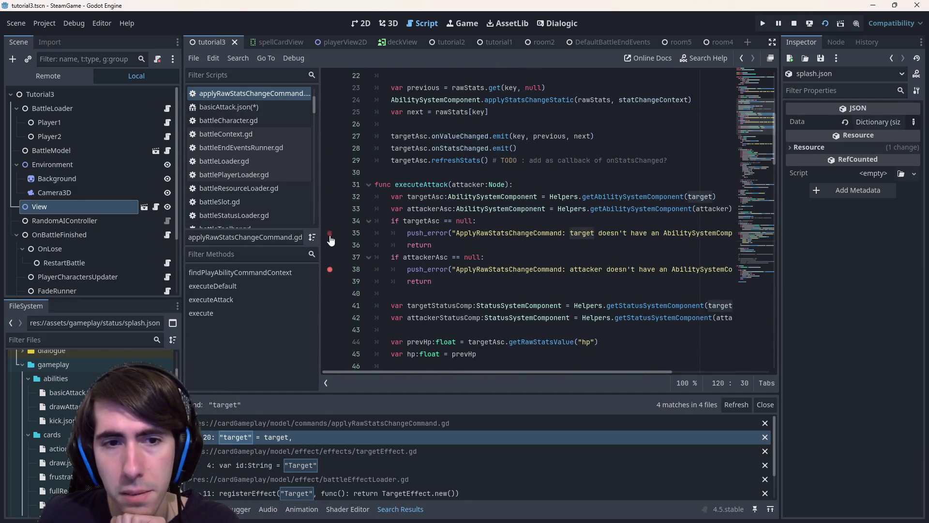
scroll(436, 261, "down", 5)
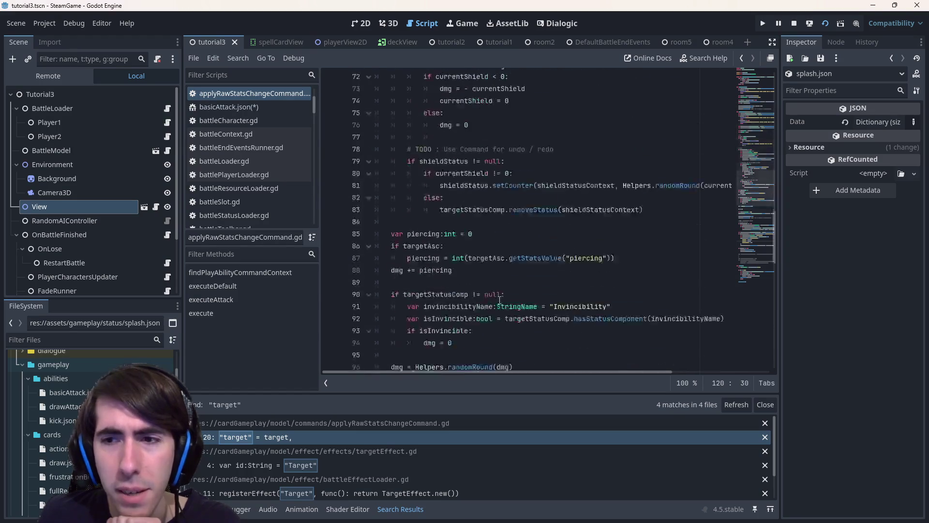
scroll(472, 266, "down", 5)
scroll(501, 269, "down", 5)
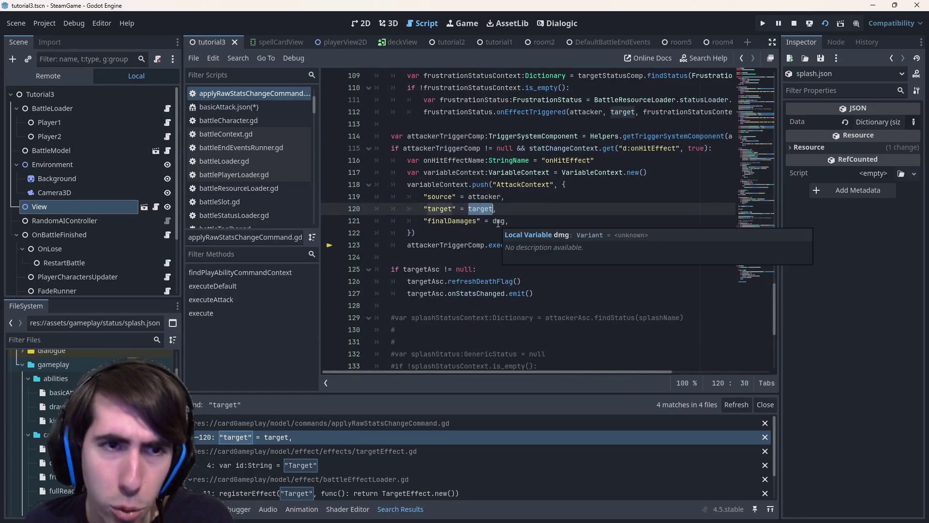
mouse_move(499, 221)
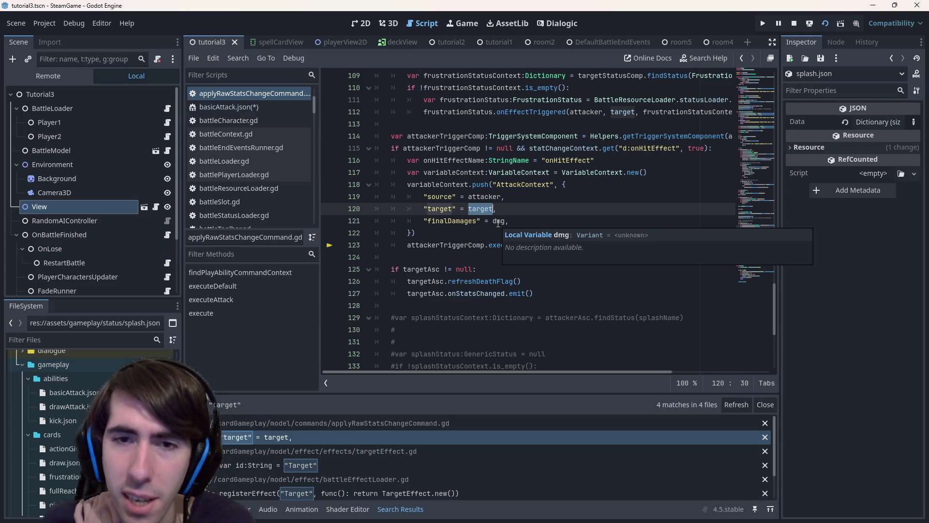
scroll(498, 225, "up", 1)
scroll(500, 232, "up", 1)
scroll(504, 247, "up", 1)
scroll(506, 254, "up", 1)
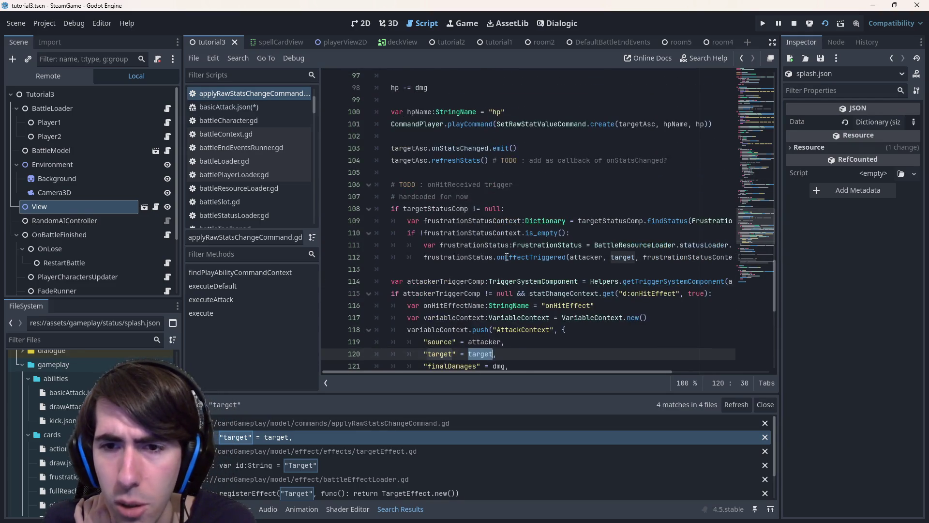
scroll(506, 257, "up", 5)
scroll(508, 258, "up", 5)
scroll(512, 260, "up", 4)
scroll(515, 262, "up", 4)
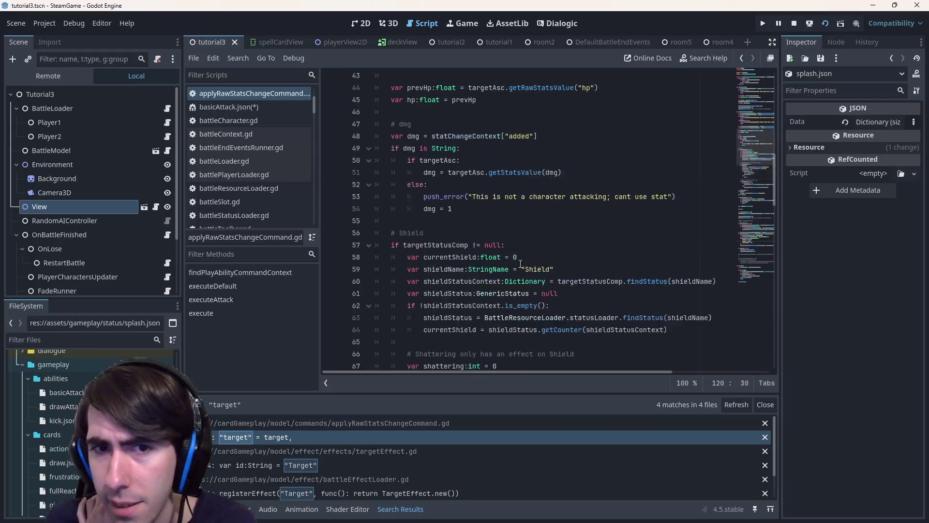
scroll(521, 263, "up", 5)
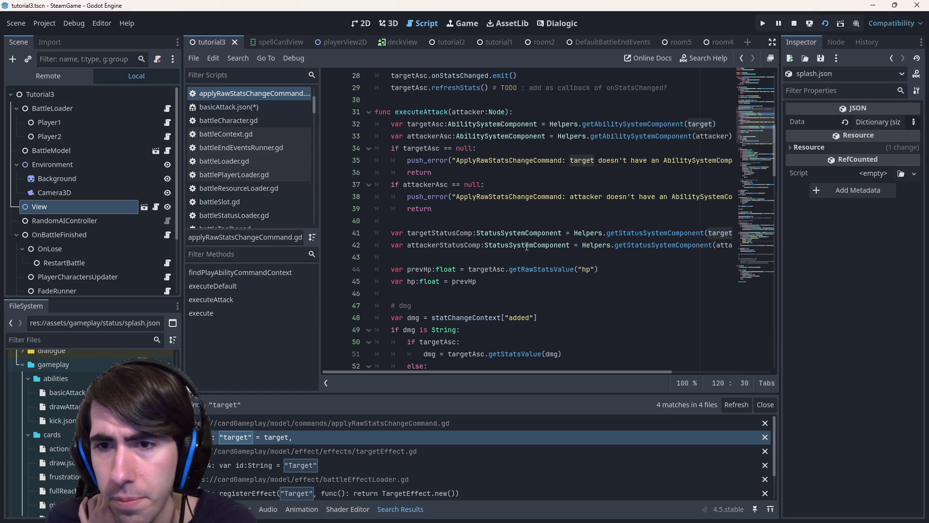
scroll(527, 246, "down", 3)
scroll(527, 250, "down", 4)
scroll(527, 258, "down", 4)
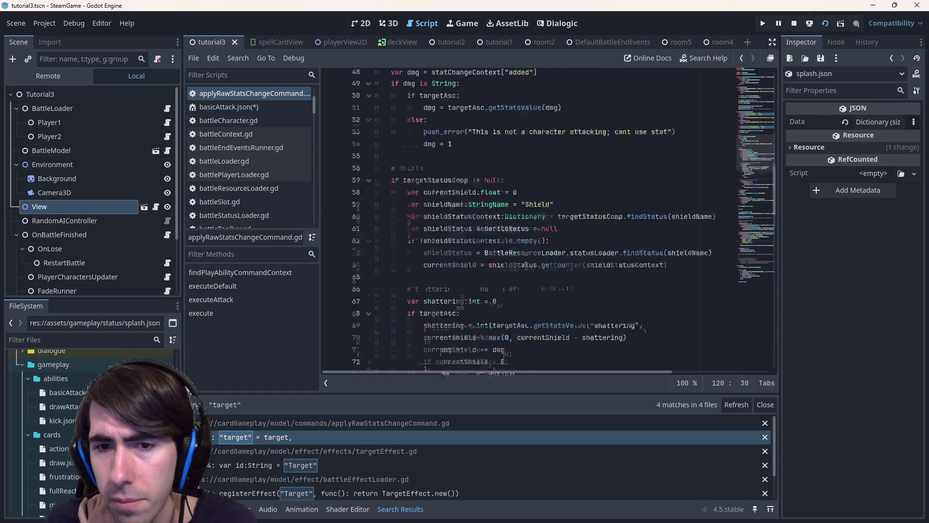
scroll(526, 269, "down", 3)
scroll(526, 269, "down", 5)
scroll(522, 276, "down", 4)
scroll(519, 279, "down", 3)
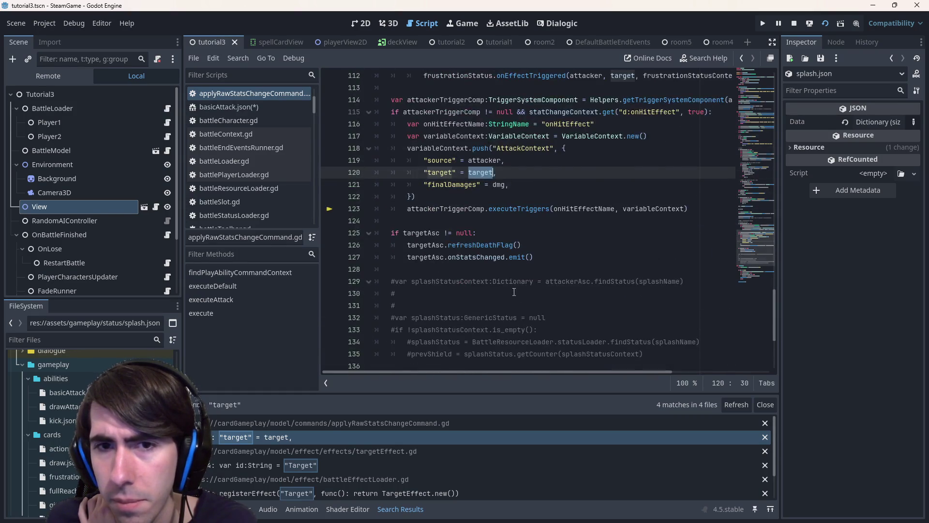
scroll(512, 288, "down", 2)
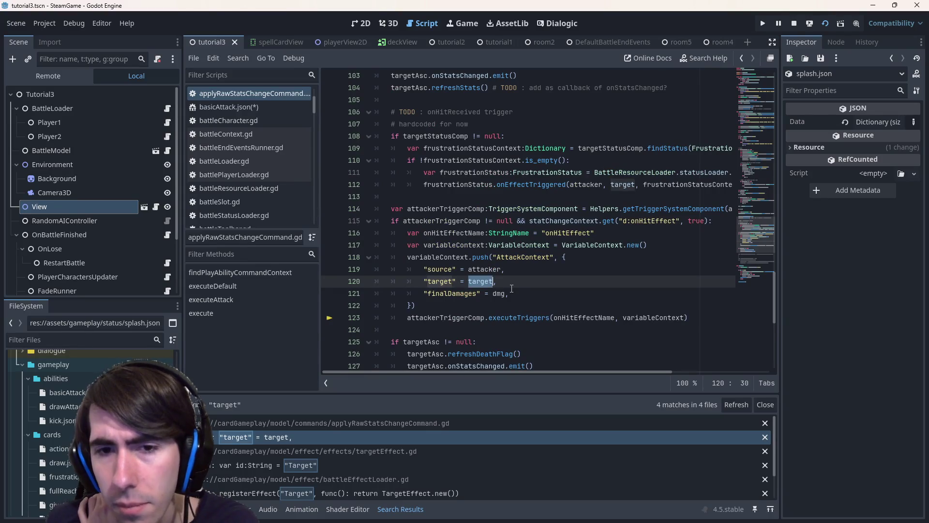
Step: Switch to basicAttack.json in the Scripts list
left_click(228, 106)
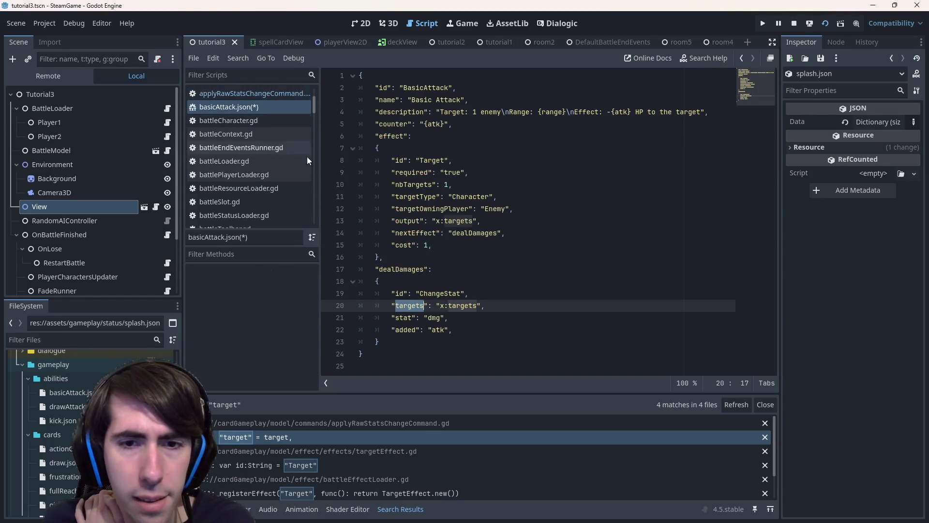
Step: Undo the dealDamages rename on lines 14 and 17 back to x:effect and save basicAttack.json
left_click(441, 246)
key("ctrl+z")
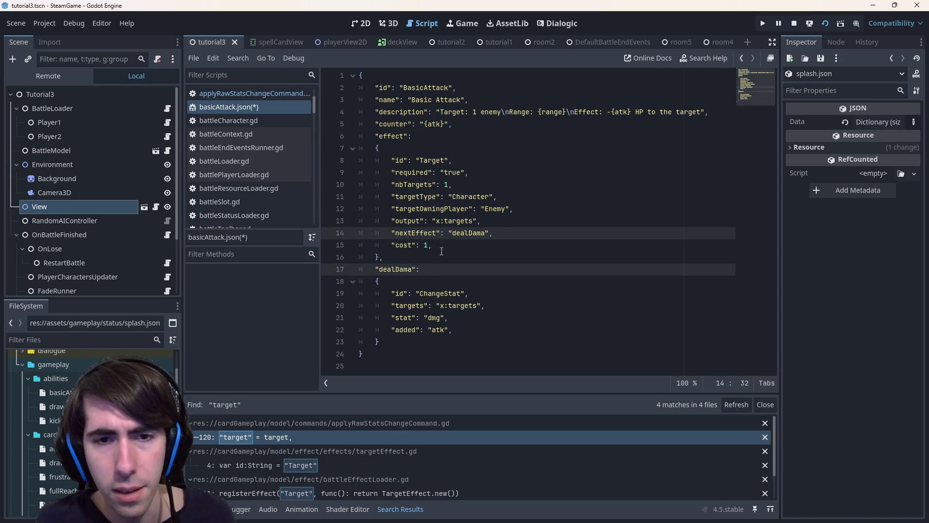
key("ctrl+z")
key("ctrl+z")
key("ctrl+s")
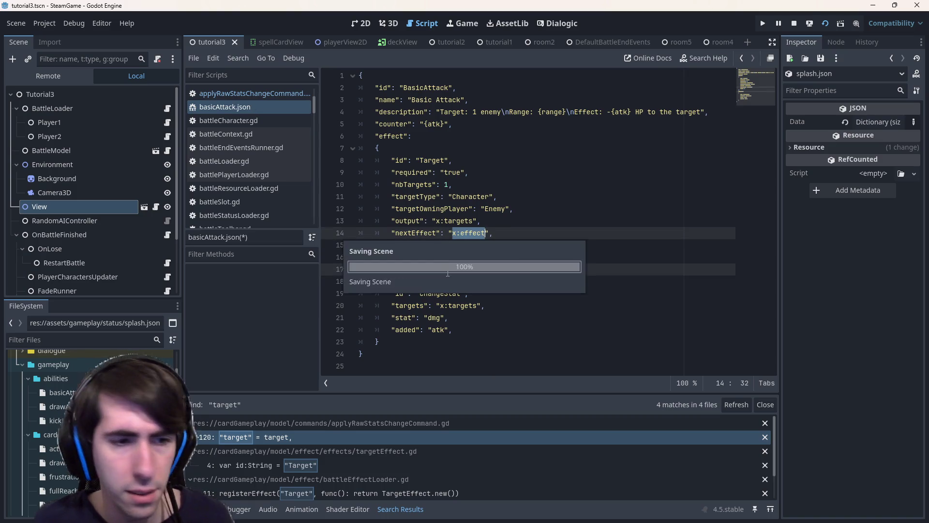
scroll(253, 147, "up", 3)
scroll(258, 160, "up", 3)
scroll(259, 151, "up", 2)
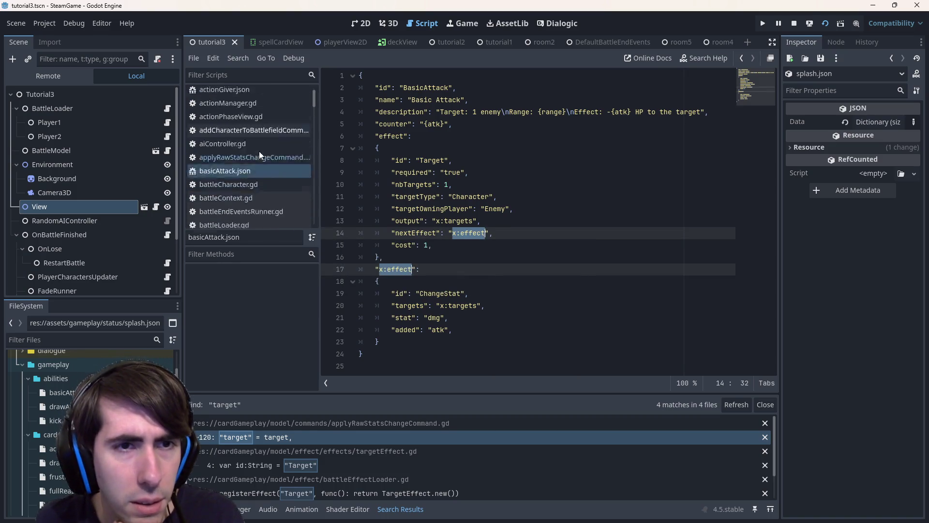
scroll(259, 151, "down", 5)
scroll(254, 167, "down", 5)
scroll(251, 173, "down", 3)
scroll(252, 176, "down", 3)
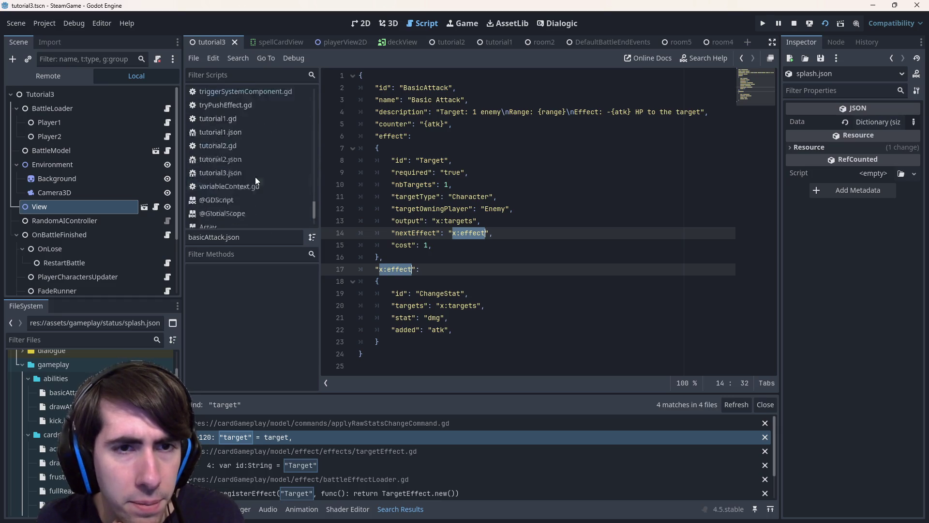
scroll(255, 176, "up", 3)
scroll(247, 182, "up", 2)
scroll(237, 181, "down", 1)
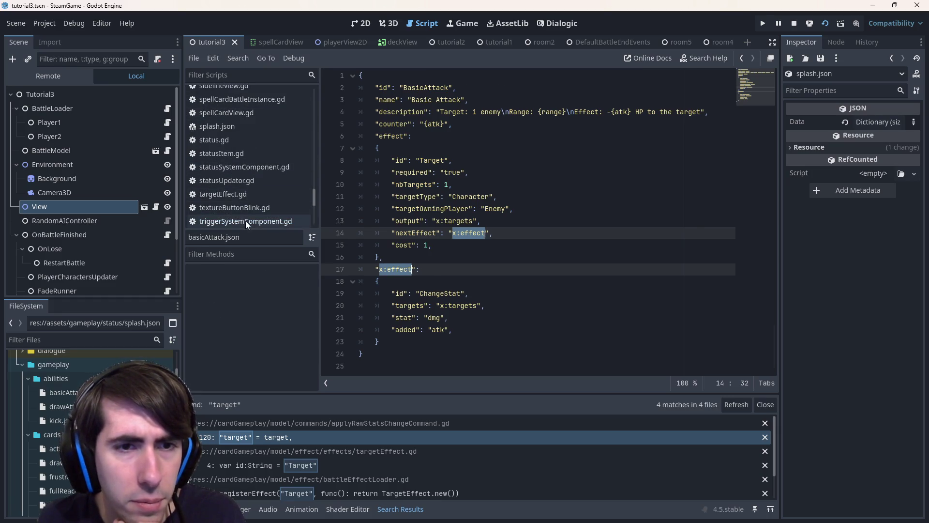
left_click(245, 221)
Step: Set breakpoints on lines 16 and 20 of executeSplashTriggerEffect and stop the running game
left_click(407, 329)
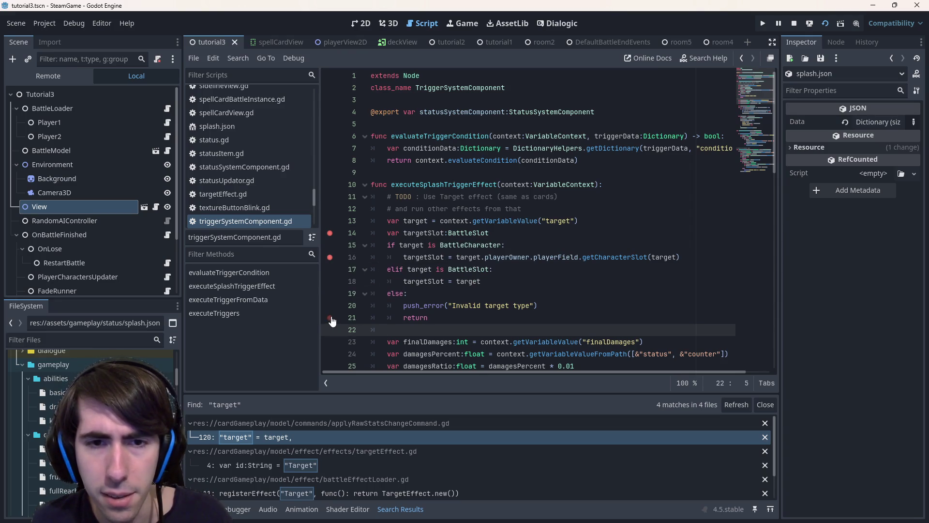
left_click_drag(417, 268, 371, 305)
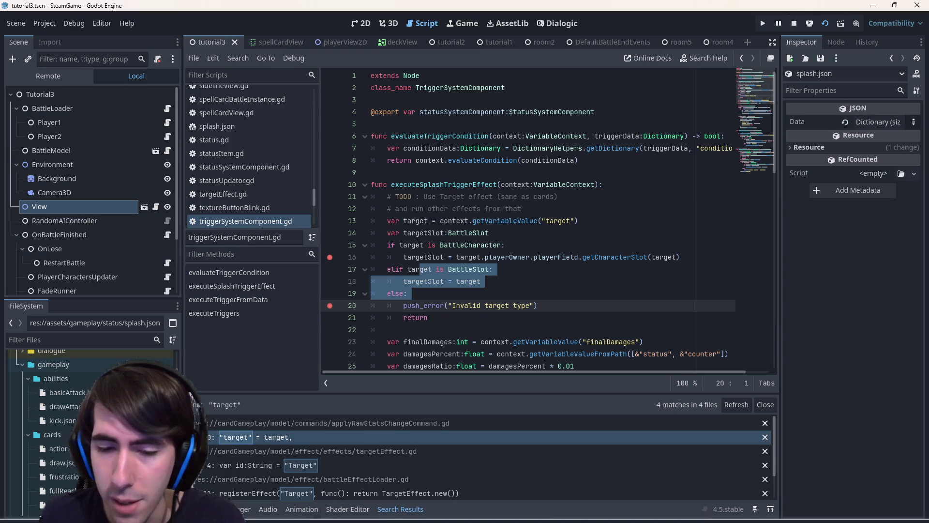
left_click(793, 24)
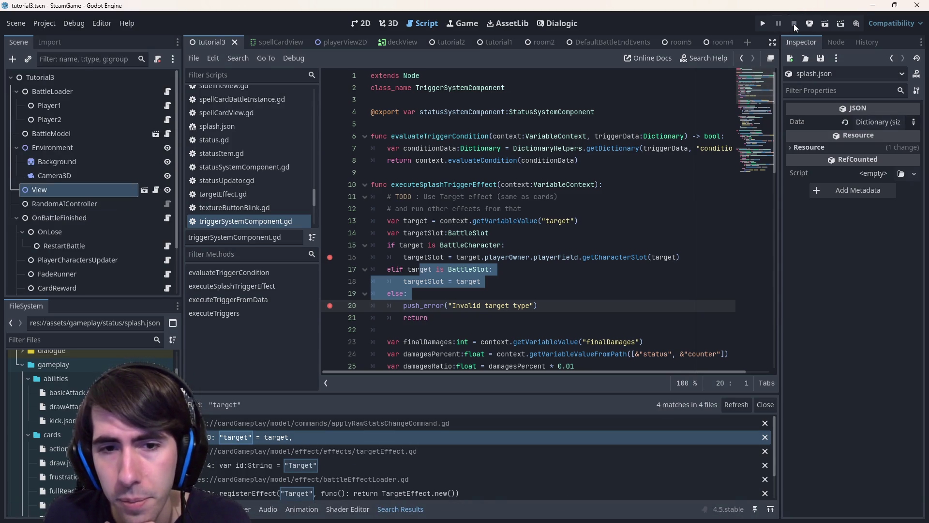
Step: Launch the current scene, deploy the units and start the battle
left_click(825, 24)
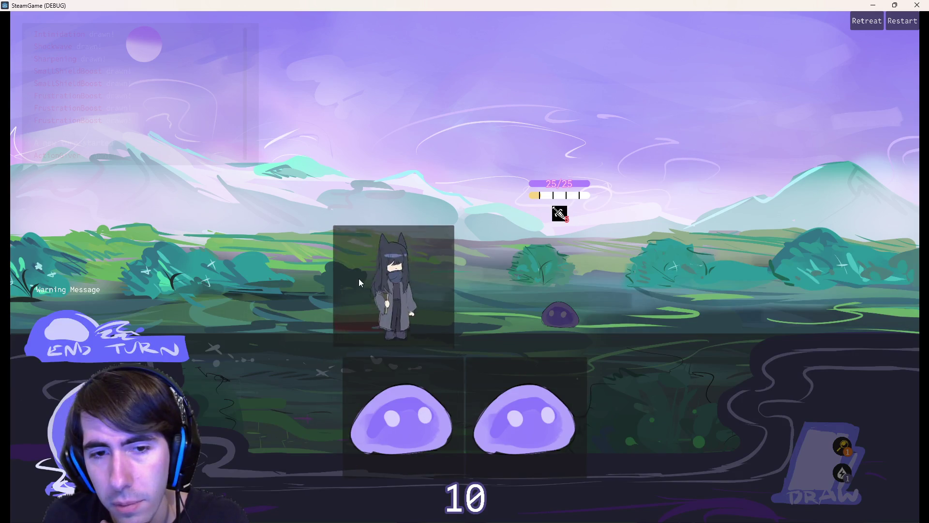
left_click(359, 278)
left_click(290, 282)
left_click(225, 305)
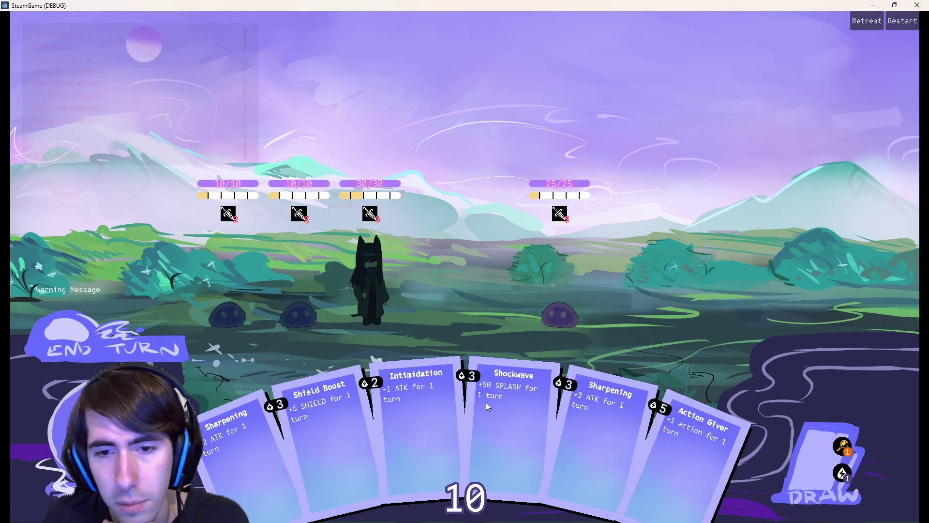
Step: Play Shield Boost and Action Giver, draw a card and end the turn
left_click_drag(307, 442, 380, 275)
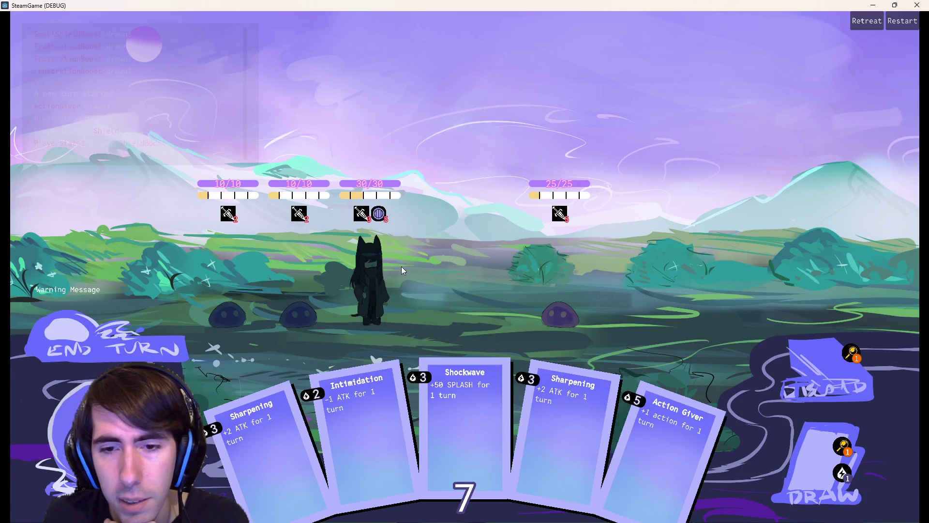
left_click_drag(675, 428, 370, 284)
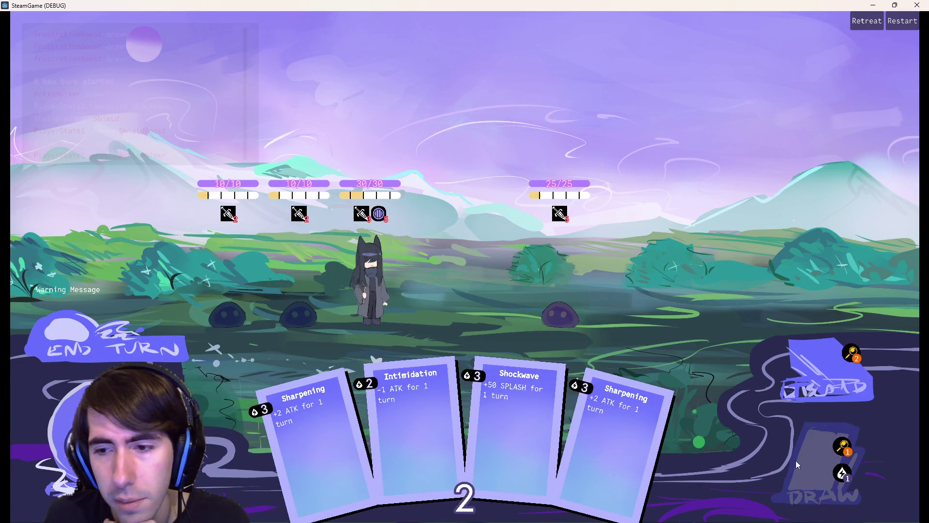
left_click(820, 465)
left_click(143, 346)
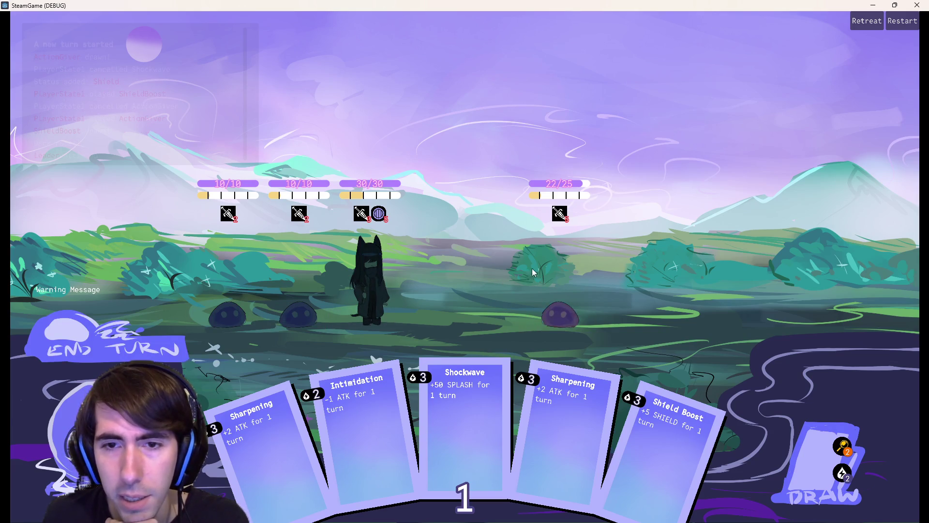
left_click(133, 332)
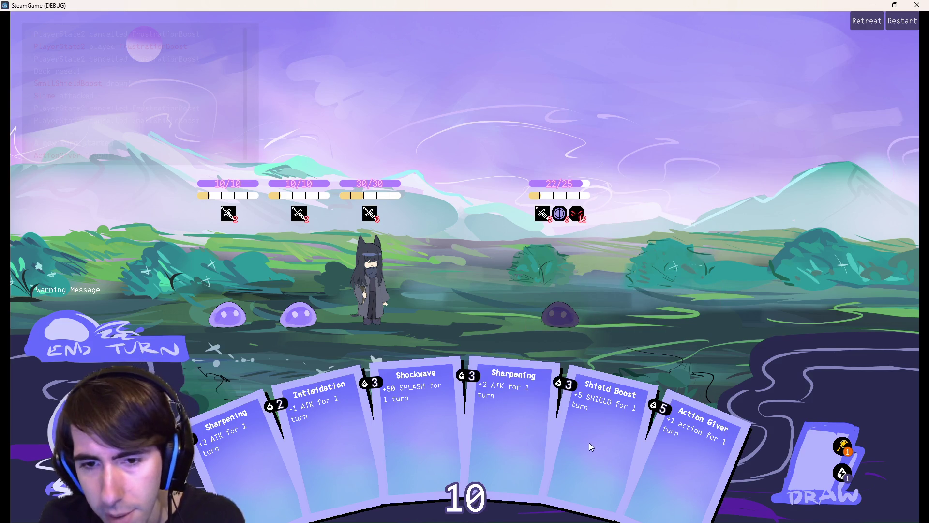
Step: Play Shockwave for splash, then attack a slime to hit the line 16 breakpoint
left_click_drag(394, 433, 372, 282)
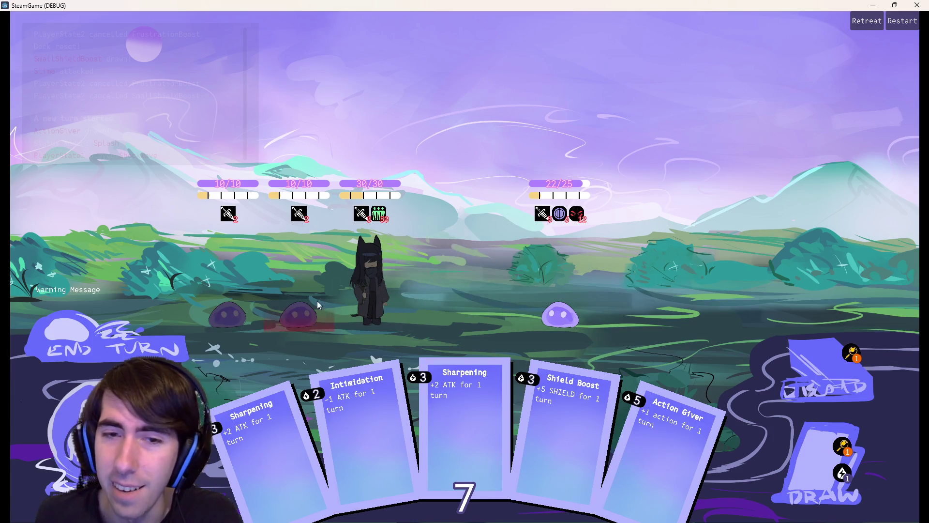
left_click(563, 280)
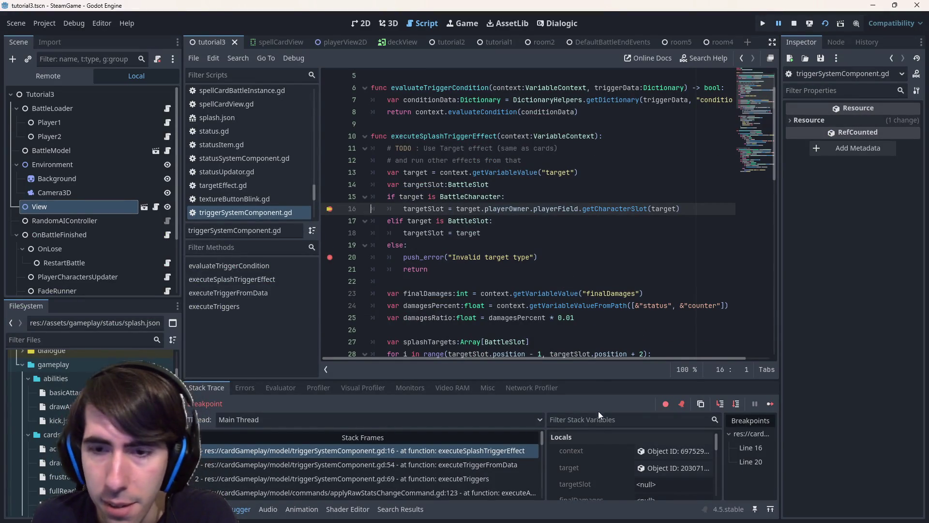
Step: Walk the stack trace through executeTriggerFromData, executeTriggers and applyRawStatsChangeCommand frames
left_click(430, 469)
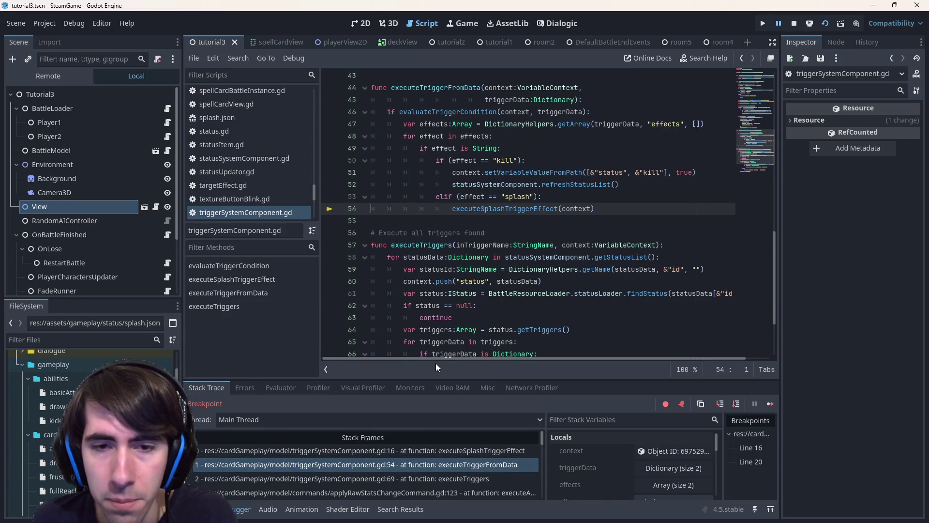
left_click(404, 479)
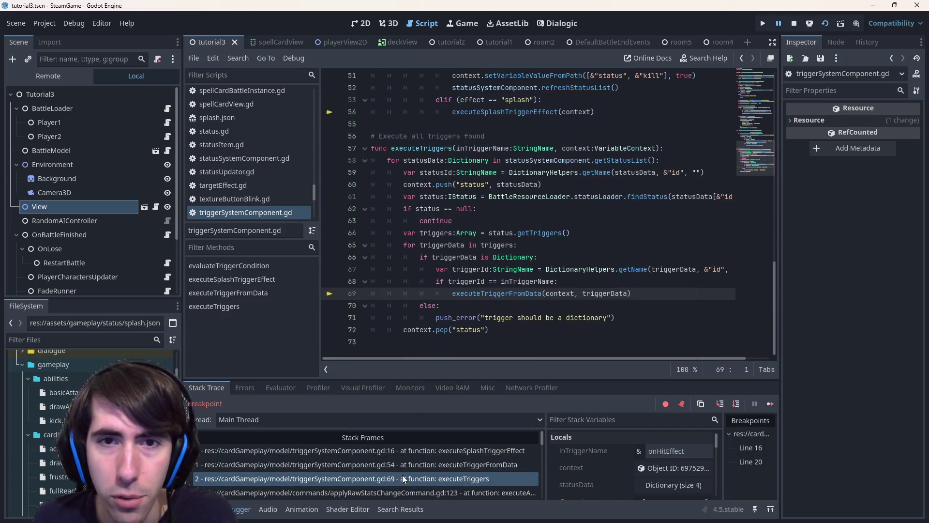
left_click(380, 491)
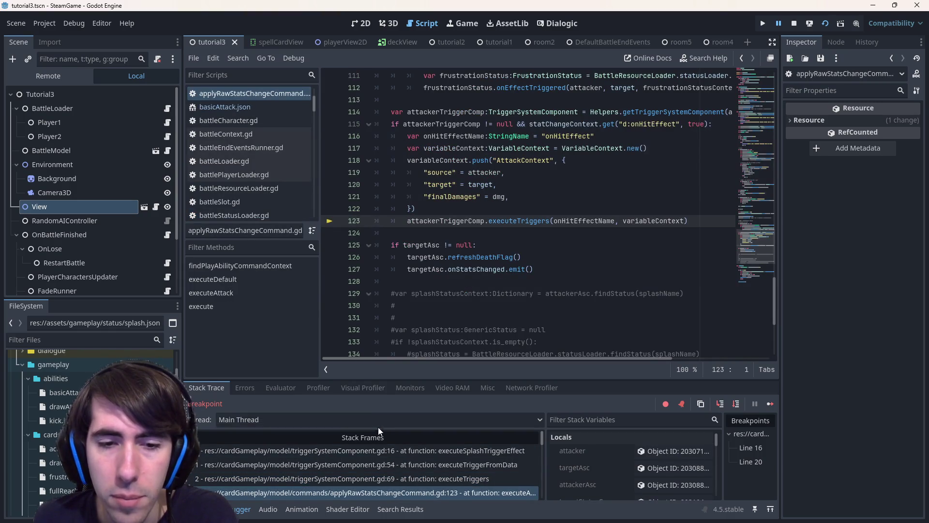
left_click_drag(384, 379, 387, 283)
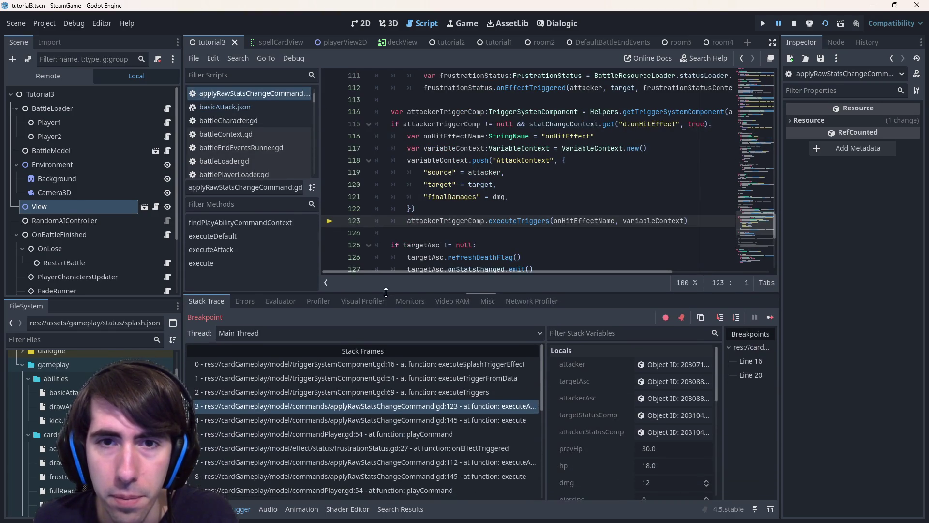
scroll(374, 436, "down", 5)
scroll(374, 436, "up", 5)
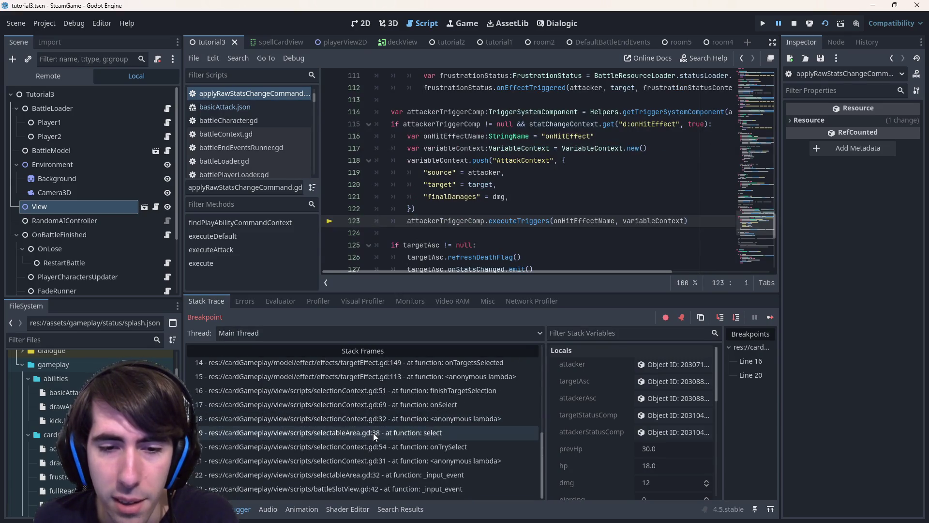
Step: Follow the stack into commandPlayer.gd playCommand and frustrationStatus.gd:27 onEffectTriggered
left_click(374, 420)
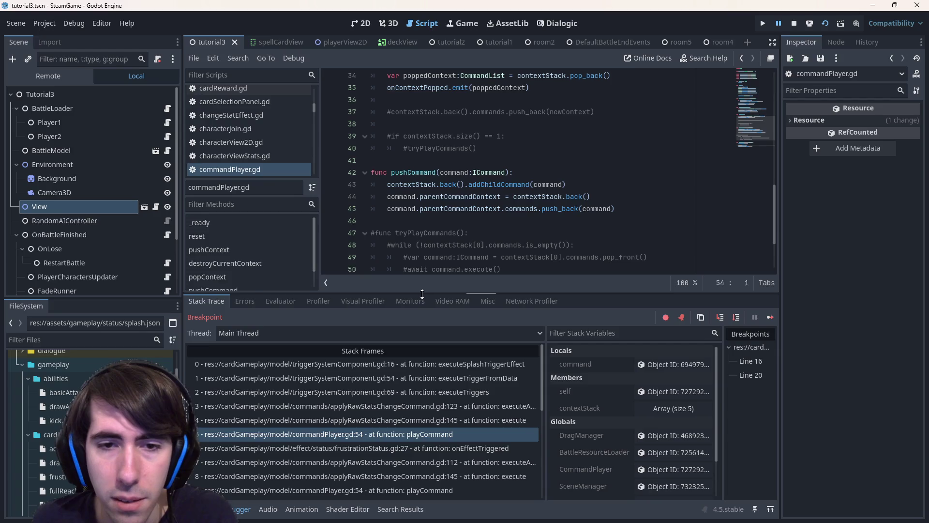
left_click_drag(422, 295, 422, 345)
scroll(422, 218, "up", 6)
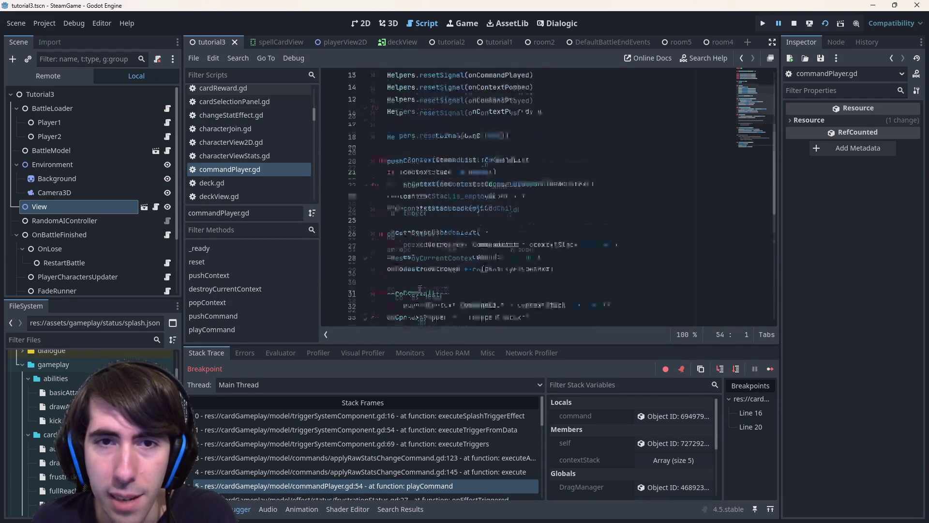
scroll(420, 291, "down", 8)
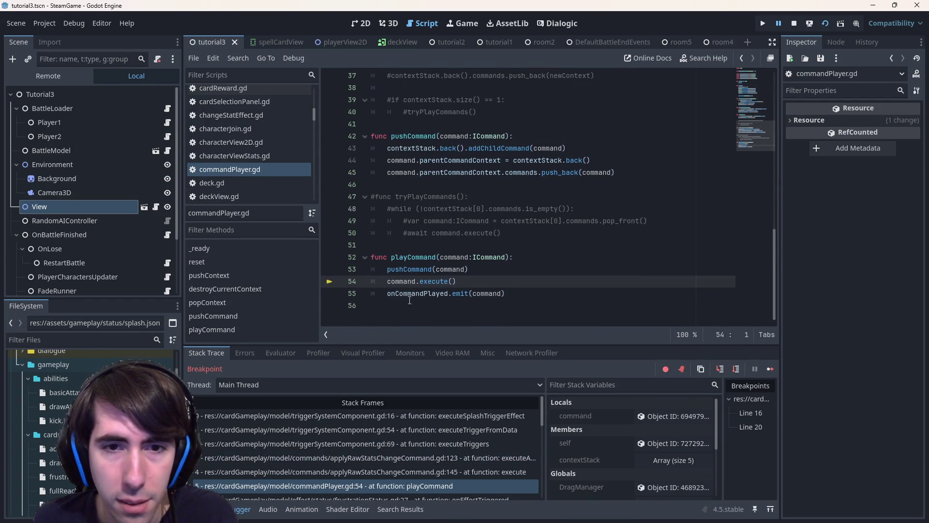
scroll(396, 443, "down", 1)
left_click(398, 464)
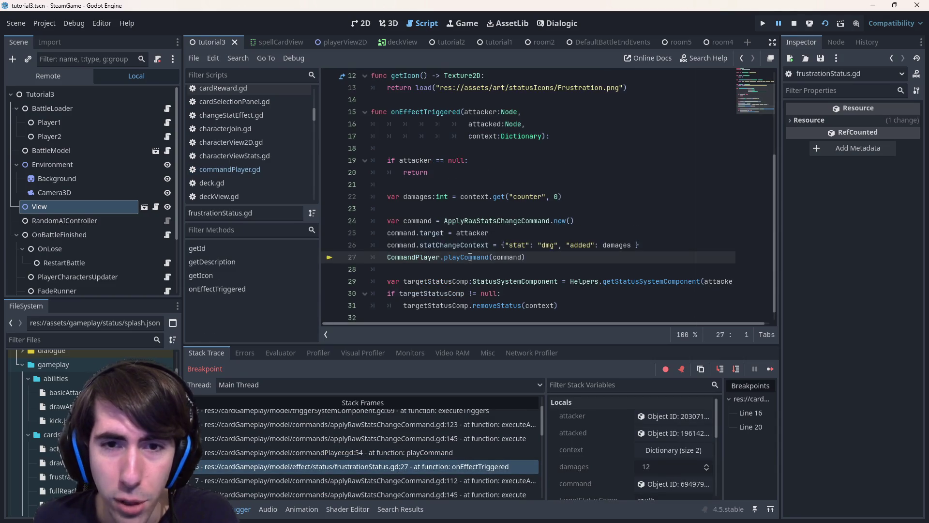
scroll(470, 249, "up", 1)
left_click_drag(419, 147, 526, 292)
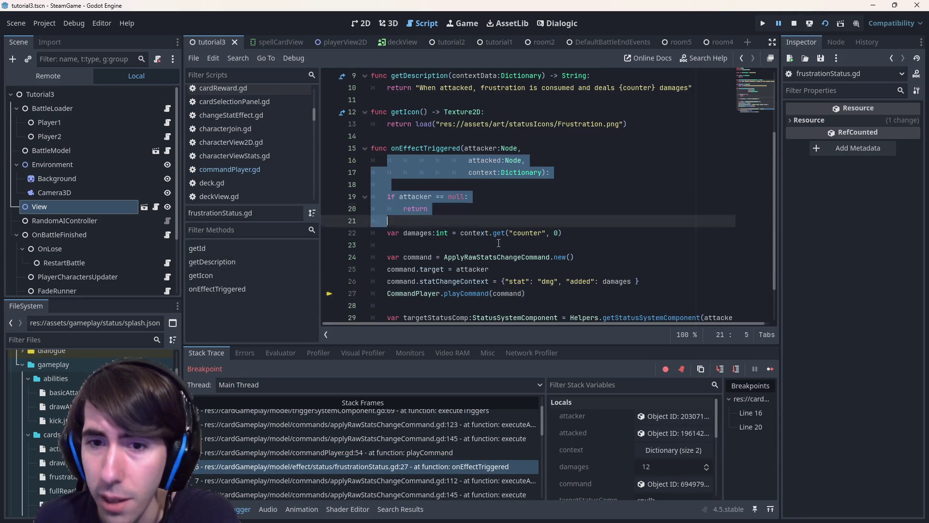
left_click(527, 292)
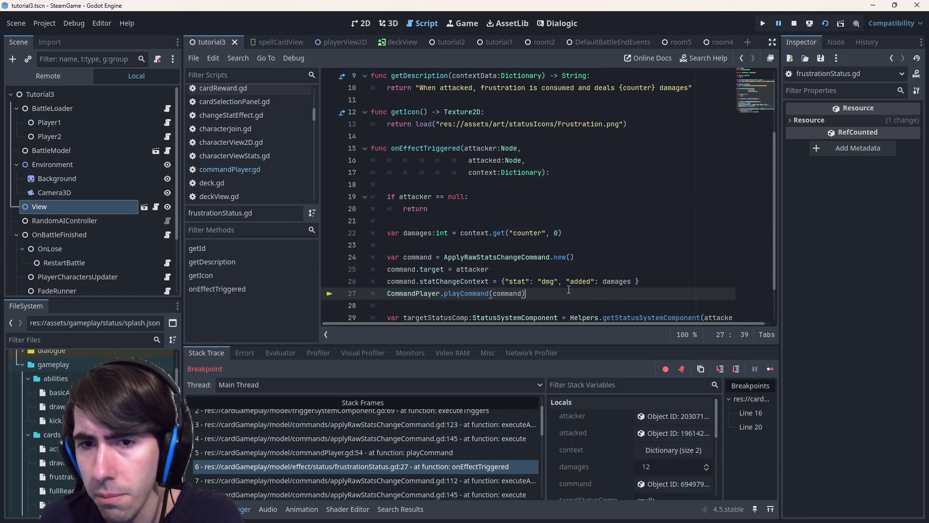
double_click(580, 281)
double_click(616, 281)
left_click(601, 268)
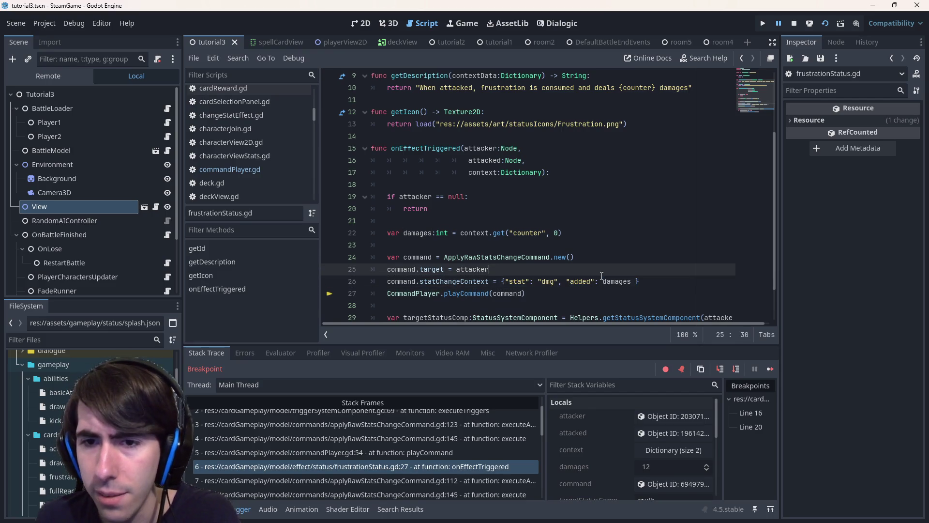
double_click(508, 293)
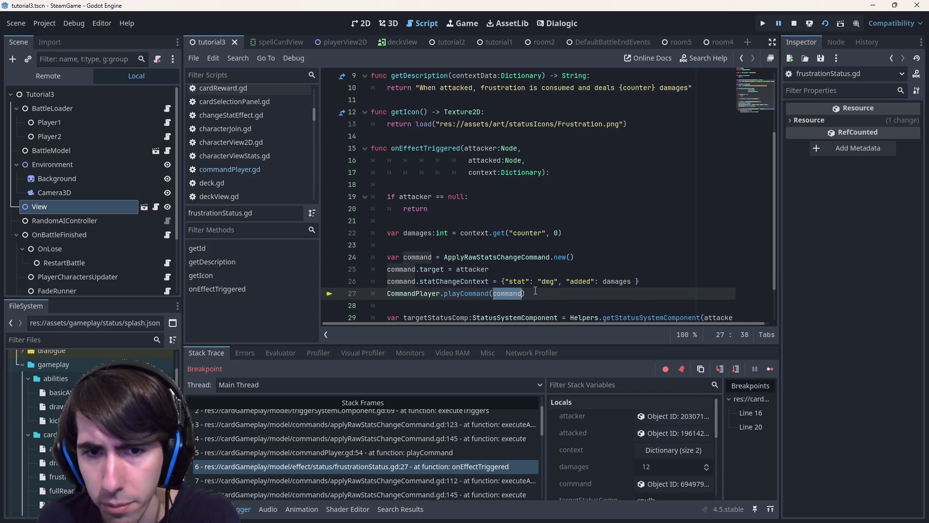
double_click(548, 280)
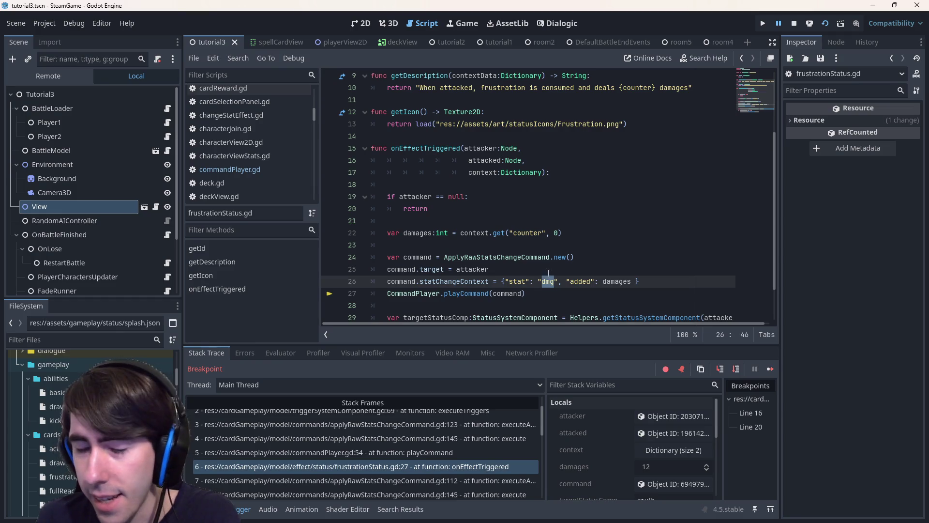
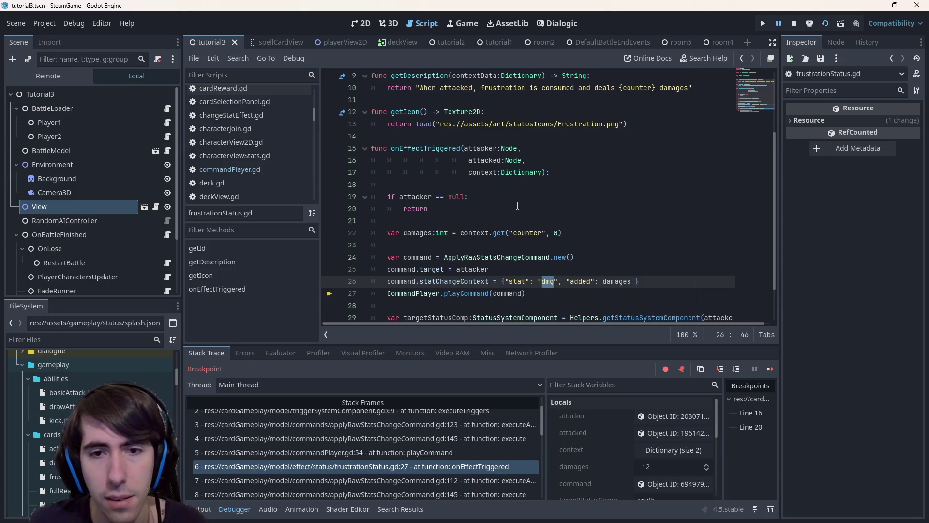
Step: Jump to frustrationStatus.gd's onEffectTriggered frame at line 27 and place the caret near the target assignment
left_click(420, 465)
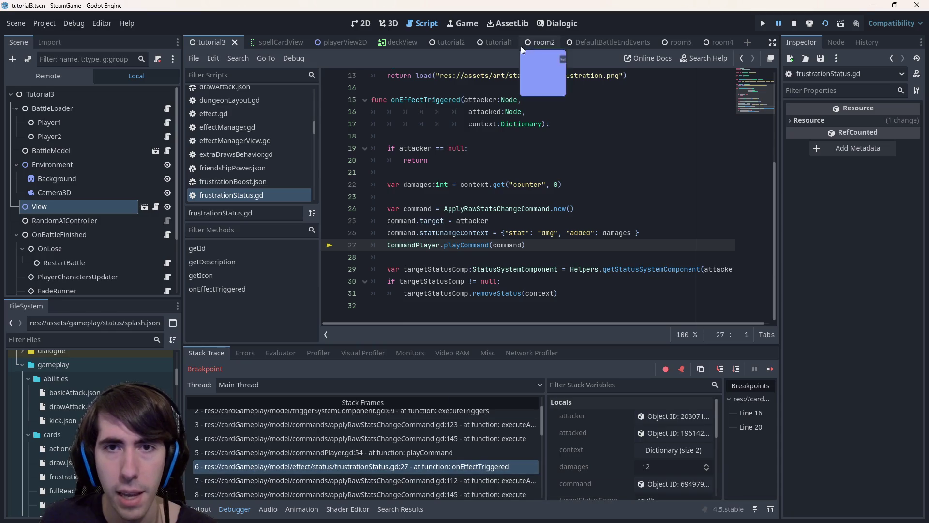
left_click(465, 221)
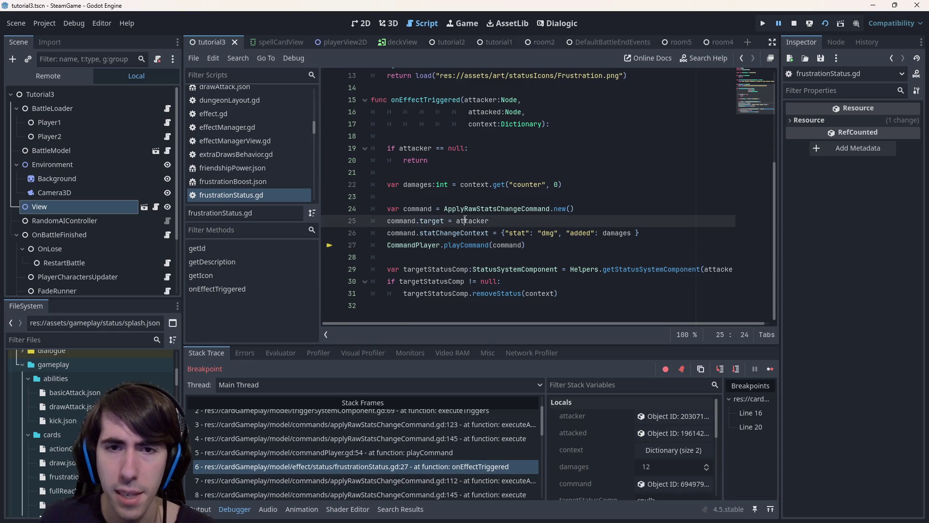
left_click(508, 160)
mouse_move(473, 222)
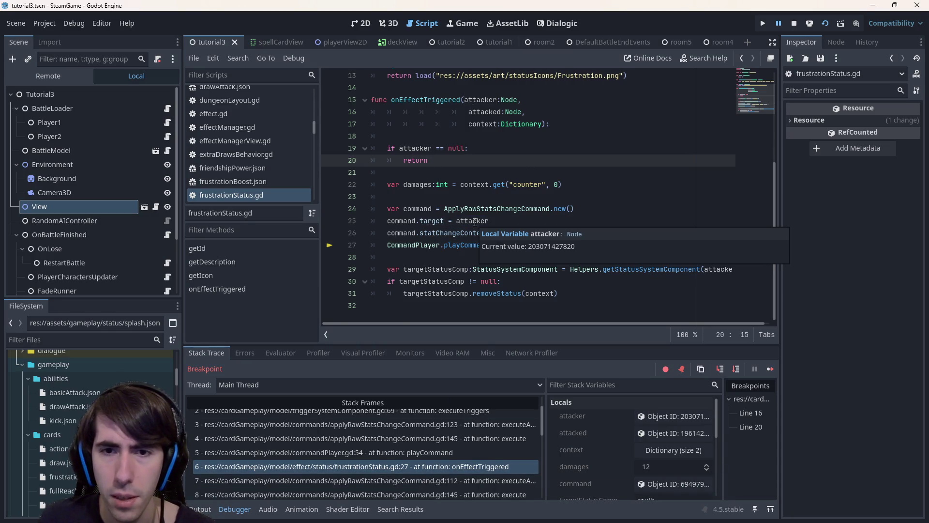
Step: Inspect the attacker's BattleCharacter node with a wider Inspector, then move to the caller frame at line 112
left_click(674, 416)
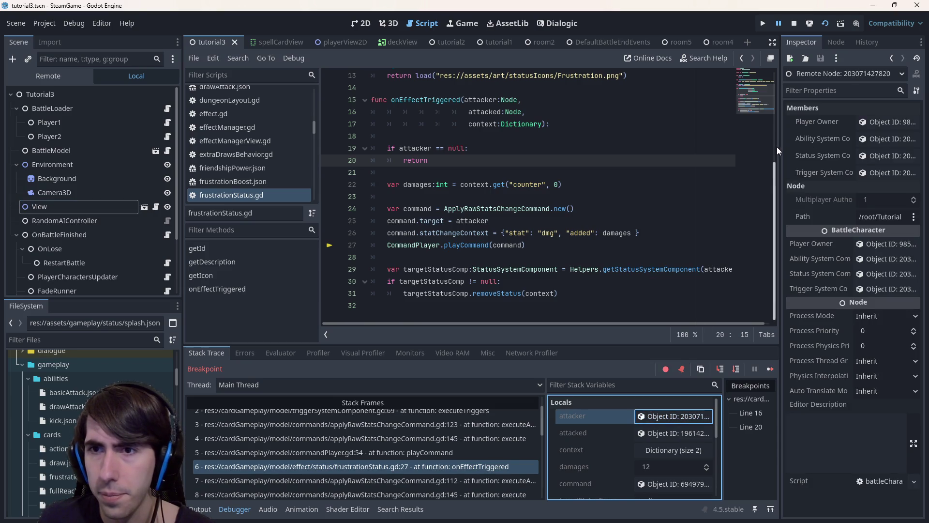
left_click_drag(782, 146, 787, 174)
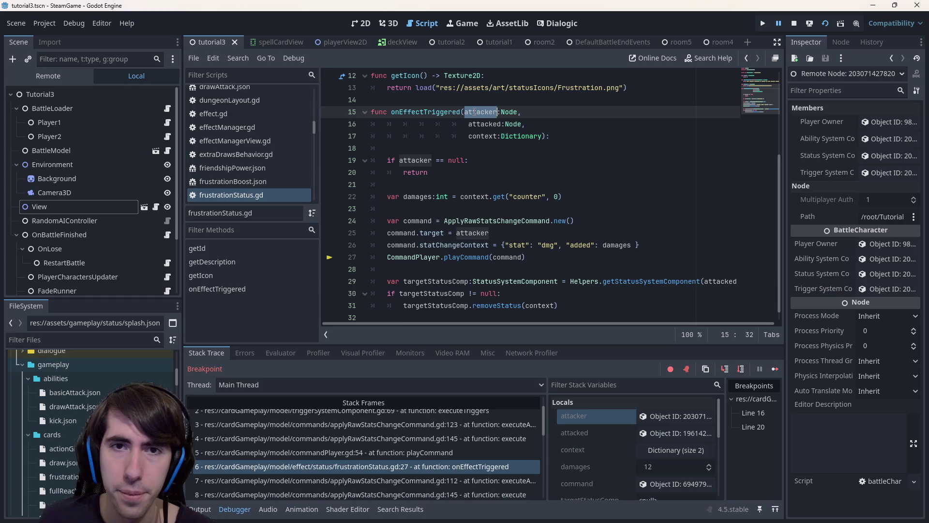
left_click(424, 480)
scroll(625, 251, "up", 3)
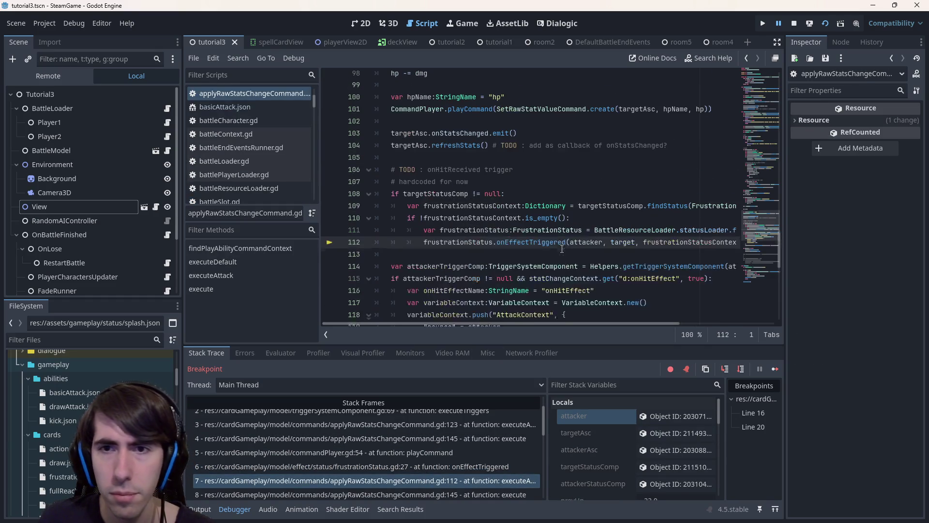
scroll(626, 251, "down", 1)
mouse_move(623, 242)
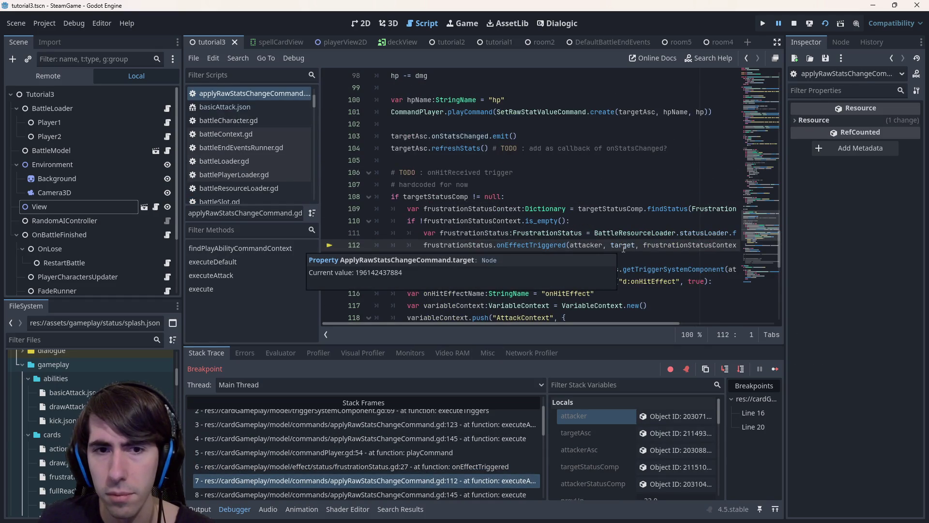
scroll(652, 442, "down", 2)
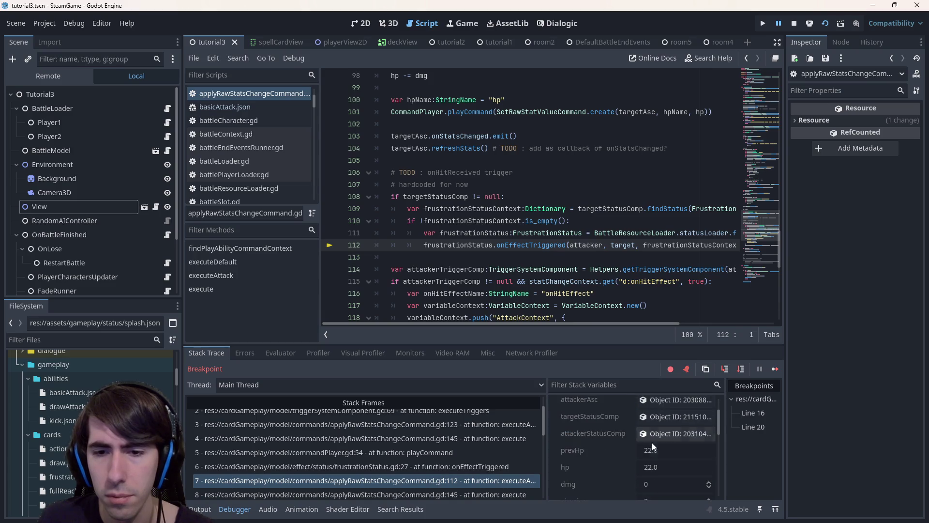
scroll(652, 443, "down", 2)
scroll(649, 443, "down", 2)
scroll(649, 443, "down", 2)
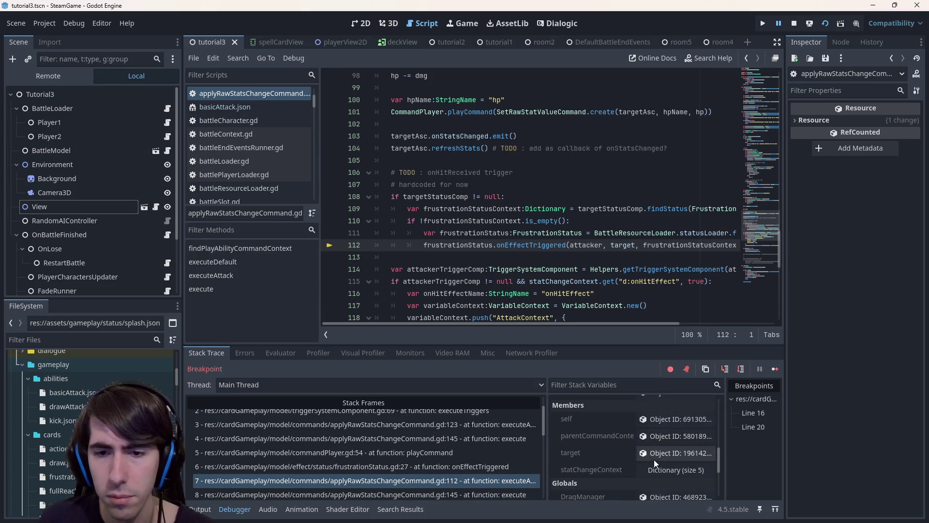
Step: Inspect the caller's target BattleSlot node, then return to the frustrationStatus.gd frame at line 27
left_click(653, 453)
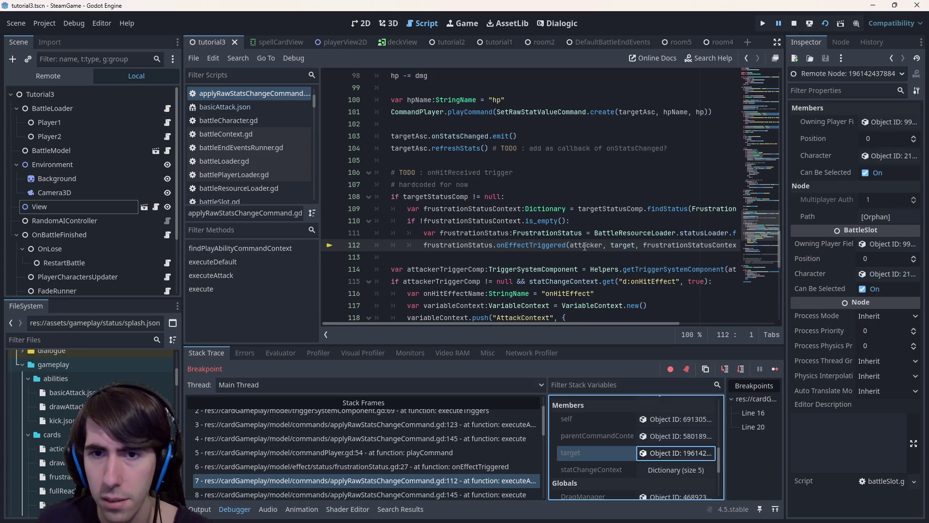
mouse_move(586, 245)
left_click(584, 149)
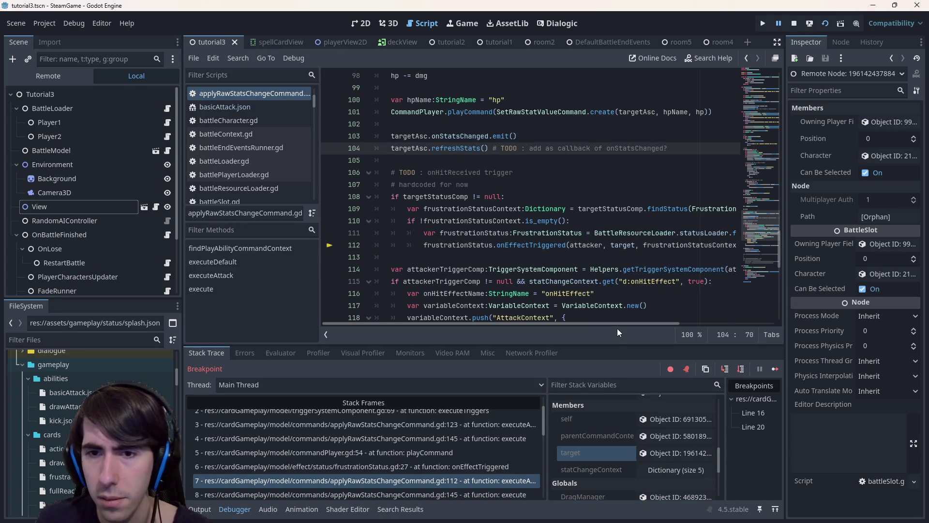
left_click(671, 453)
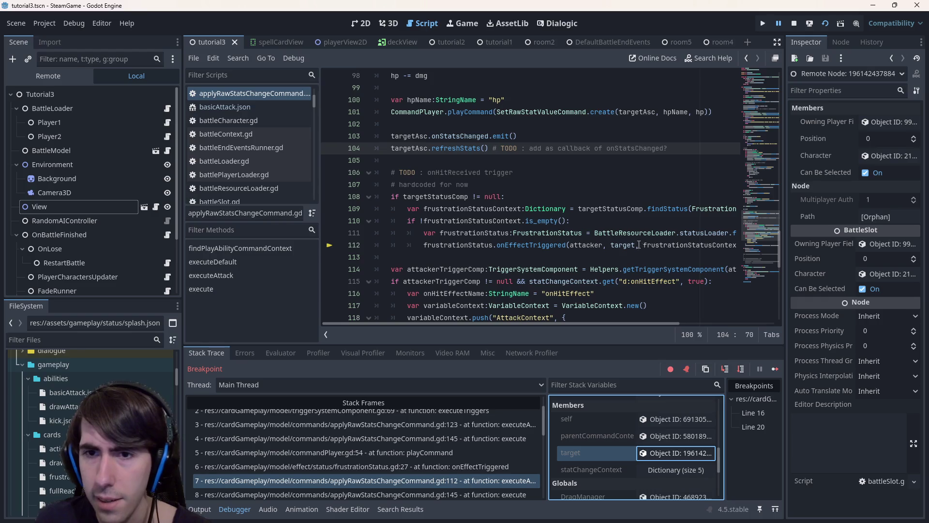
mouse_move(609, 324)
left_mouse_down()
mouse_move(675, 324)
mouse_move(527, 323)
left_mouse_up()
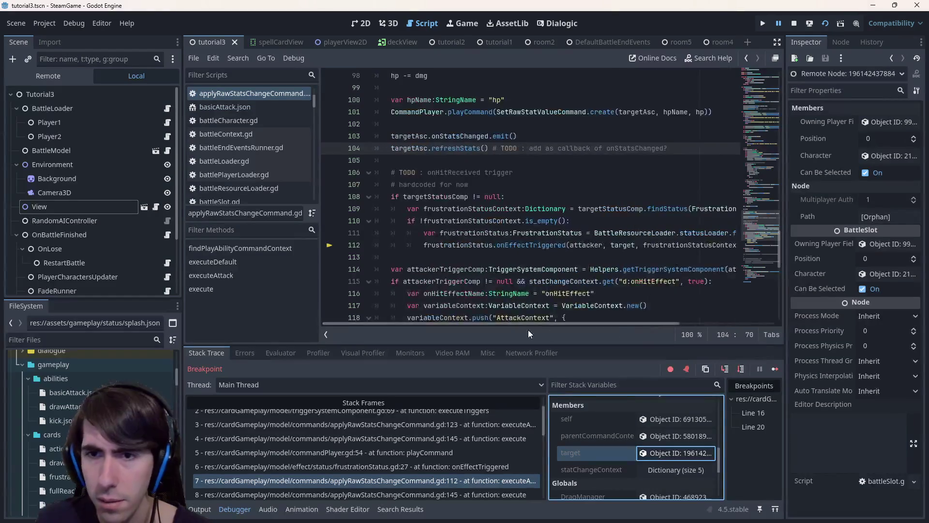
left_click(417, 466)
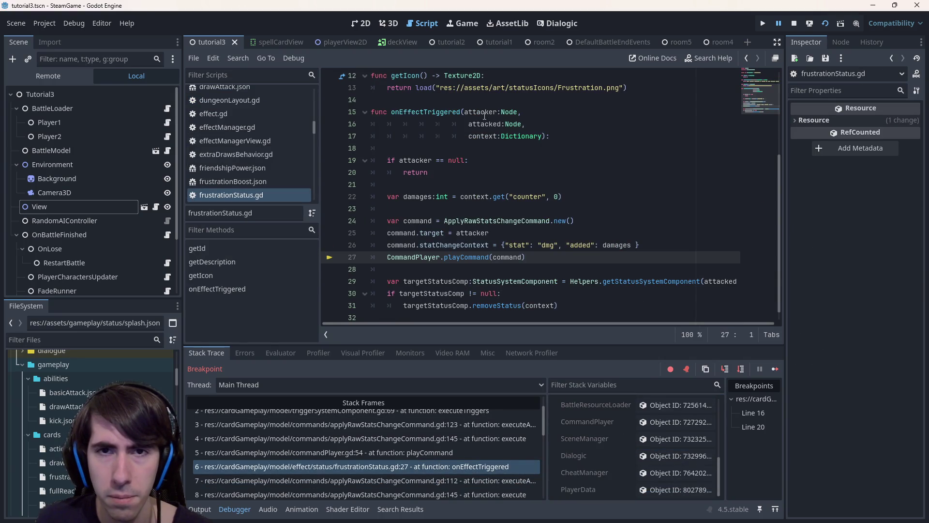
double_click(485, 124)
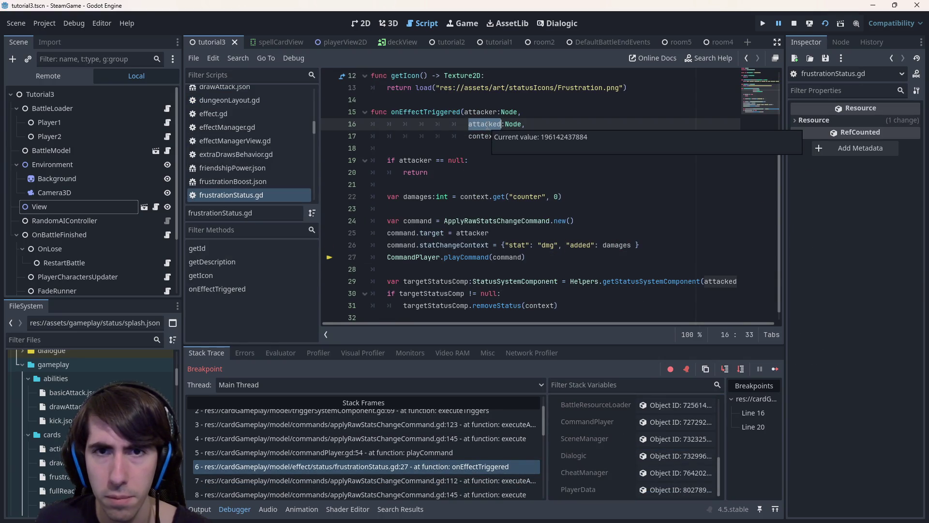
left_click(541, 196)
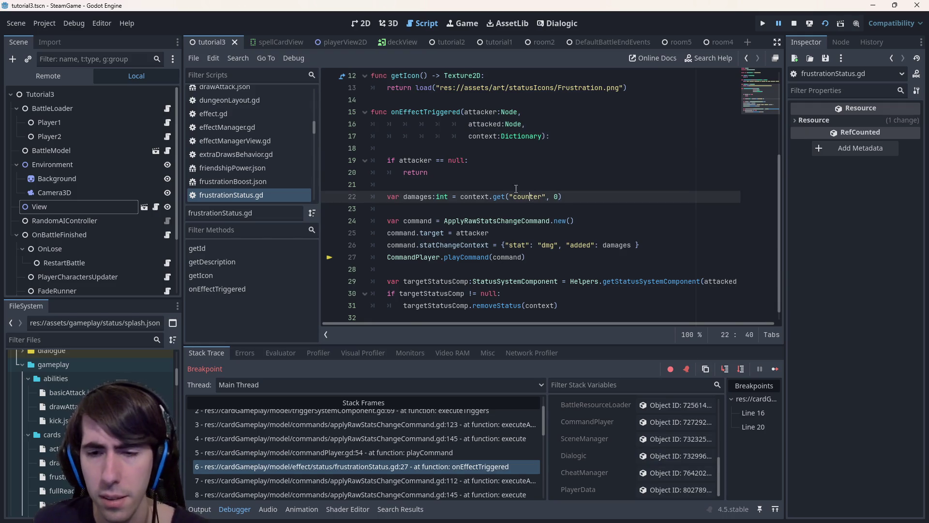
scroll(643, 452, "down", 3)
scroll(644, 452, "down", 3)
scroll(643, 451, "up", 3)
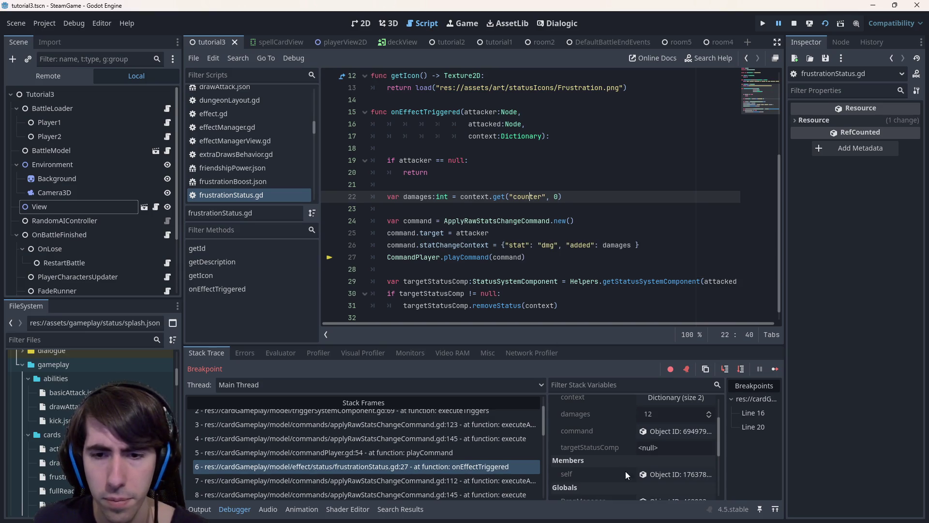
scroll(622, 452, "up", 3)
left_click(674, 416)
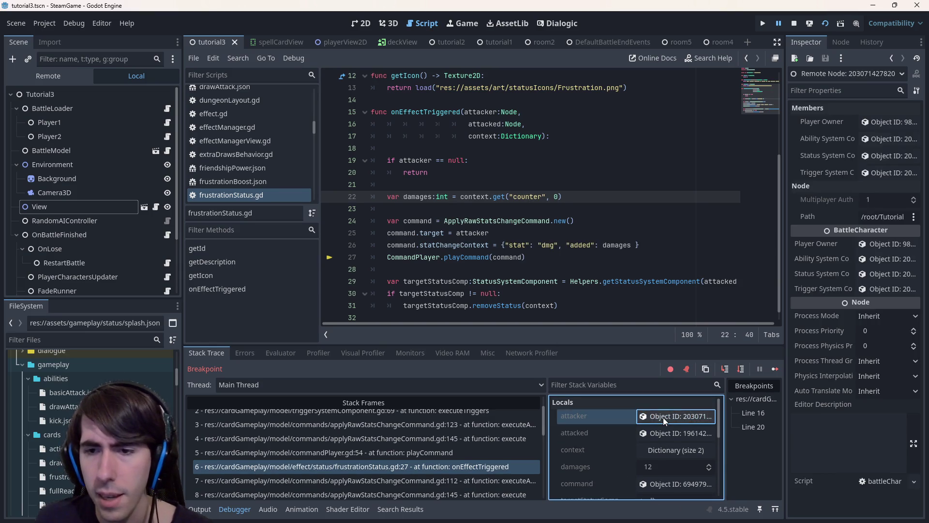
left_click(675, 432)
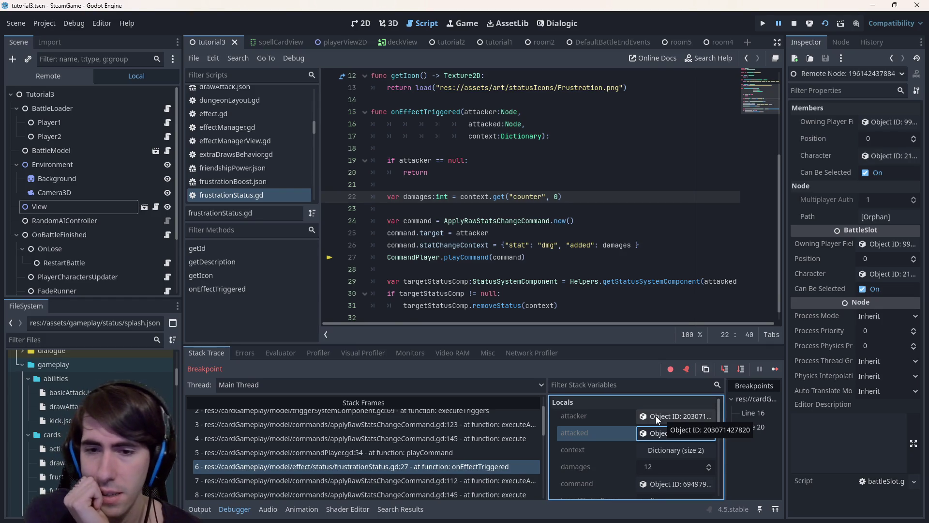
left_click(324, 469)
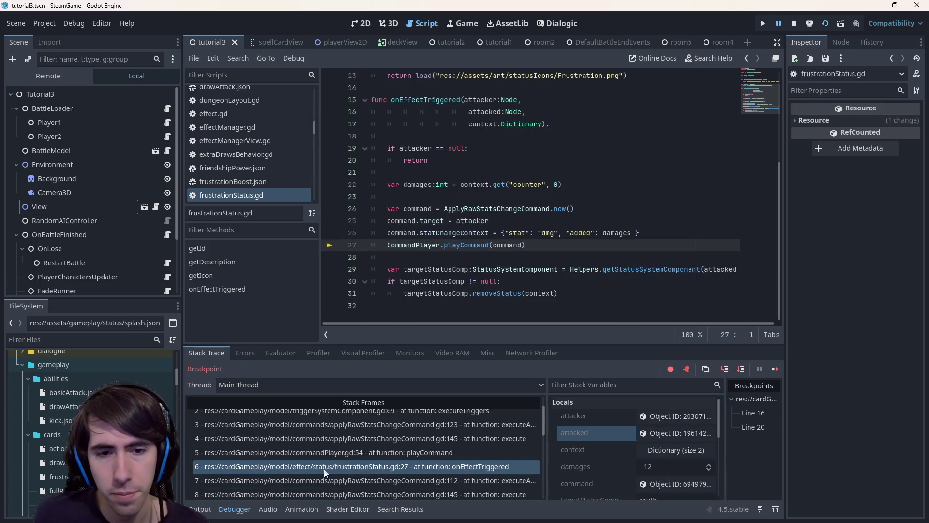
scroll(508, 196, "up", 10)
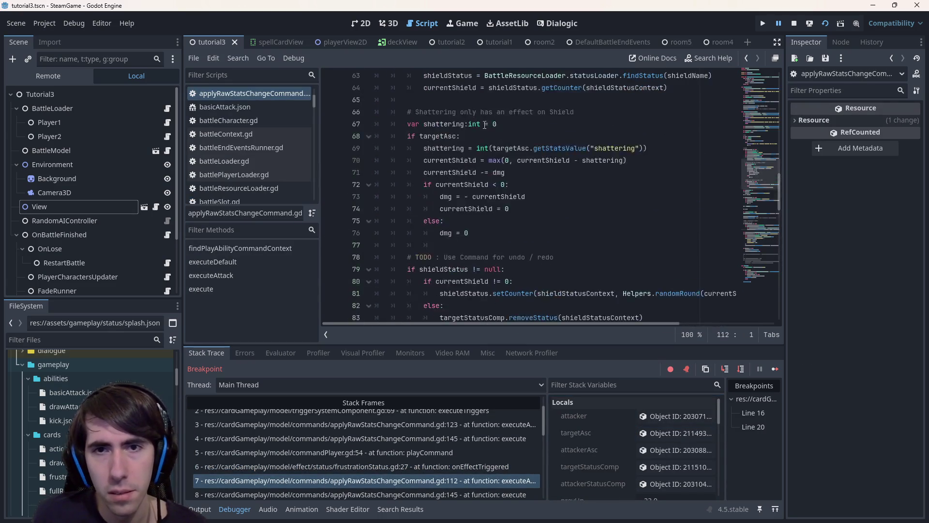
scroll(485, 123, "up", 5)
scroll(479, 125, "up", 5)
scroll(472, 128, "up", 5)
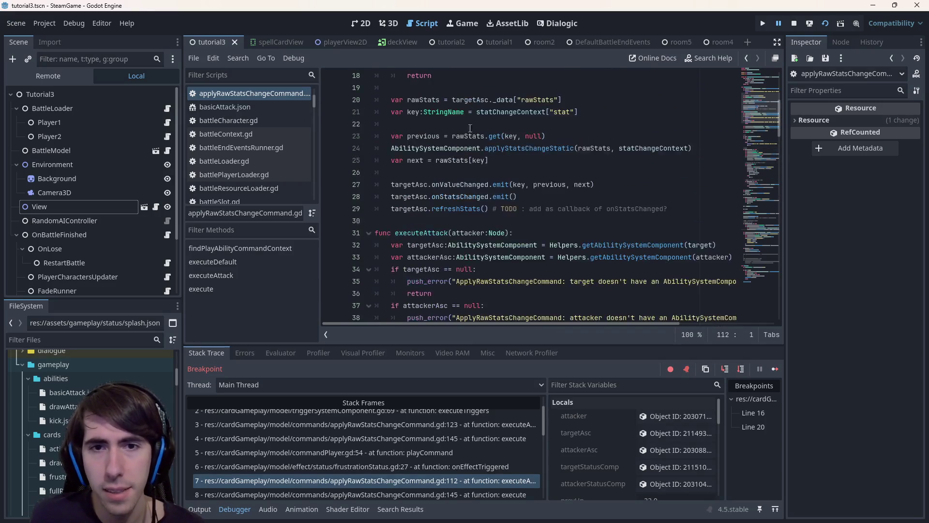
scroll(469, 127, "down", 3)
scroll(468, 129, "down", 3)
scroll(464, 132, "down", 3)
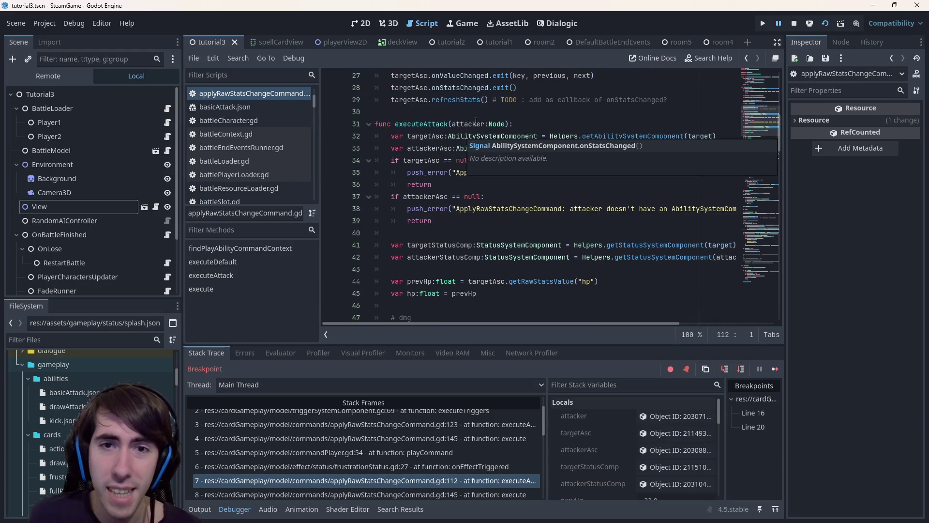
mouse_move(442, 148)
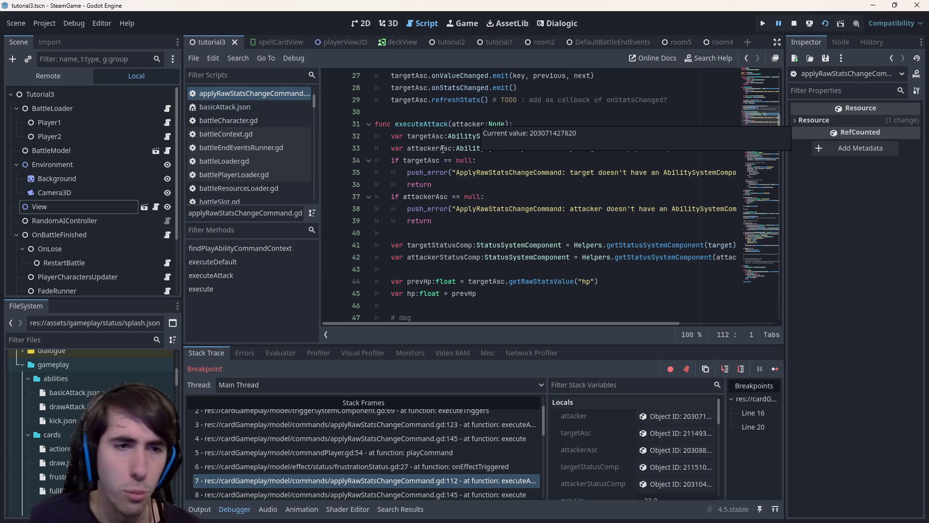
scroll(375, 432, "up", 3)
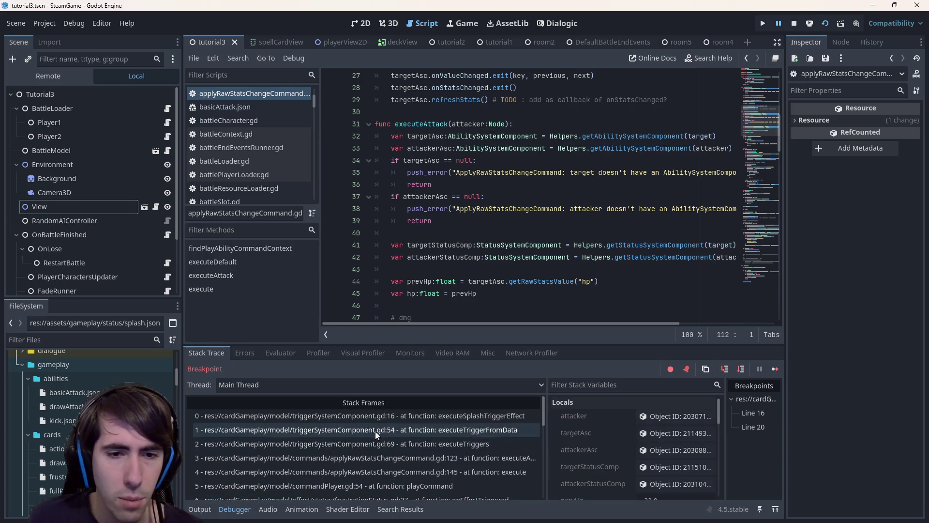
Step: Show the top executeSplashTriggerEffect frame in triggerSystemComponent.gd and clear its breakpoints on lines 16 and 20
left_click(374, 416)
left_click(475, 281)
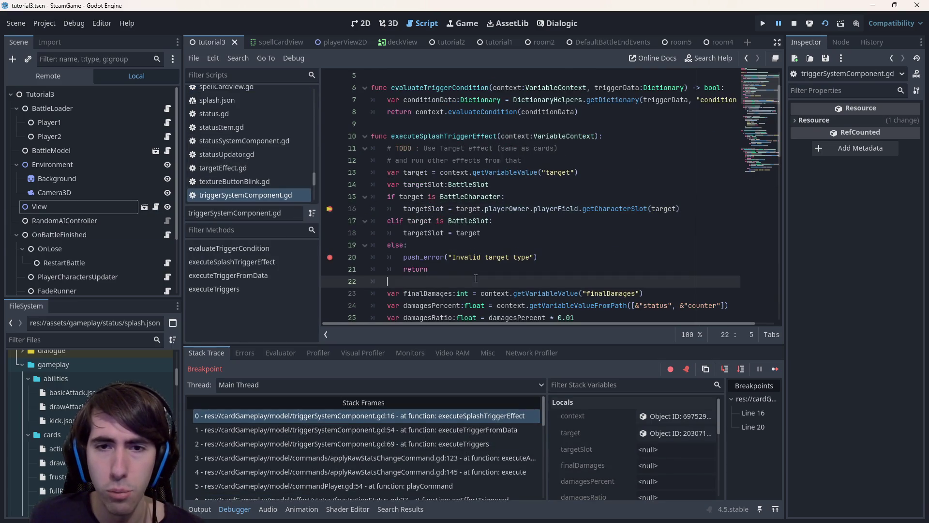
key("ctrl+shift+F9")
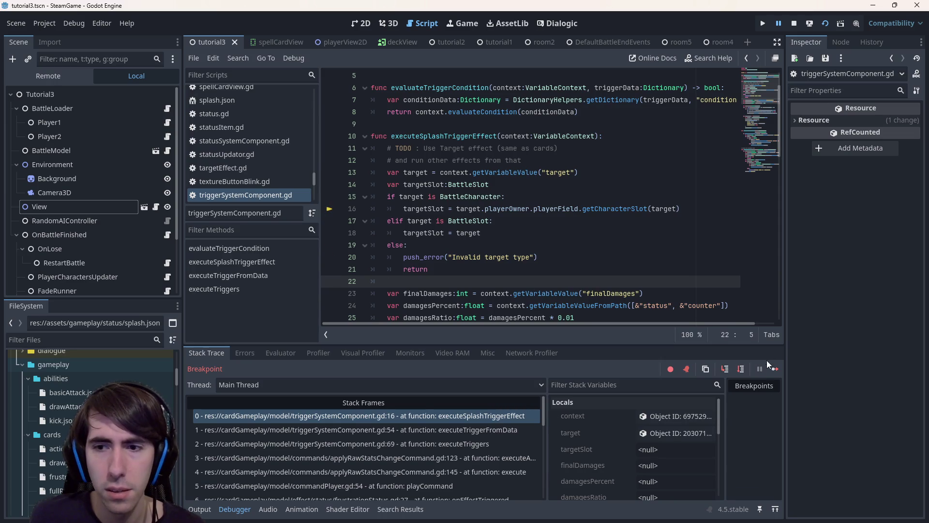
Step: Step through the executeAttack, playCommand and onEffectTriggered call-stack frames
left_click(416, 458)
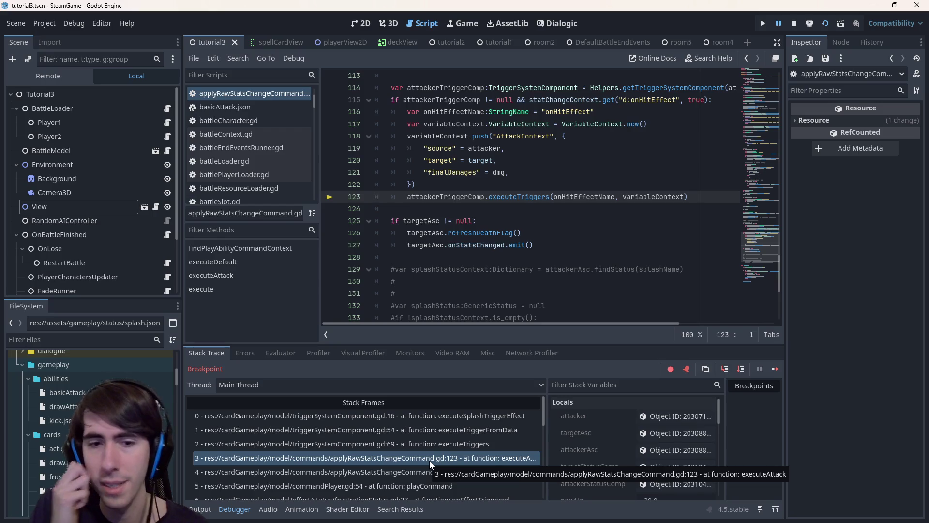
left_click(422, 486)
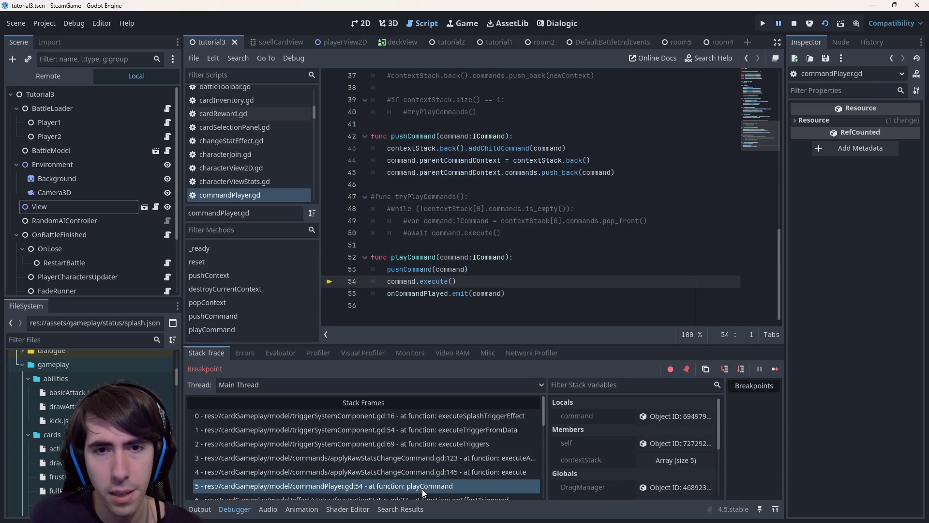
scroll(422, 489, "down", 3)
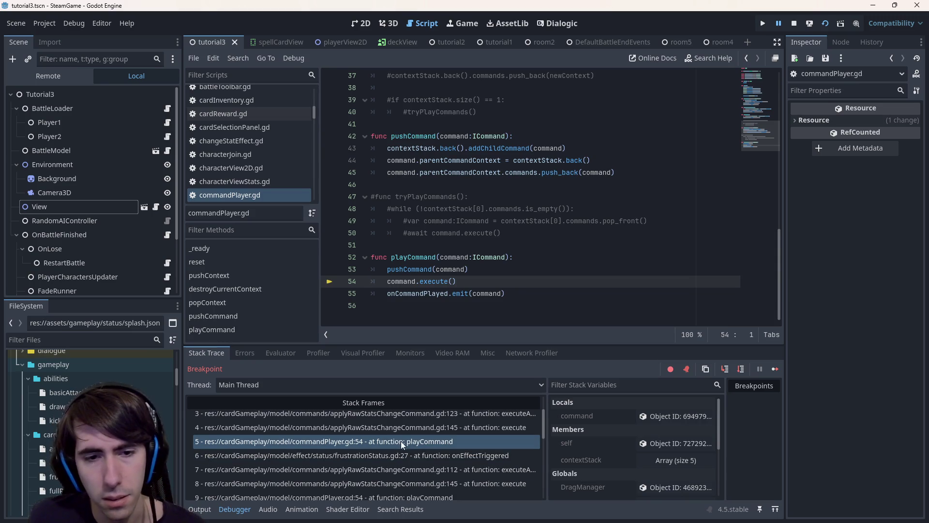
left_click(421, 455)
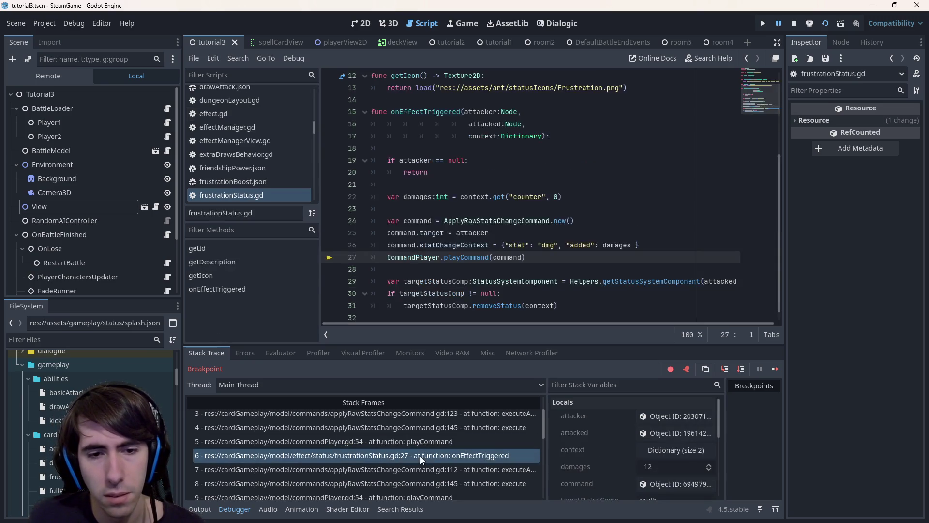
left_click(425, 442)
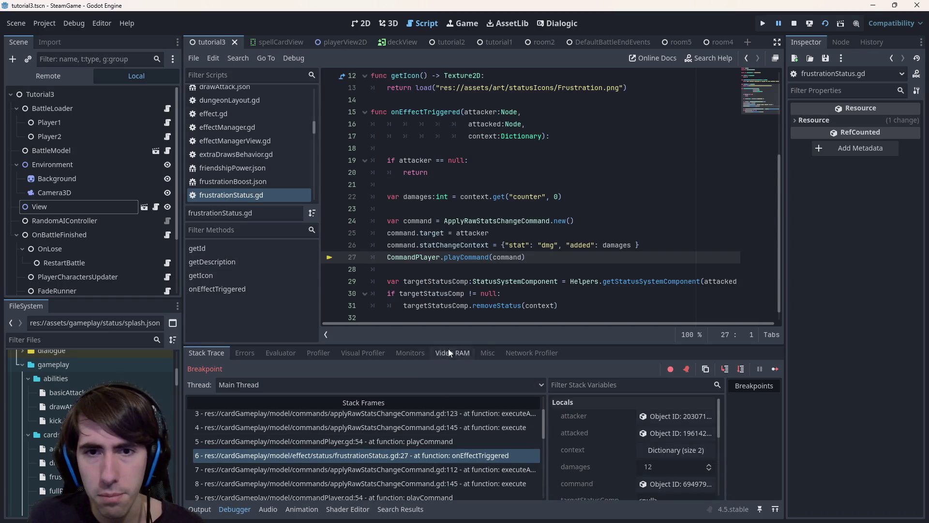
left_click(397, 443)
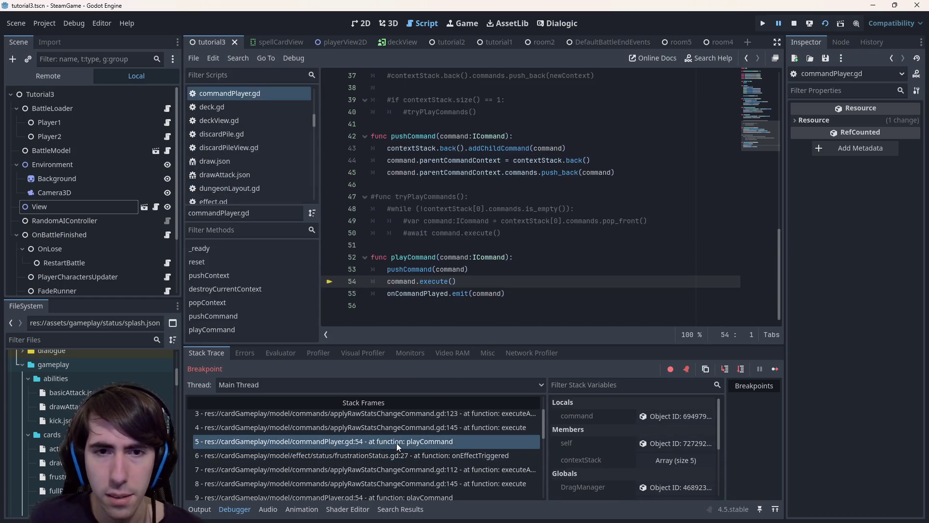
left_click(401, 454)
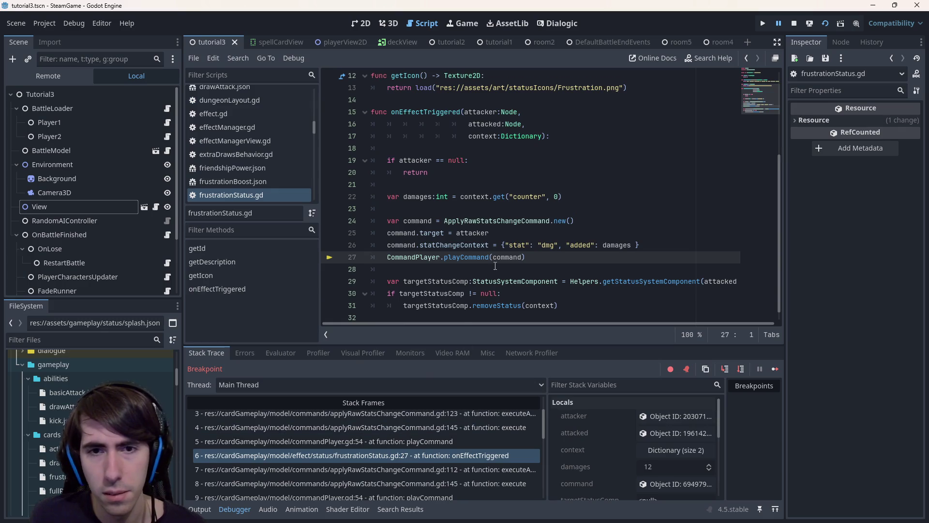
Step: Settle on the executeAttack frame at line 123 of applyRawStatsChangeCommand.gd and move to the line-112 breakpoint
left_click(421, 428)
scroll(420, 430, "up", 1)
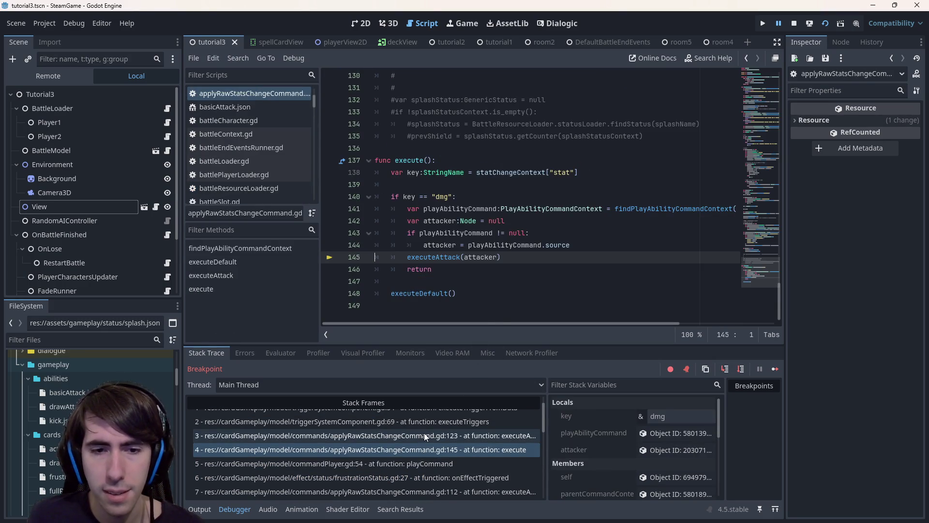
left_click(423, 434)
scroll(424, 433, "up", 1)
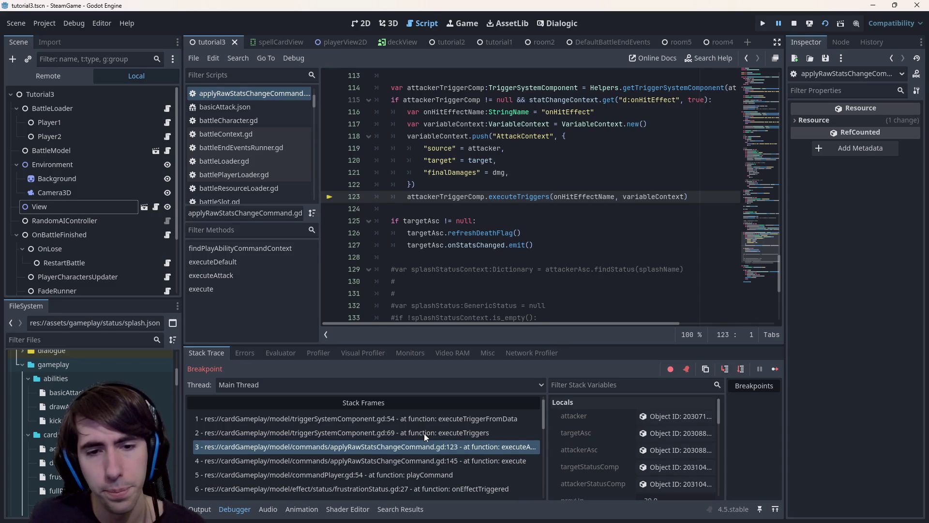
scroll(488, 259, "up", 2)
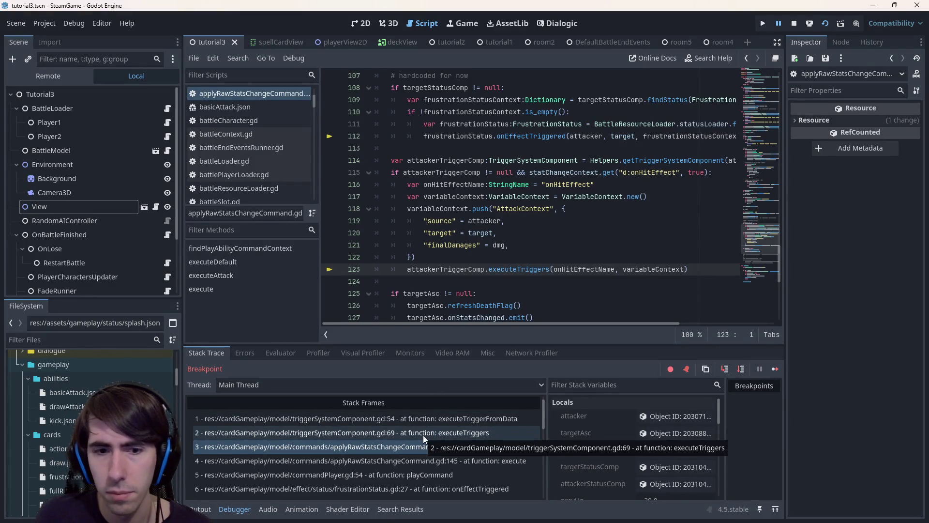
left_click(423, 448)
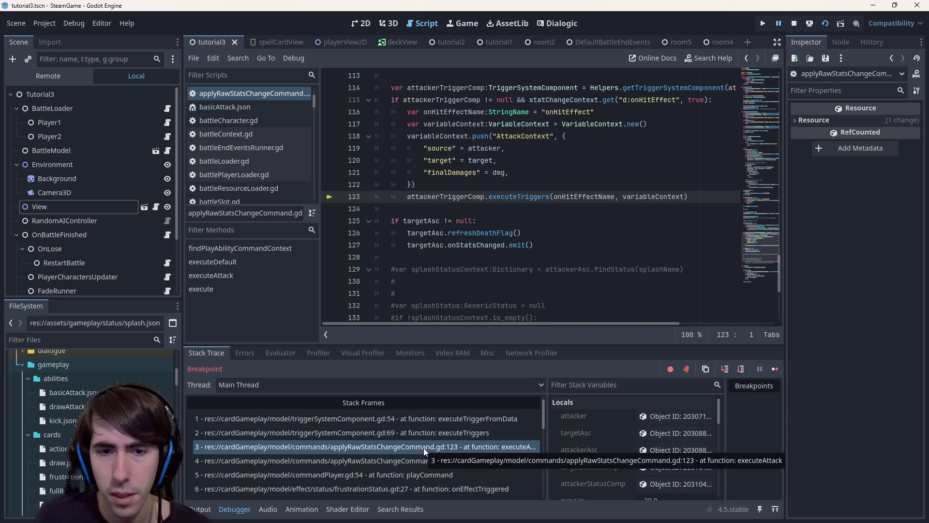
left_click(423, 447)
scroll(430, 277, "up", 2)
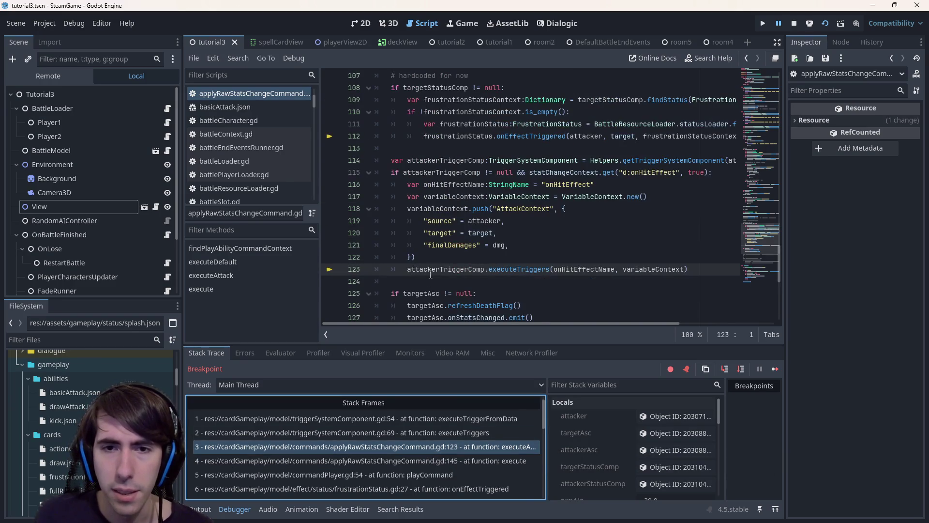
scroll(528, 218, "up", 3)
scroll(524, 220, "down", 2)
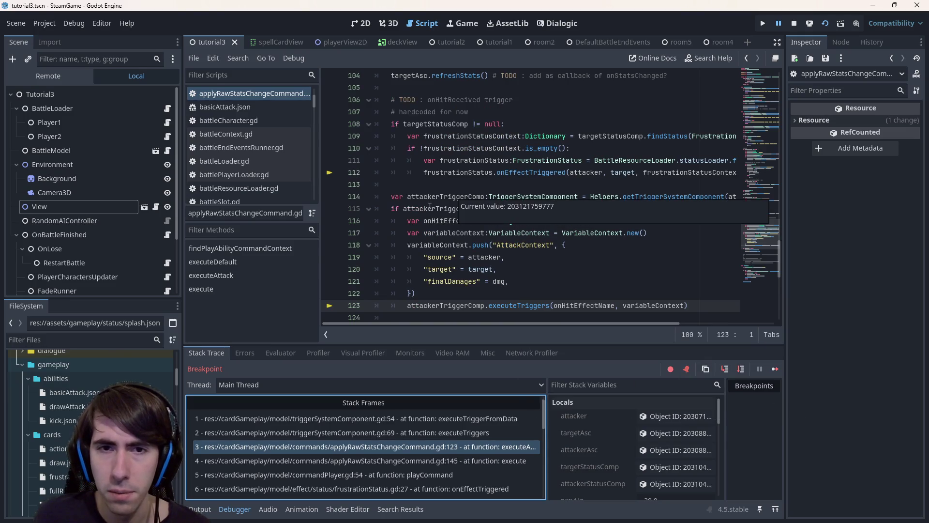
key("F12")
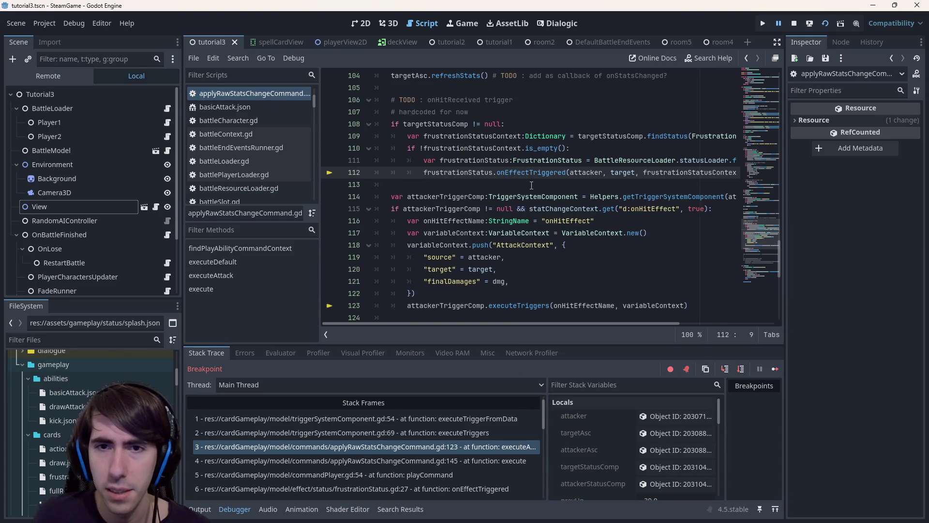
left_click_drag(570, 327, 662, 323)
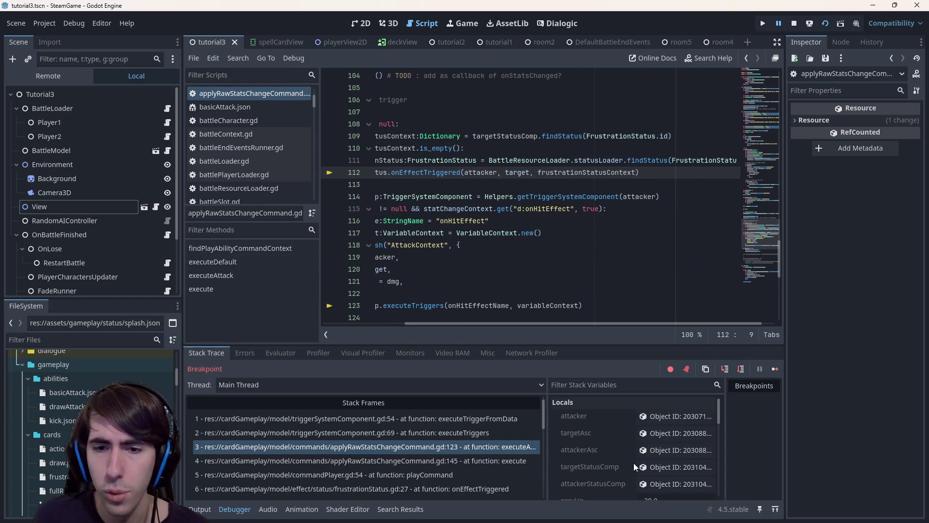
Step: Inspect the attacker's BattleCharacter remote node in a widened Inspector
left_click(646, 416)
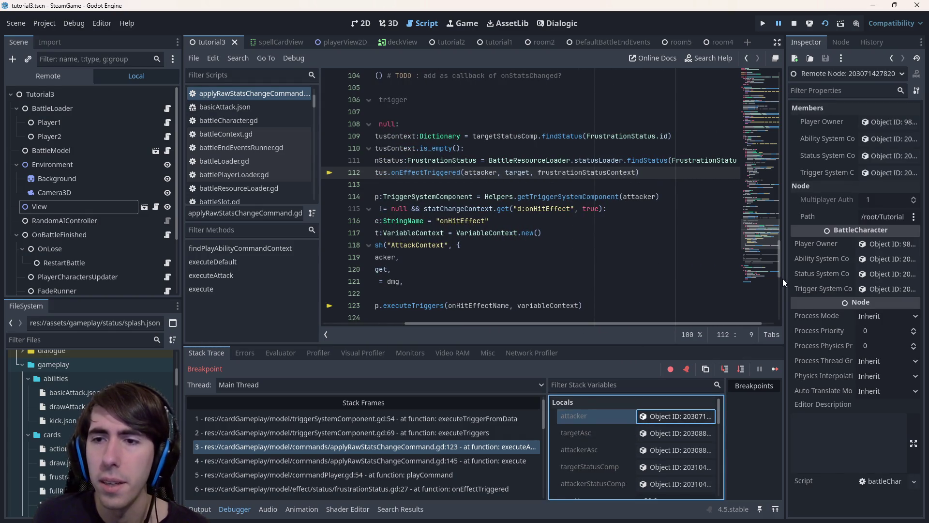
left_click_drag(785, 276, 691, 290)
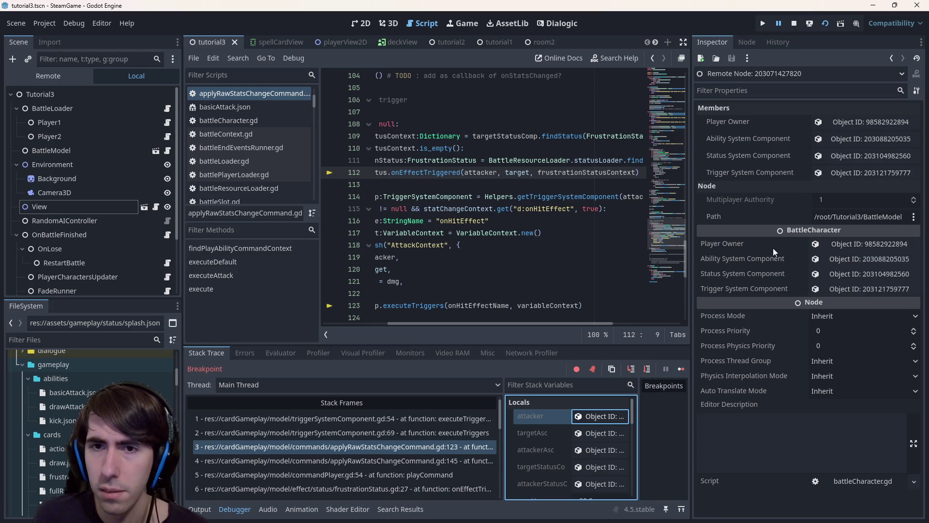
left_click_drag(527, 324, 406, 324)
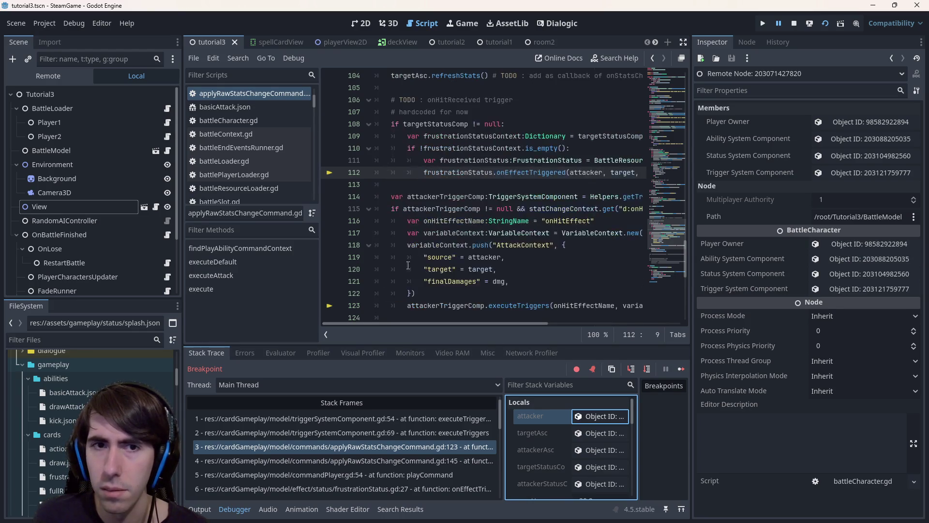
scroll(467, 204, "up", 9)
scroll(445, 206, "up", 14)
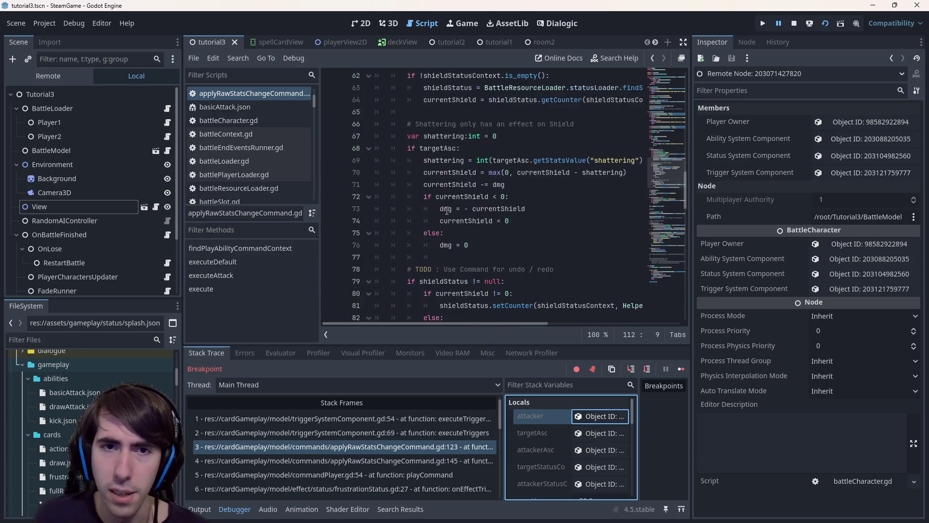
scroll(445, 218, "up", 4)
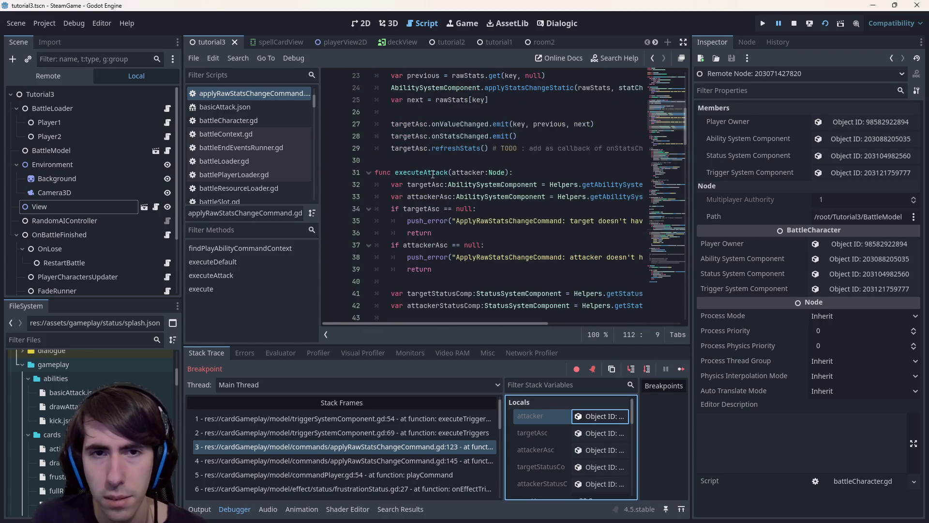
scroll(447, 185, "down", 8)
scroll(459, 215, "down", 7)
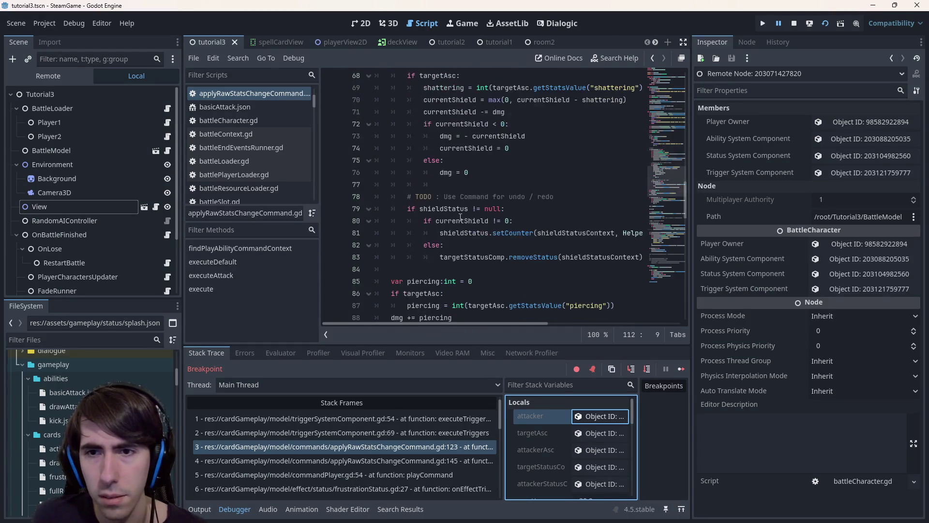
scroll(459, 218, "down", 4)
scroll(460, 218, "down", 3)
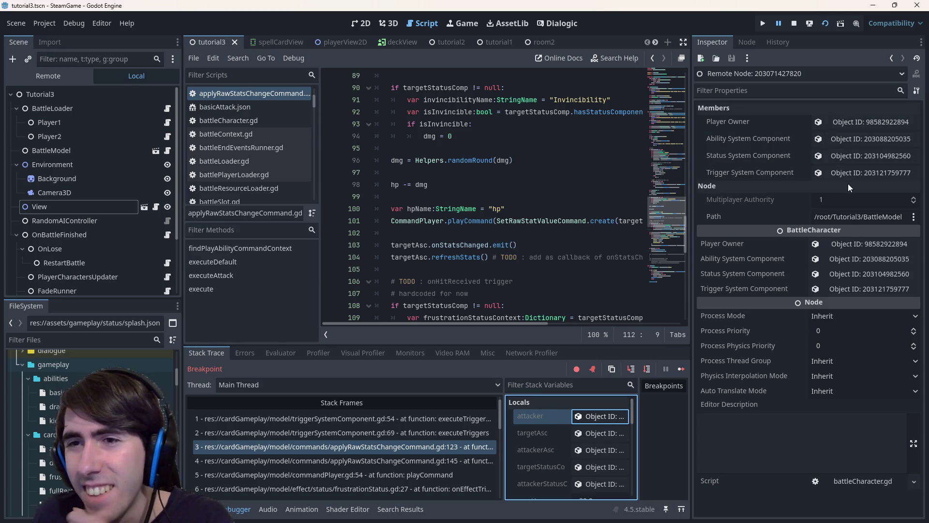
Step: Inspect the attacker's Ability System Component Data and the command's target object
left_click(831, 140)
left_click(864, 122)
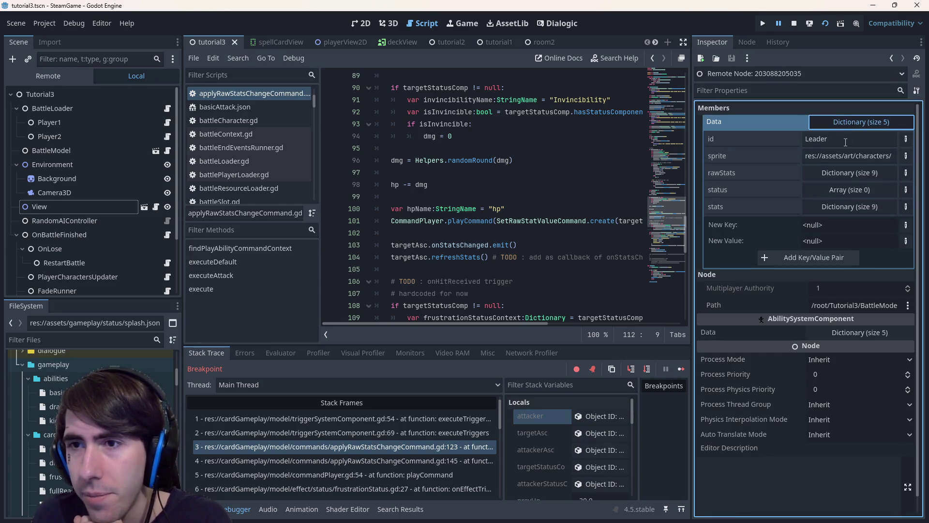
scroll(540, 271, "down", 3)
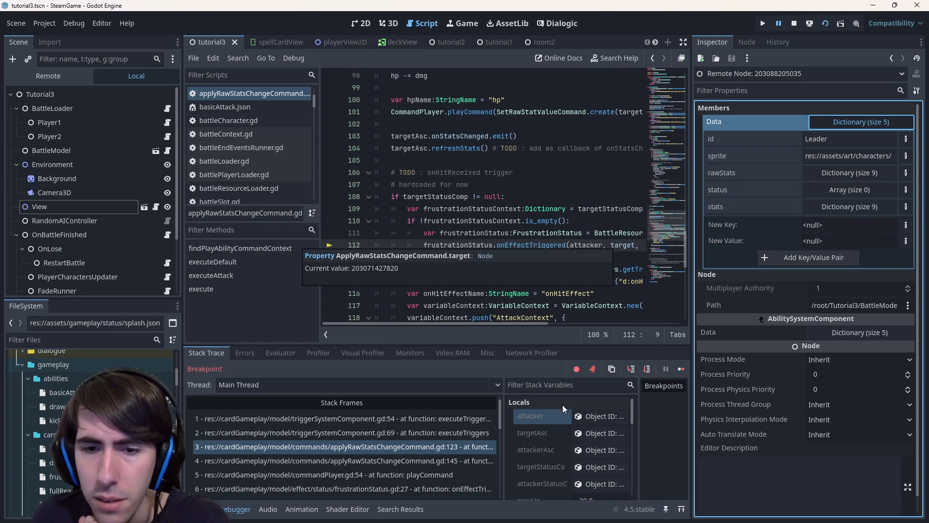
scroll(559, 425, "down", 5)
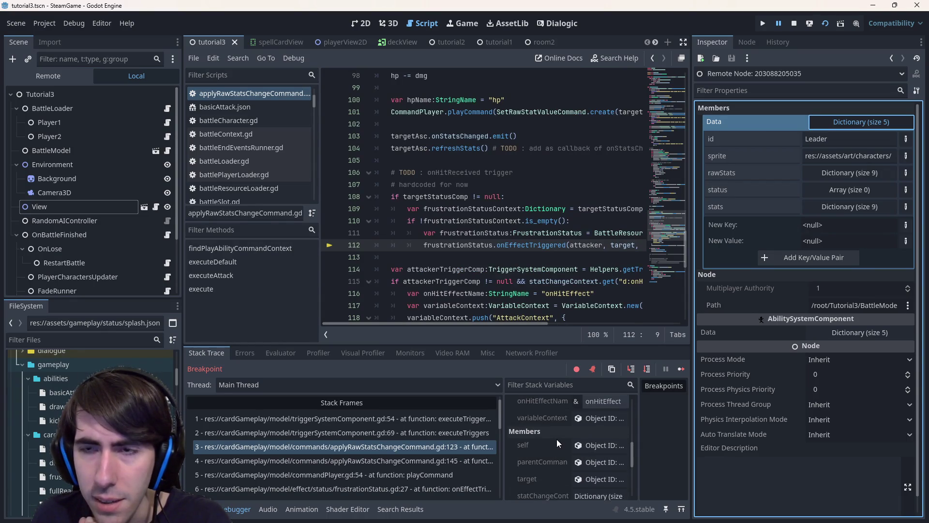
scroll(556, 439, "down", 1)
left_click(599, 454)
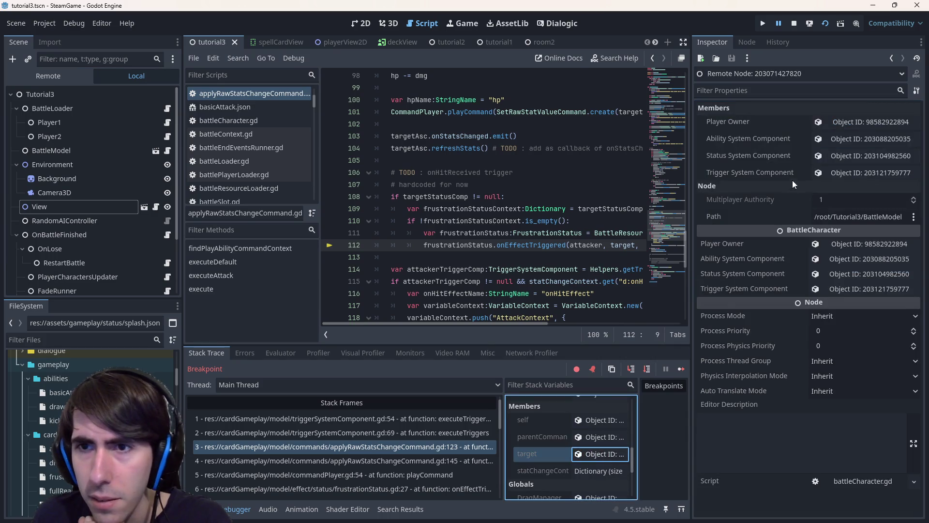
left_click(839, 137)
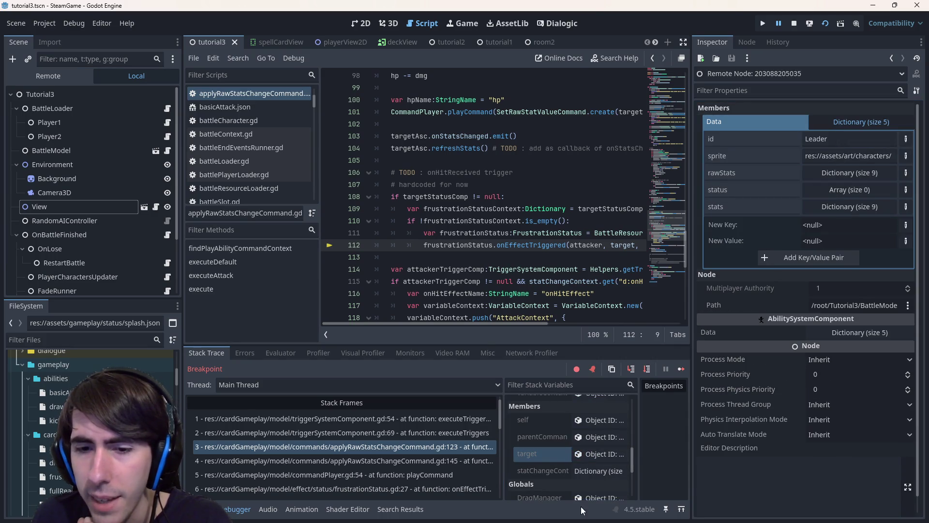
left_click(599, 454)
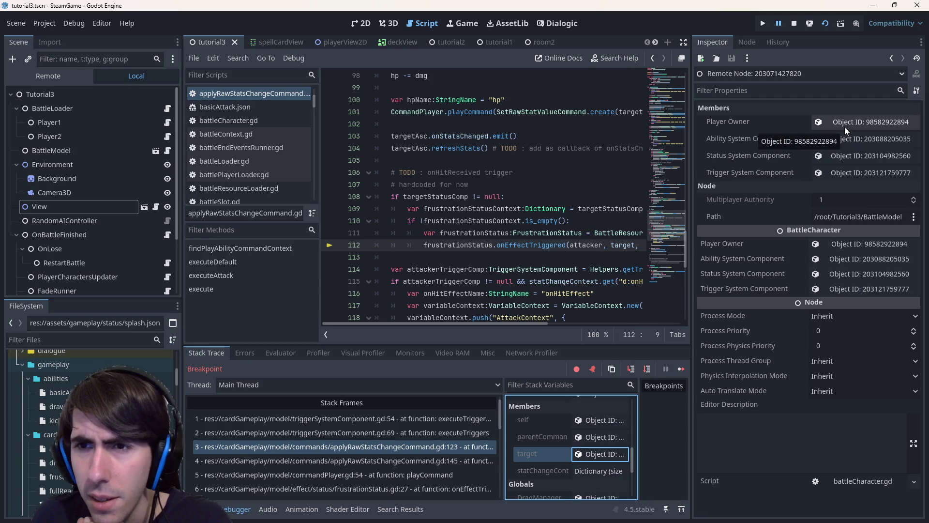
scroll(561, 472, "up", 2)
scroll(560, 464, "up", 2)
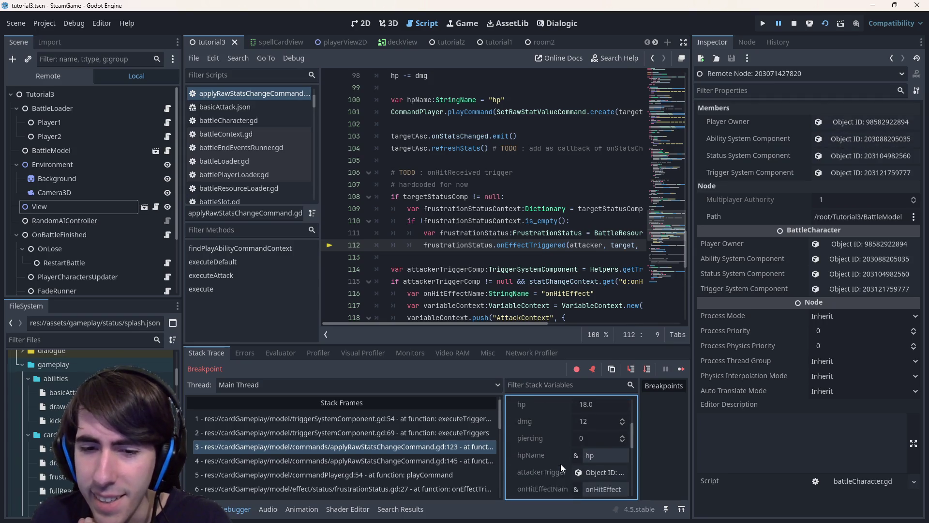
scroll(560, 457, "up", 2)
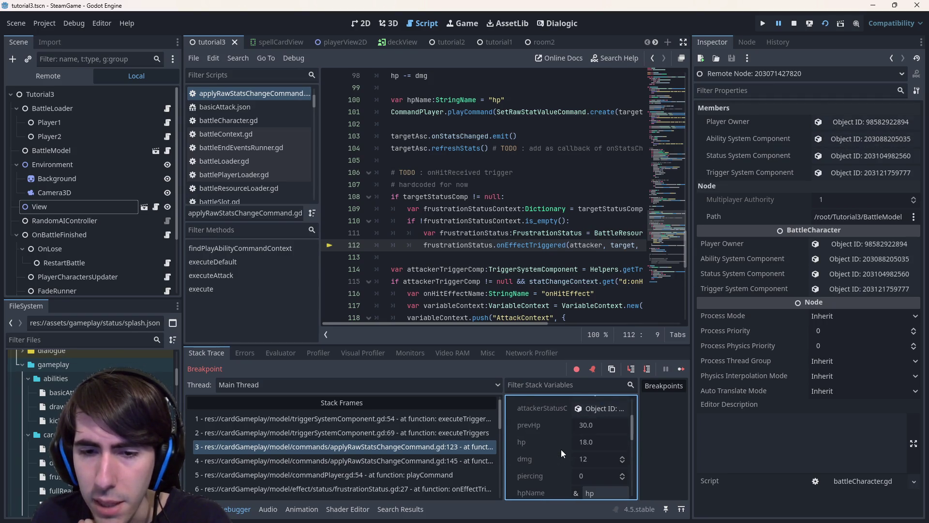
Step: Re-inspect the attacker's Ability System Component showing id Leader, then return to frame 3 at line 123
left_click(599, 415)
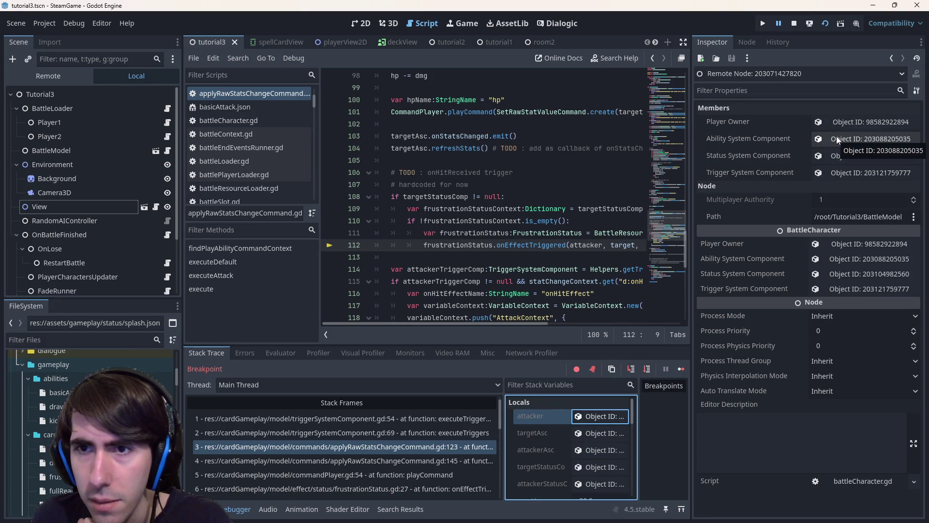
left_click(838, 151)
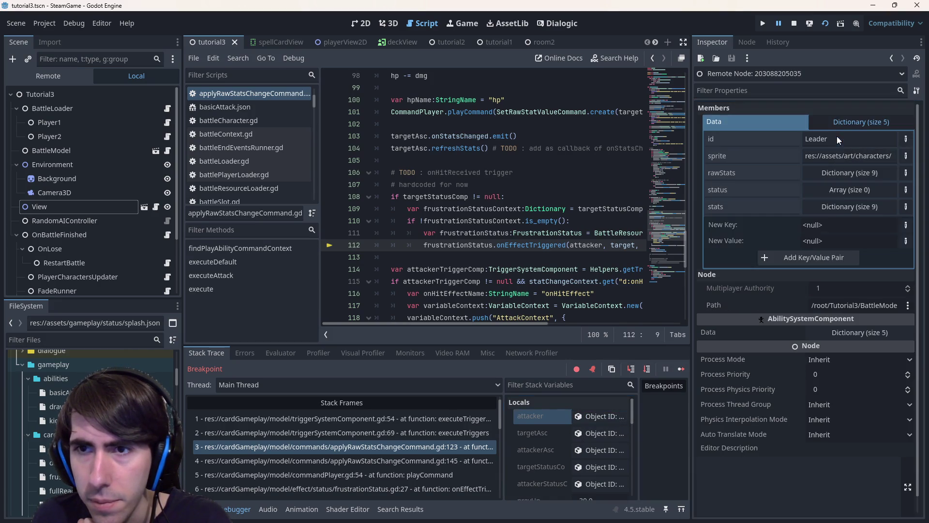
left_click(446, 259)
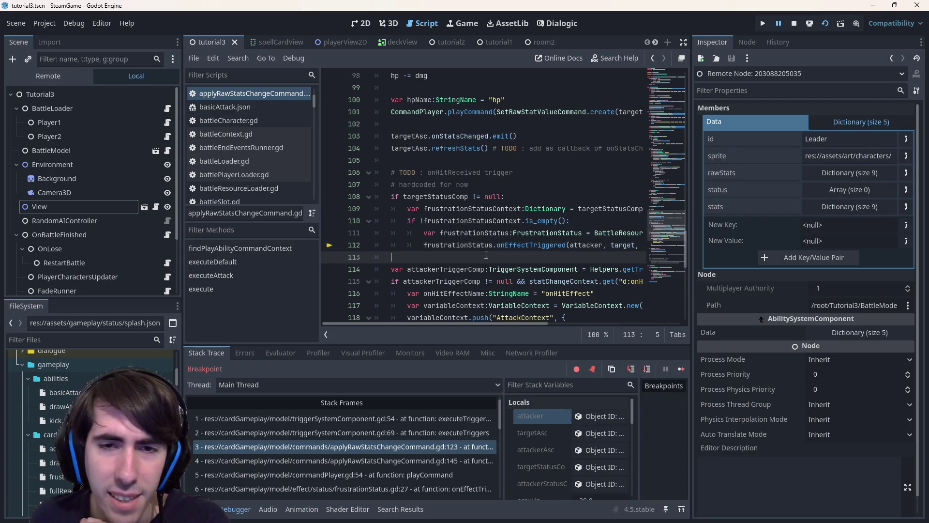
scroll(465, 240, "up", 5)
scroll(479, 239, "up", 5)
scroll(491, 240, "up", 4)
scroll(491, 238, "up", 7)
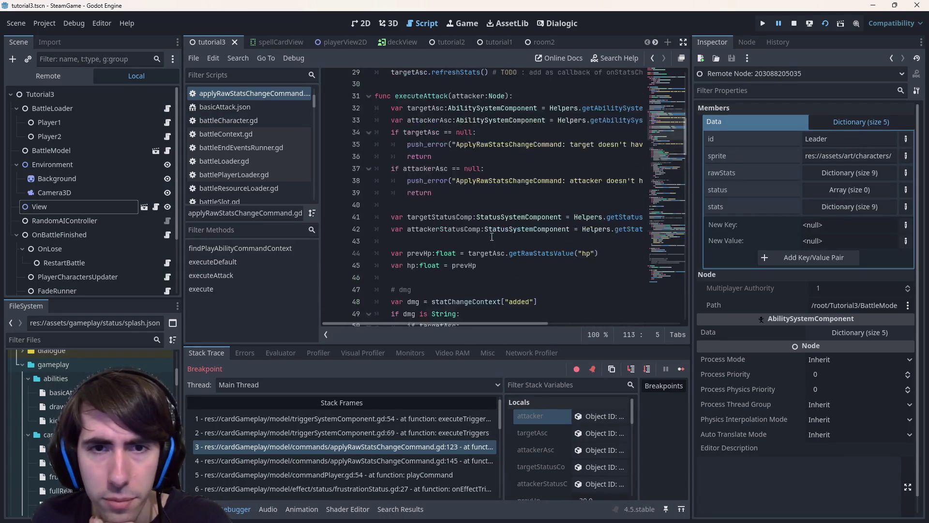
scroll(490, 239, "up", 6)
mouse_move(469, 244)
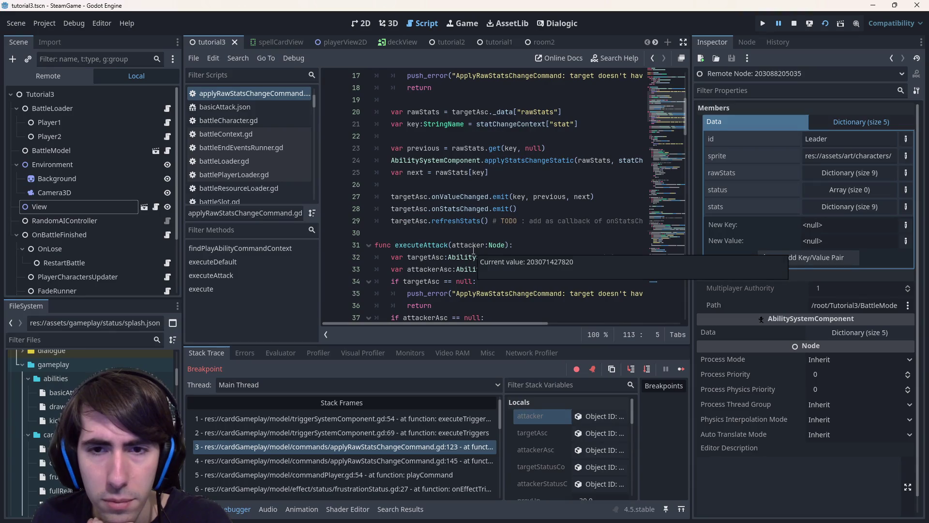
left_click(362, 445)
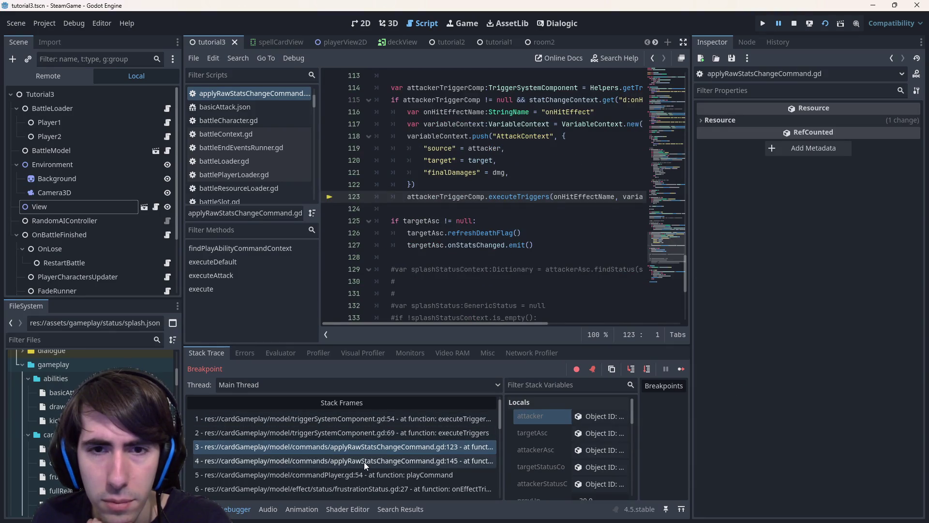
Step: Show the execute() frame at line 145 and highlight the attacker assignment lines 142–144
left_click(364, 462)
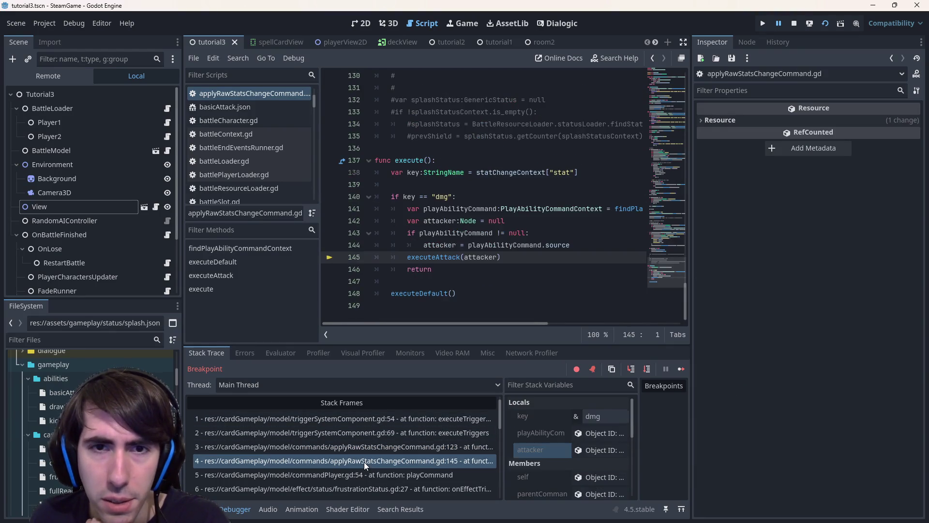
left_click(365, 446)
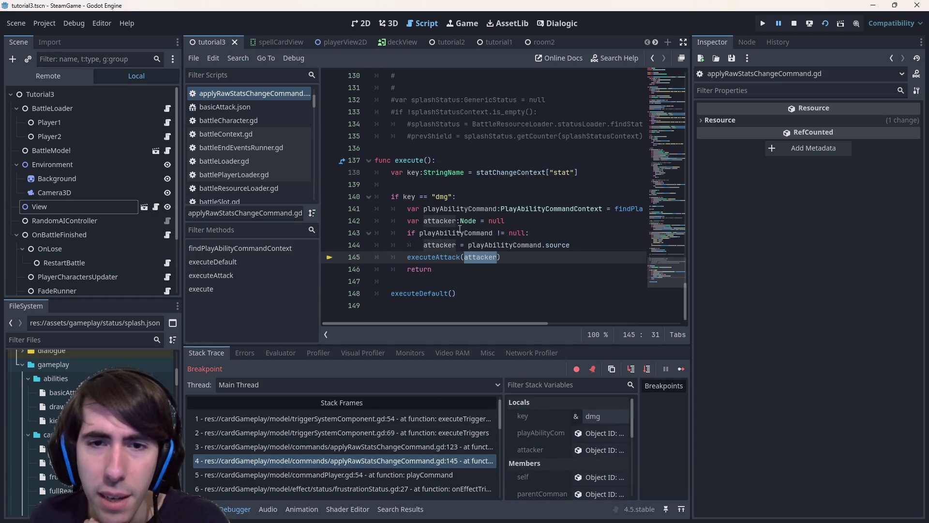
left_click_drag(570, 245, 375, 220)
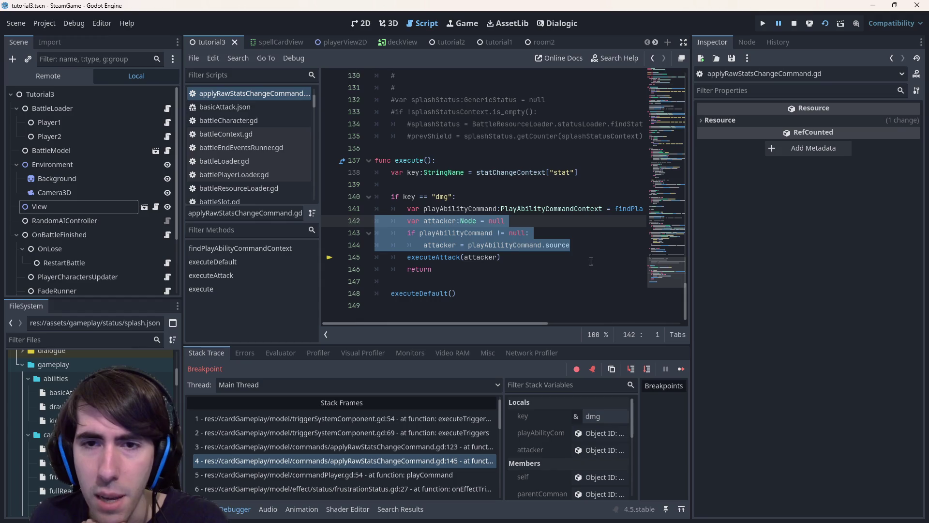
left_click(597, 245)
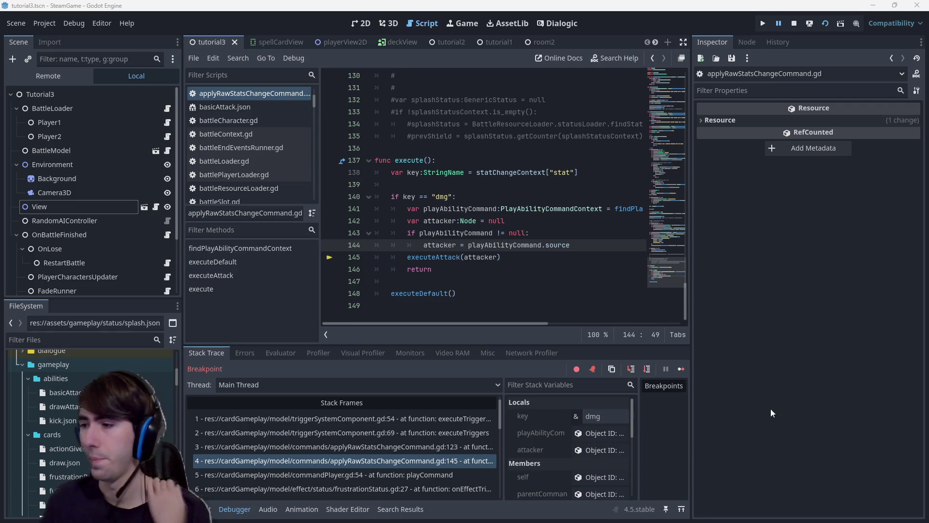
Step: Highlight lines 141–145 where attacker comes from playAbilityCommand.source
left_click(489, 280)
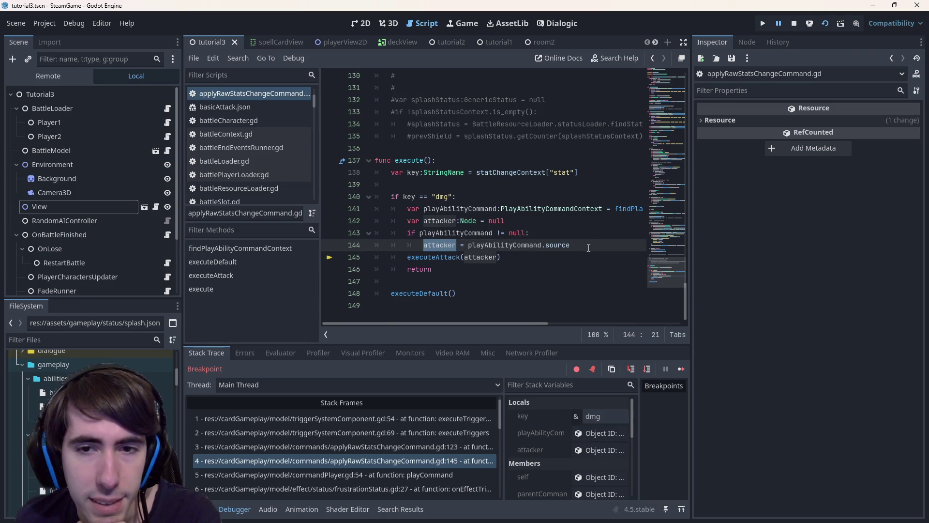
left_click_drag(572, 244, 387, 222)
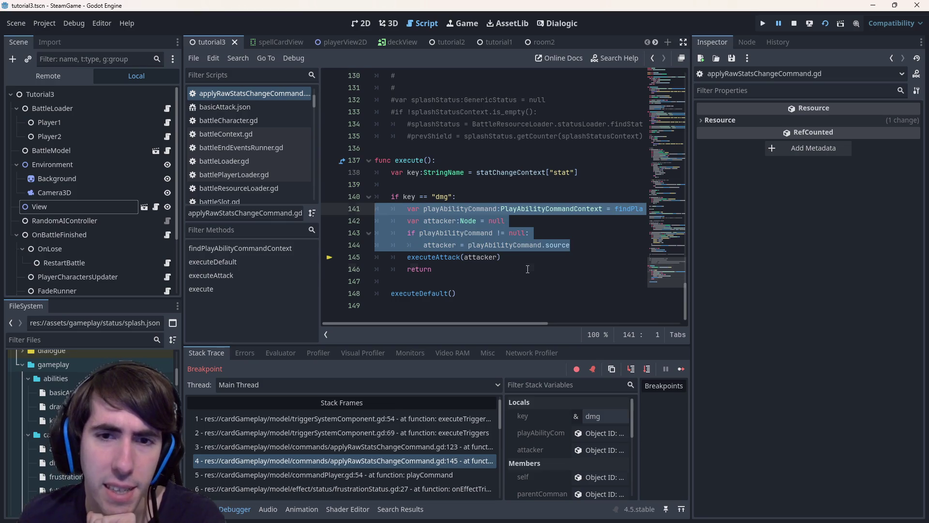
left_click_drag(501, 257, 374, 209)
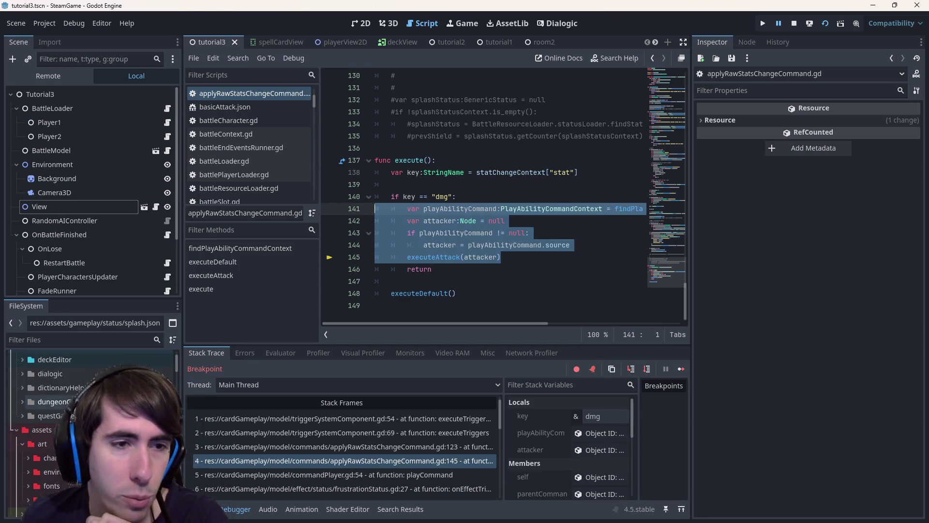
scroll(88, 406, "up", 1)
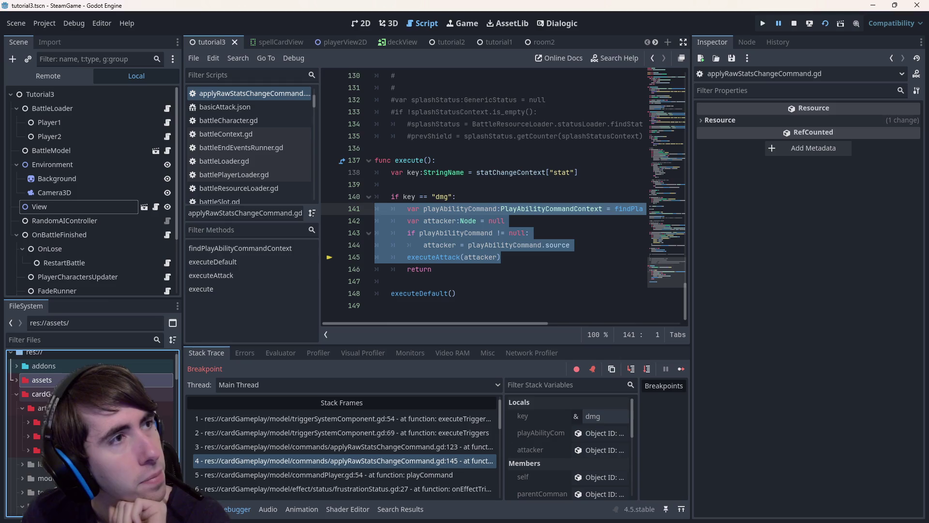
left_click(471, 268)
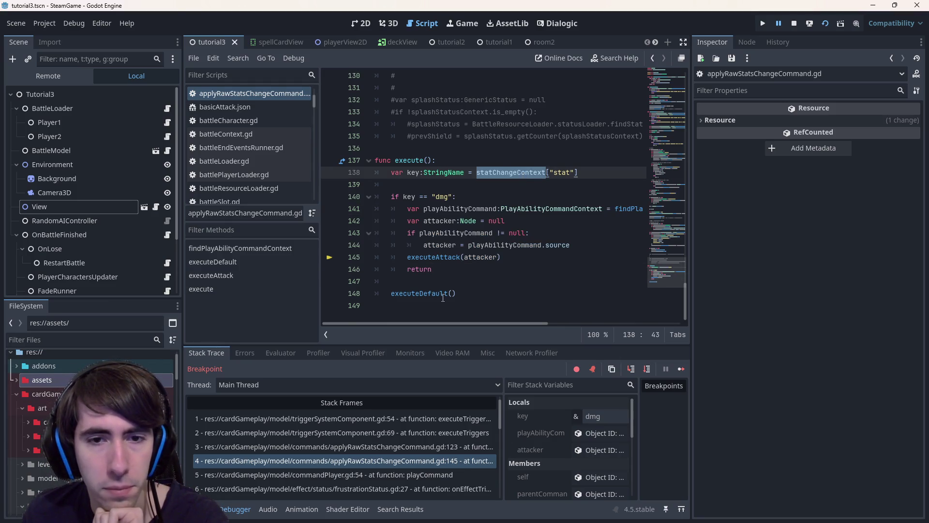
Step: Go to the executeAttack(attacker) definition at line 31 and widen the code area
left_click(432, 257, "ctrl")
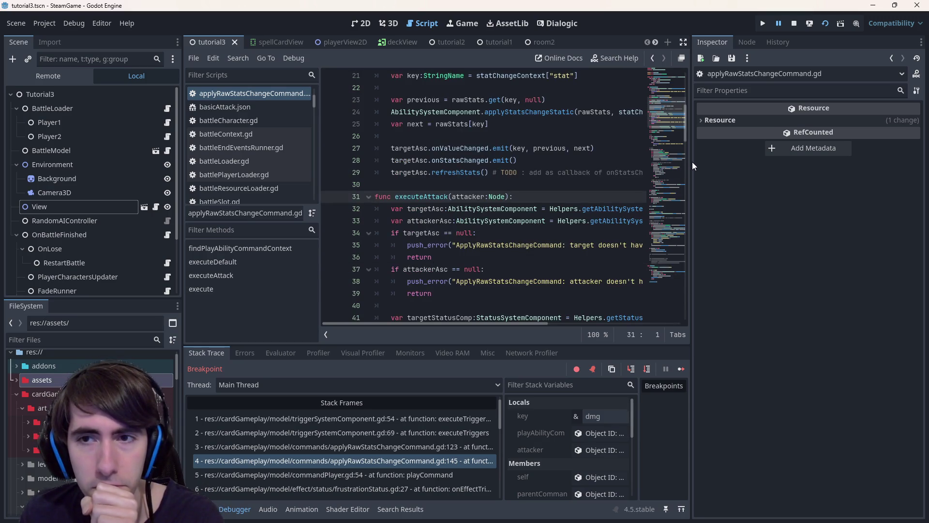
left_click_drag(691, 162, 800, 163)
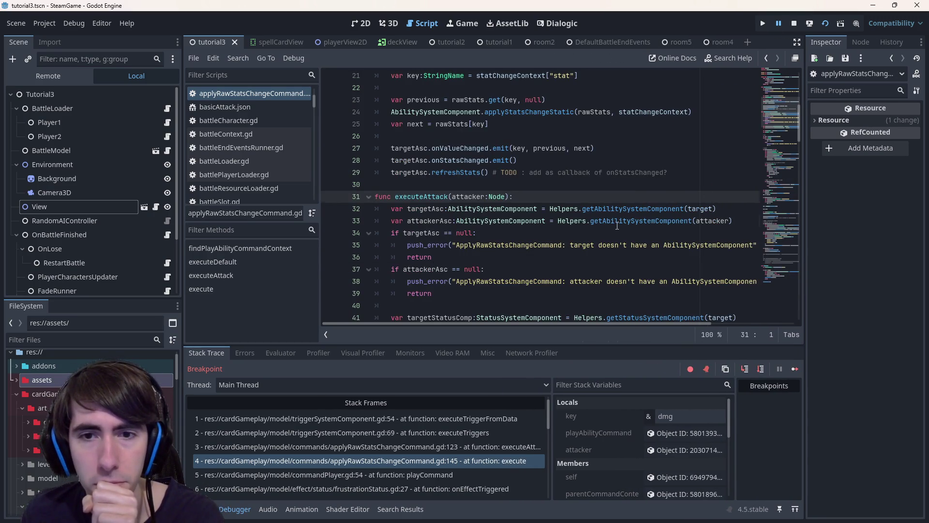
Step: Browse between the executeAttack call in execute() and its definition, selecting target on line 32
key("alt+Left")
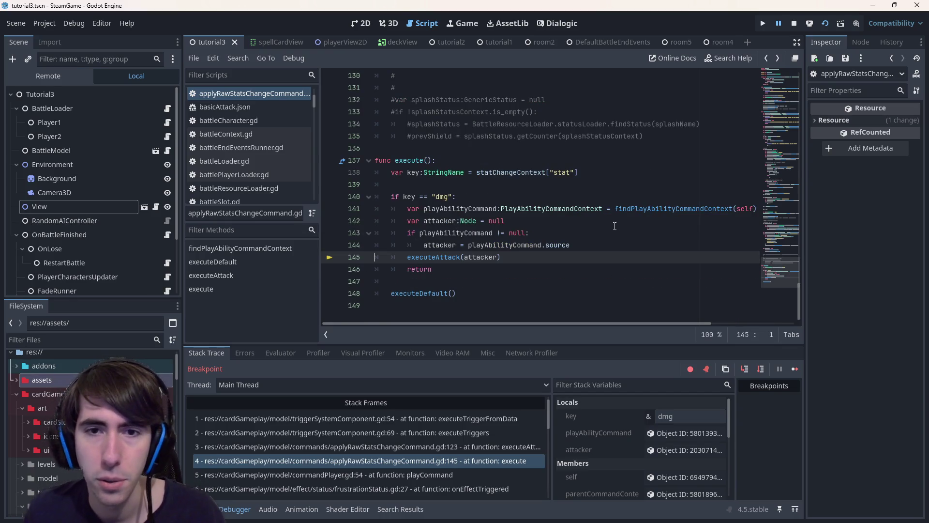
left_click(462, 209)
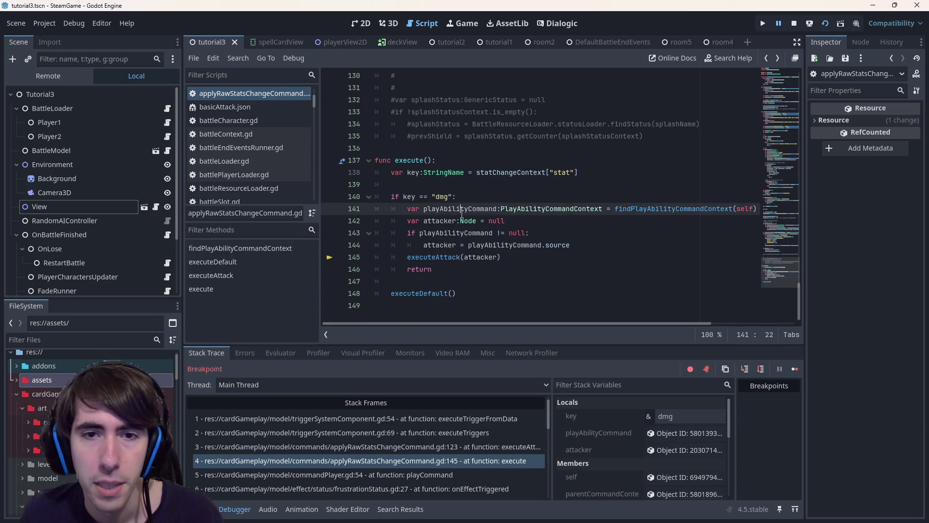
left_click(444, 259, "ctrl")
scroll(475, 182, "down", 3)
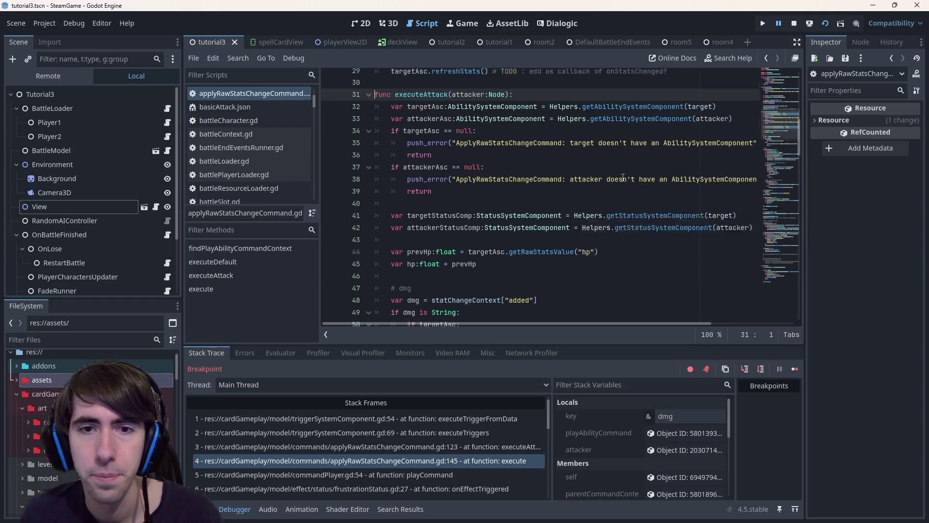
left_click(698, 148)
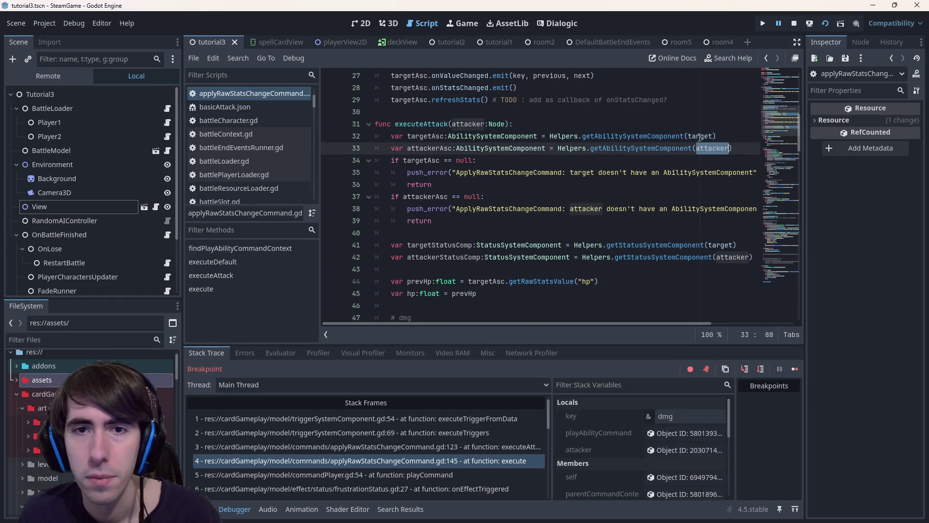
double_click(698, 136)
scroll(674, 193, "up", 3)
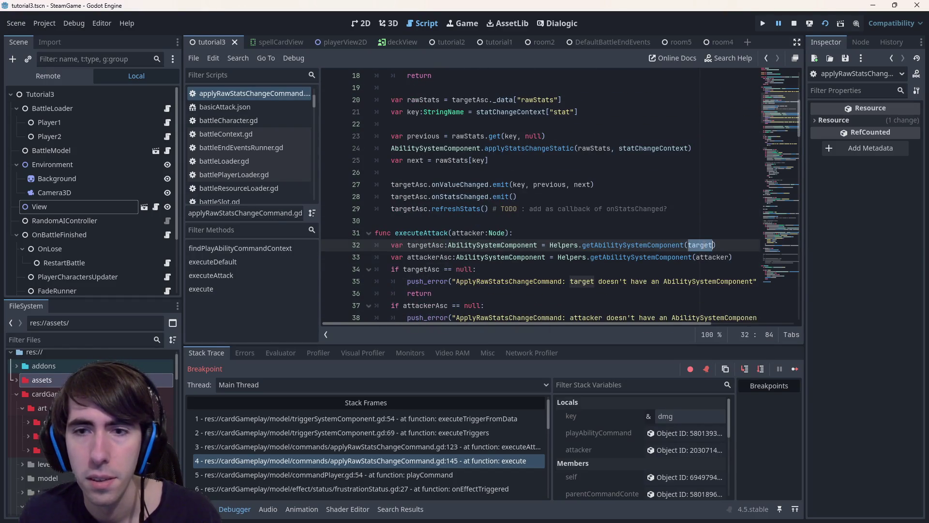
left_click_drag(779, 95, 777, 58)
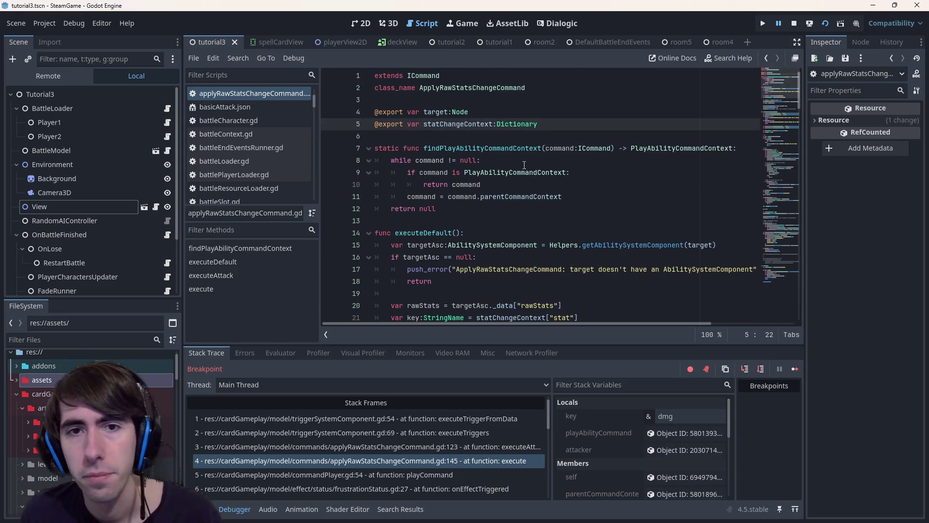
scroll(517, 165, "down", 4)
scroll(518, 166, "down", 4)
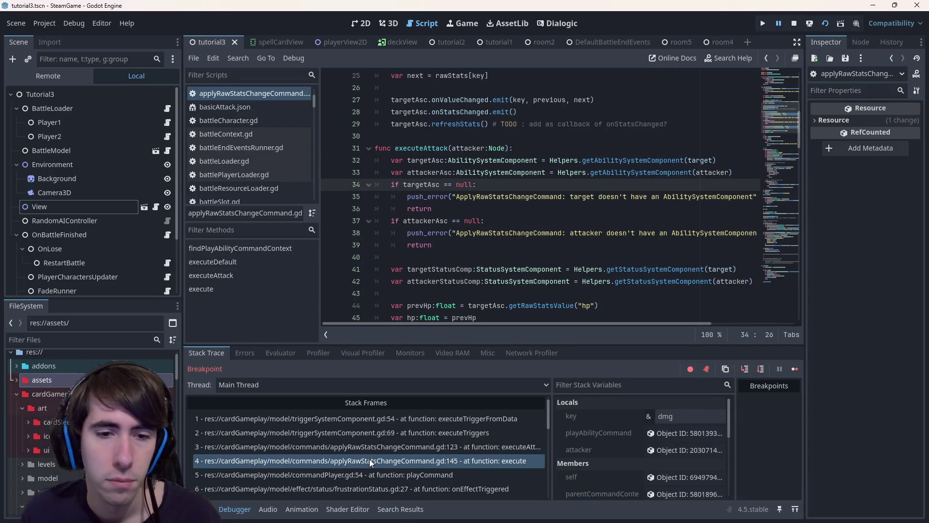
Step: Return to the execute() frame, scroll to the script top and select the class name ApplyRawStatsChangeCommand
left_click(370, 459)
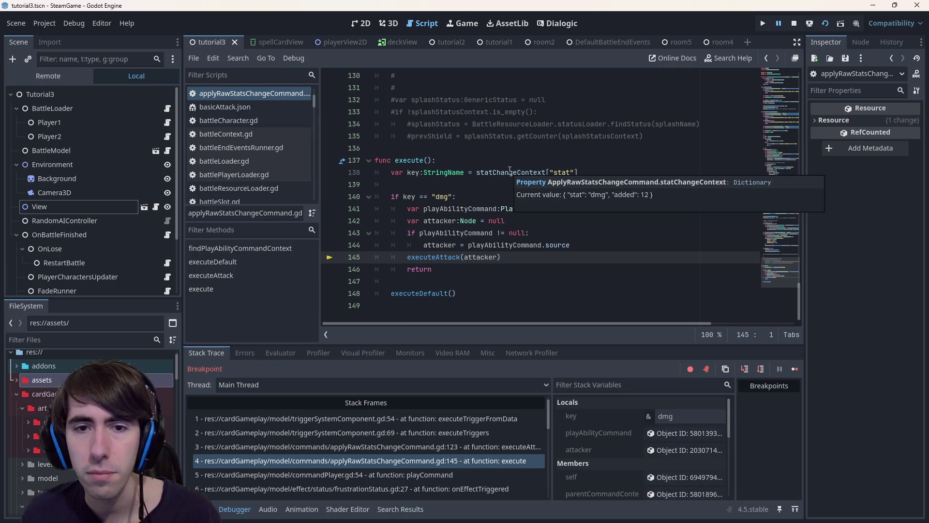
scroll(510, 169, "up", 6)
scroll(508, 182, "up", 6)
scroll(504, 189, "up", 6)
scroll(502, 198, "up", 6)
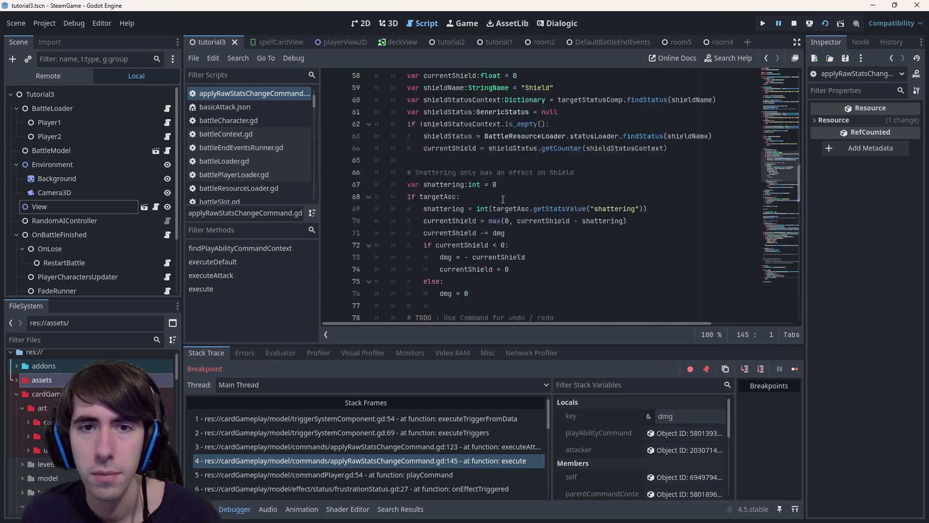
scroll(502, 198, "up", 8)
scroll(507, 189, "up", 8)
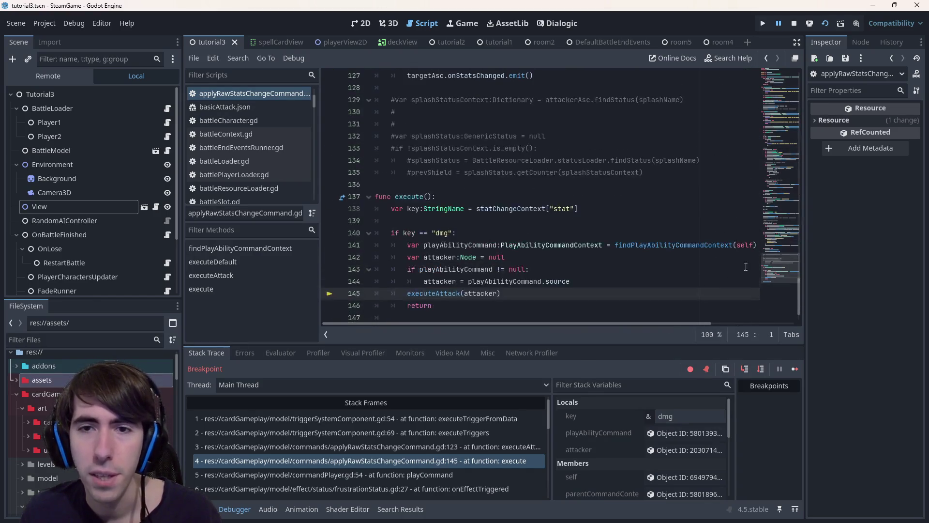
left_click_drag(789, 282, 782, 52)
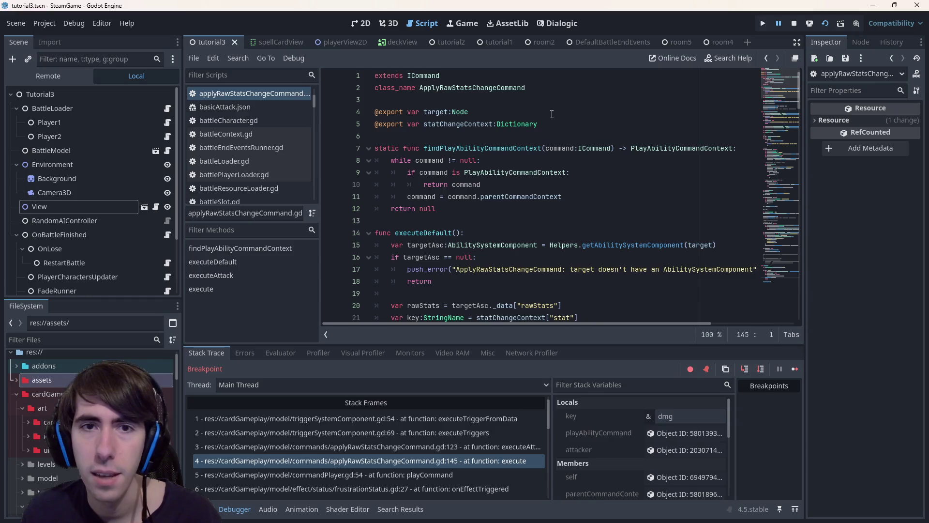
left_click(488, 99)
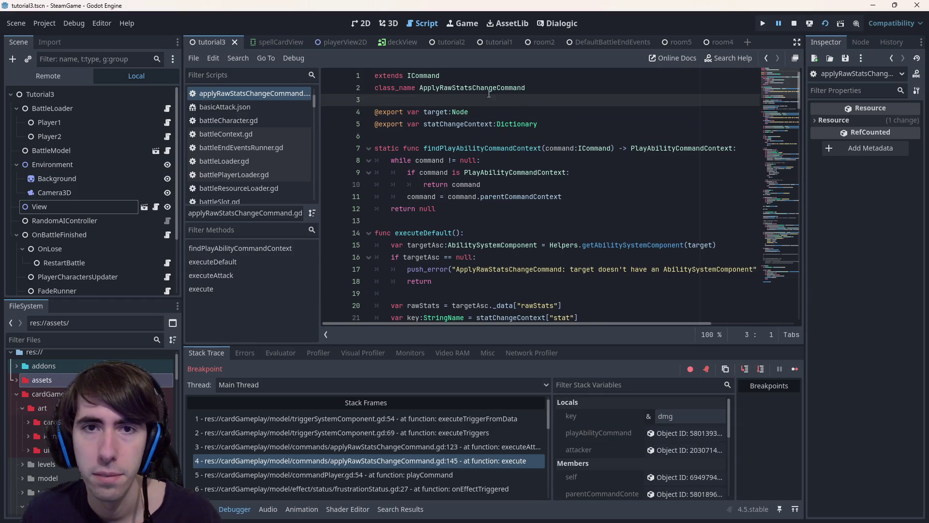
double_click(466, 88)
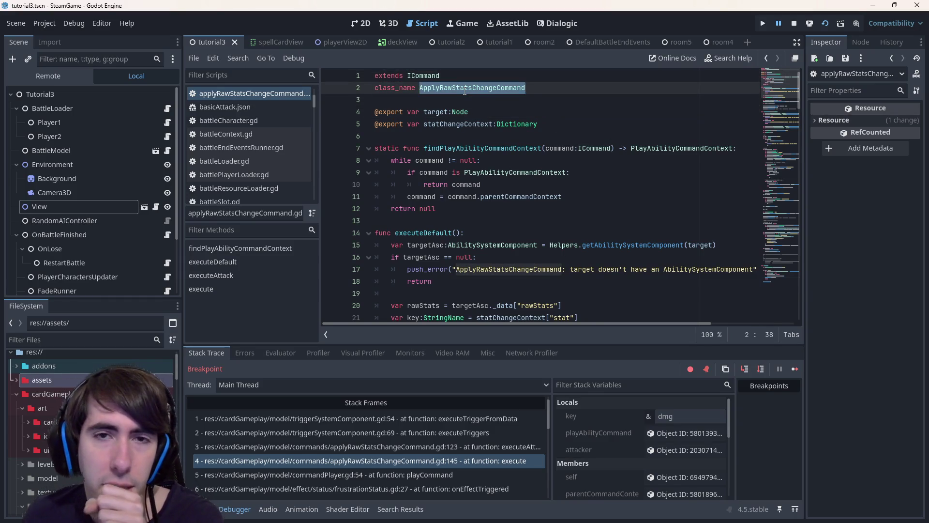
Step: Search the project for ApplyRawStatsChangeCommand and open the changeStatEffect.gd and frustrationStatus.gd matches
key("ctrl+shift+f")
key("Return")
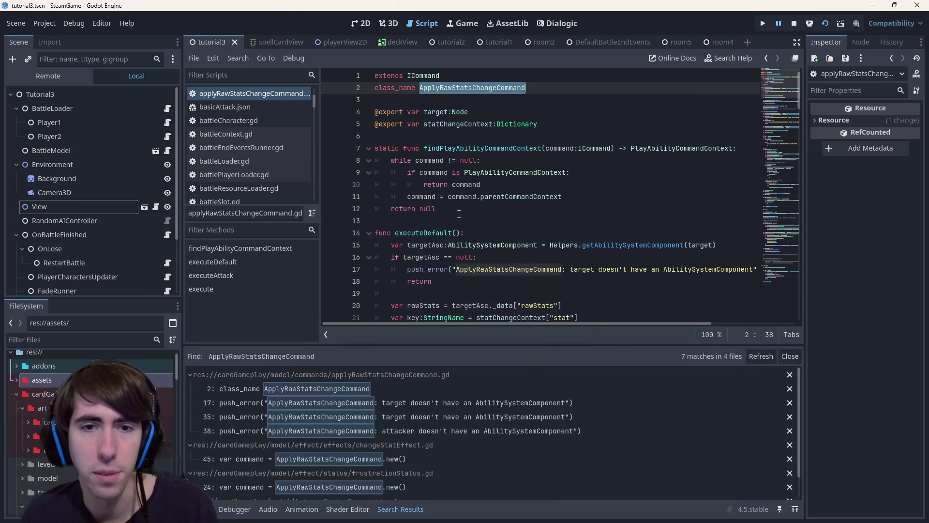
scroll(451, 392, "down", 1)
left_click(449, 429)
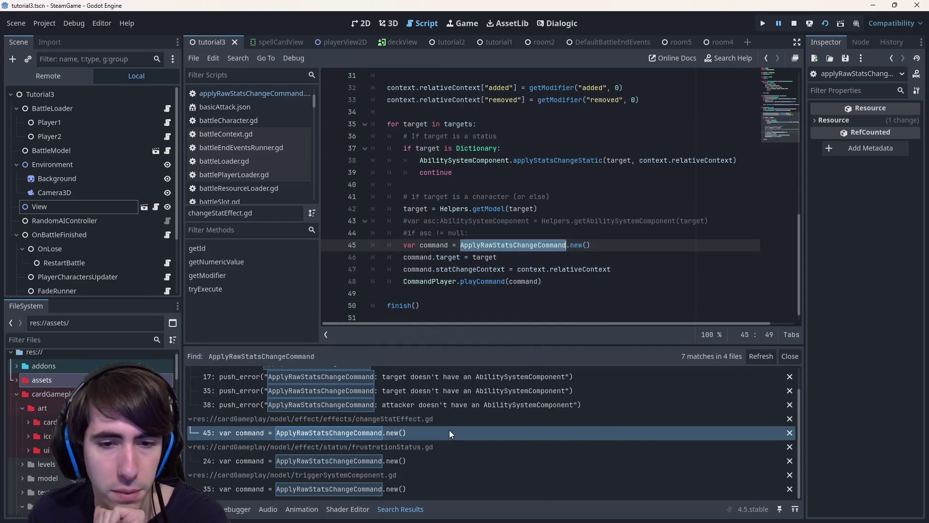
scroll(469, 290, "up", 1)
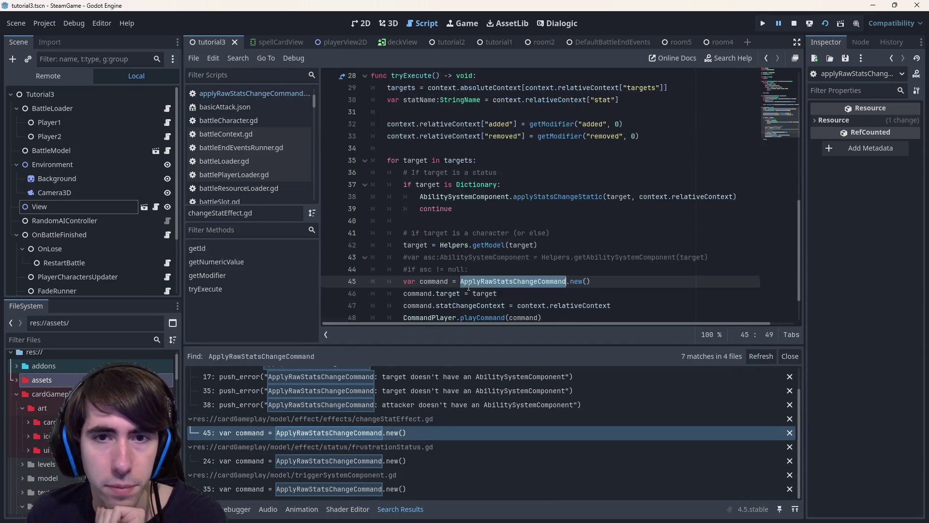
scroll(468, 285, "up", 2)
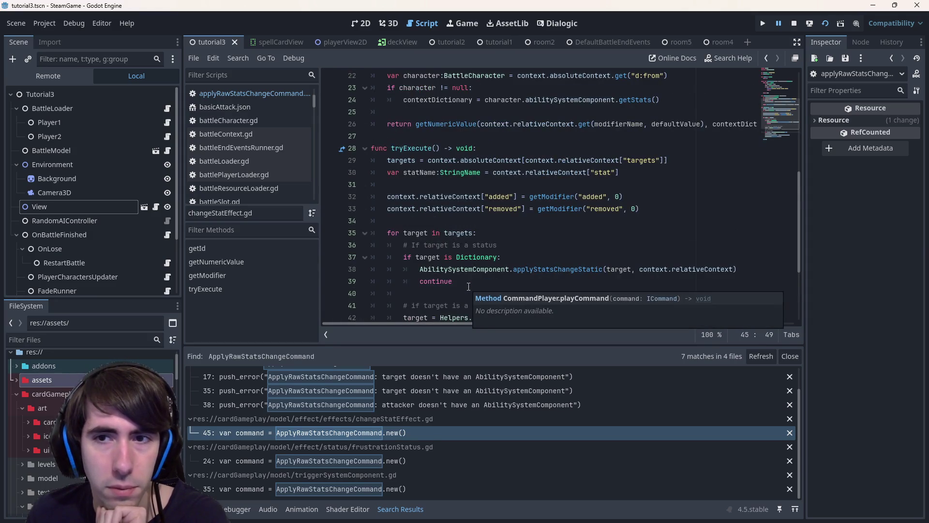
scroll(468, 285, "down", 3)
scroll(468, 285, "up", 5)
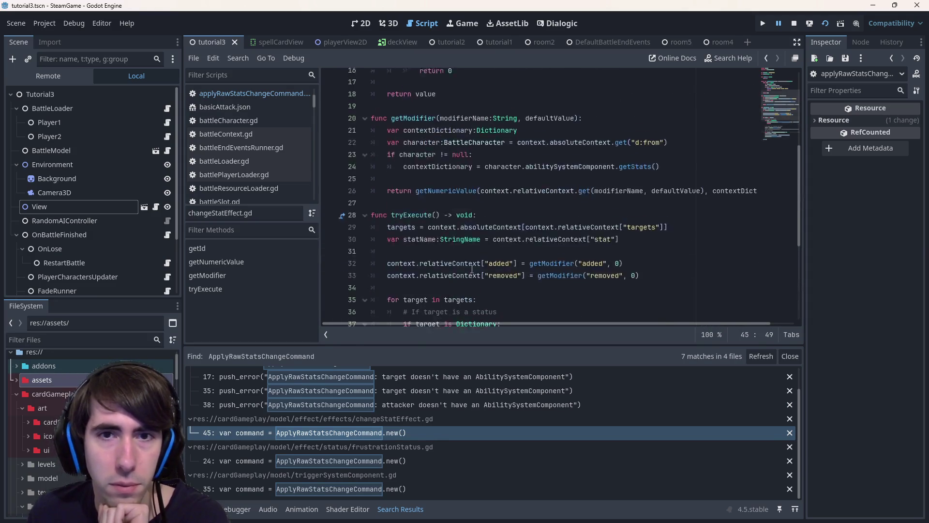
scroll(472, 269, "up", 4)
scroll(474, 258, "down", 5)
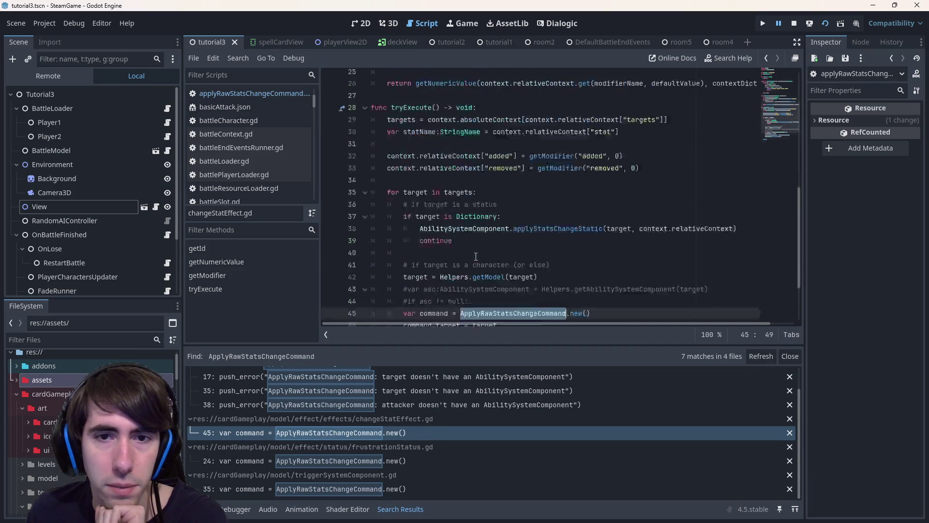
scroll(475, 257, "down", 5)
left_click(304, 460)
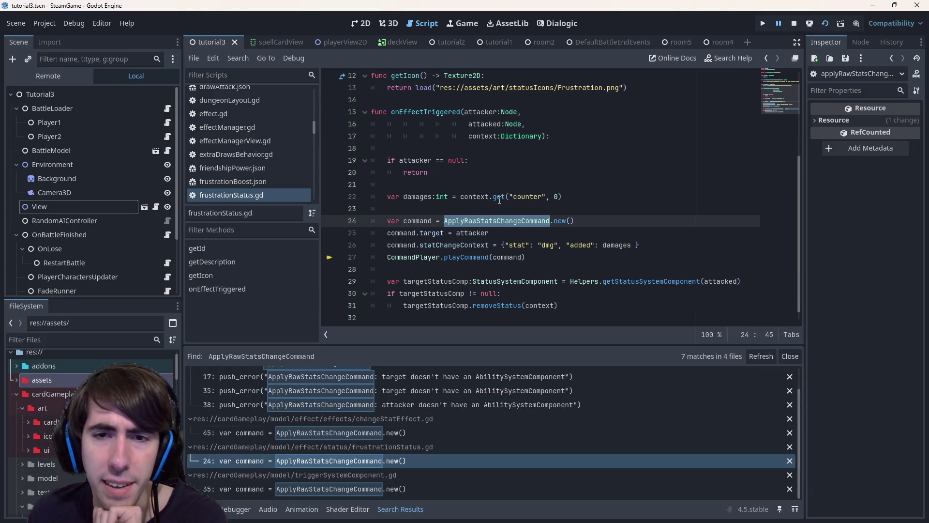
Step: Review triggerSystemComponent.gd's statChangeContext and finalDamages, then return to the frustrationStatus.gd match
left_click(370, 488)
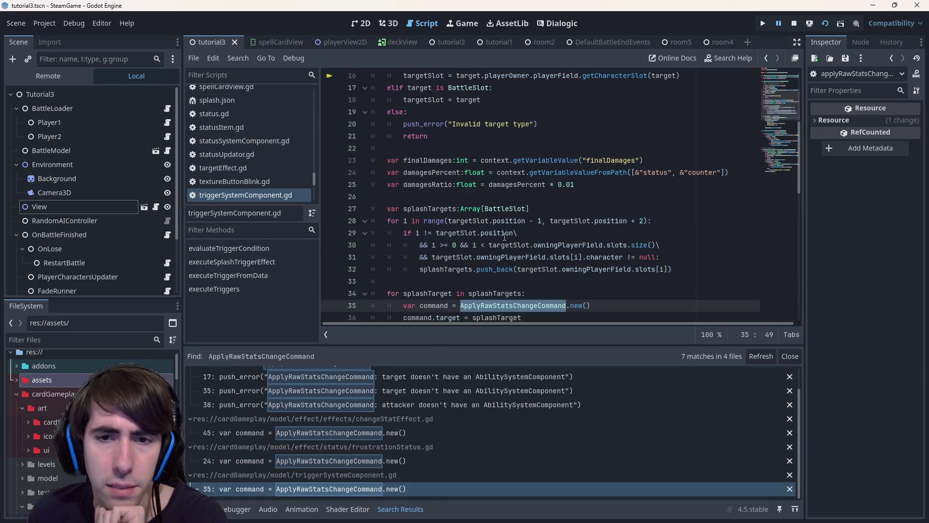
scroll(508, 219, "down", 2)
scroll(506, 230, "down", 2)
scroll(504, 232, "down", 1)
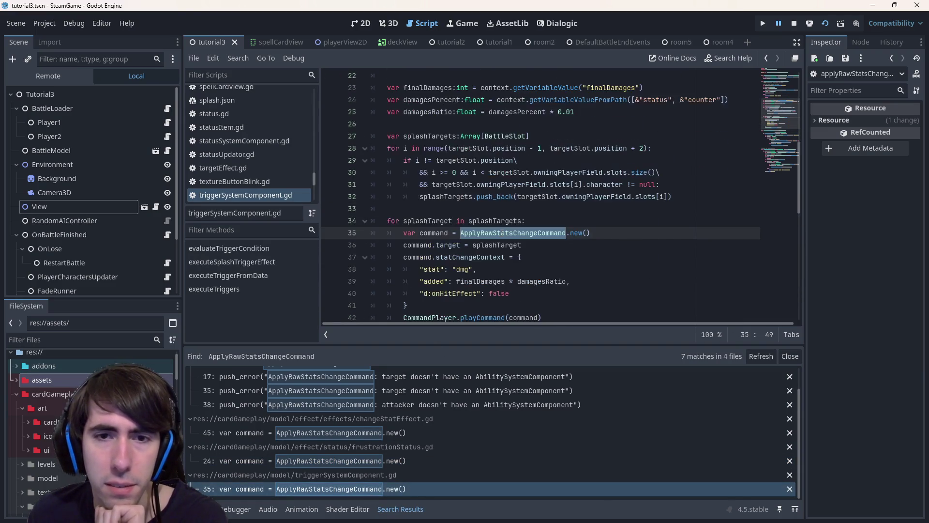
left_click(546, 259)
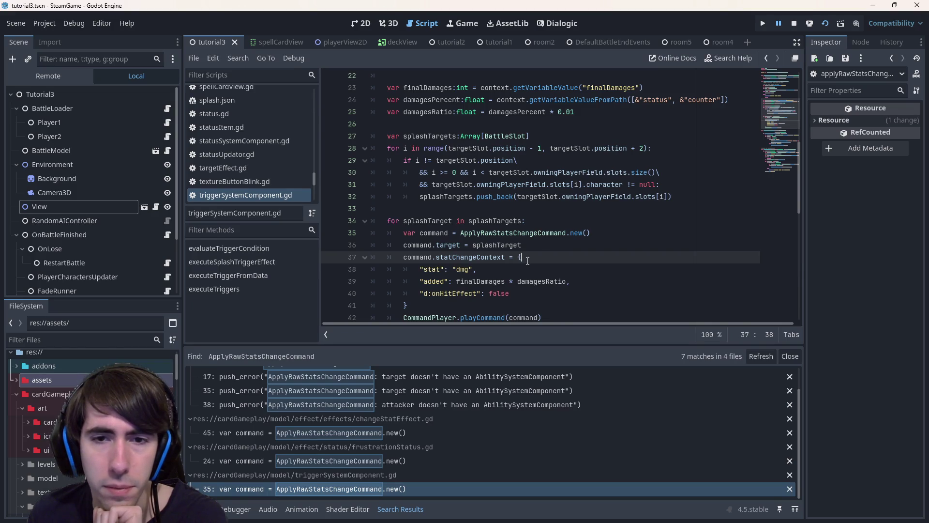
double_click(491, 280)
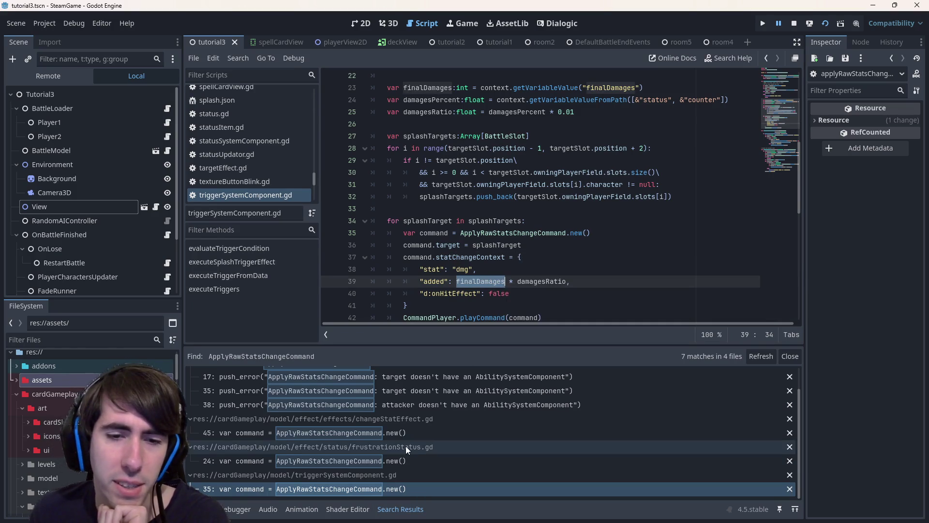
left_click(406, 461)
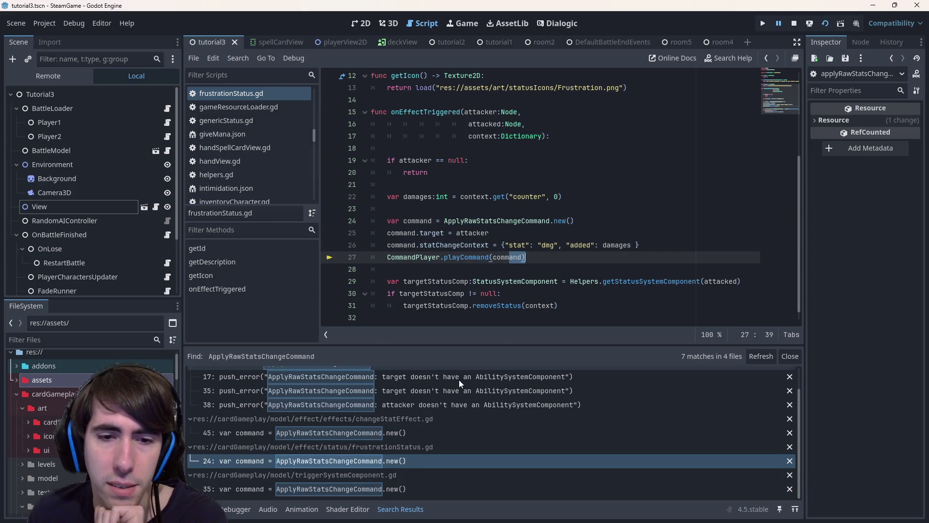
Step: Reopen changeStatEffect.gd at the line 45 match and place the caret on line 47
left_click(430, 432)
left_click(473, 270)
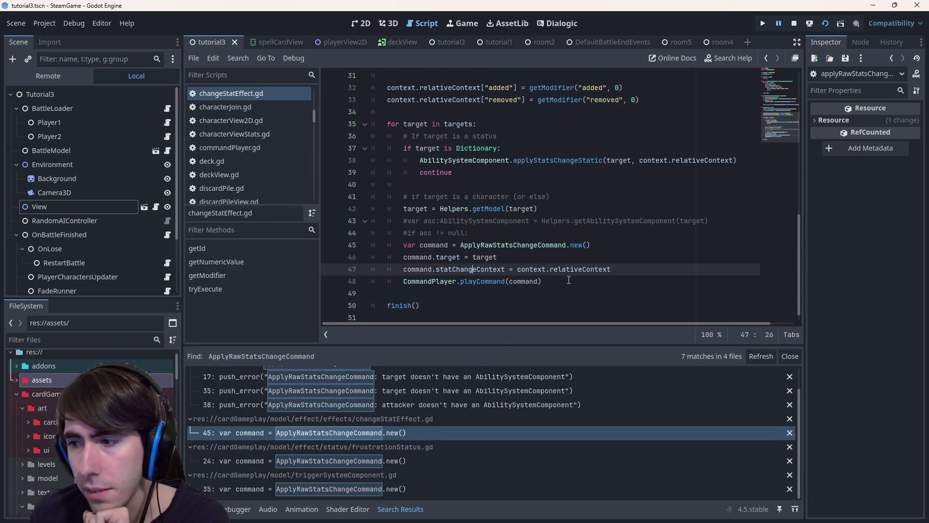
scroll(569, 280, "up", 5)
scroll(568, 280, "up", 5)
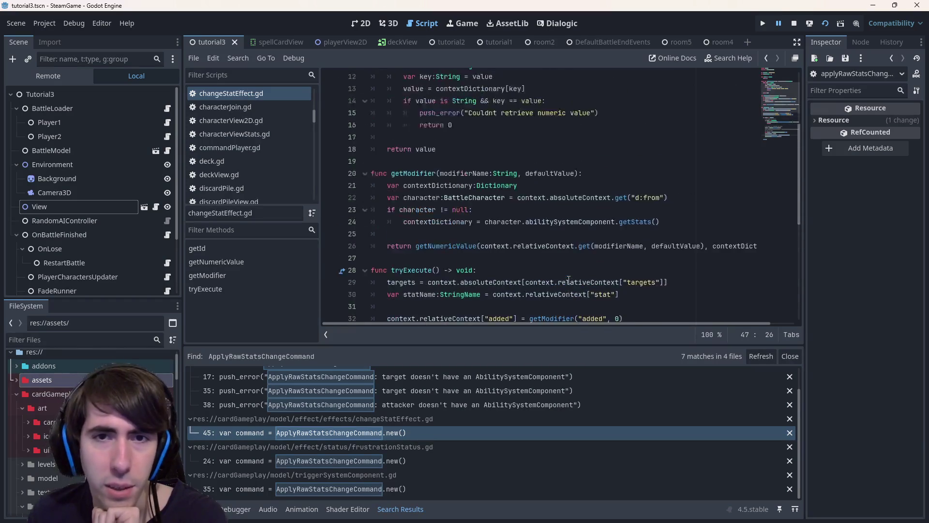
scroll(568, 275, "down", 4)
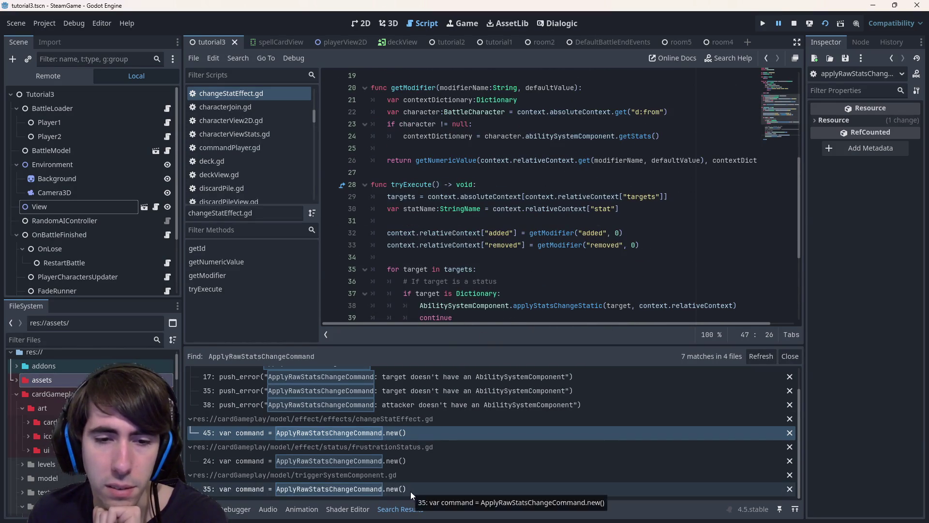
scroll(500, 275, "down", 2)
scroll(500, 276, "down", 2)
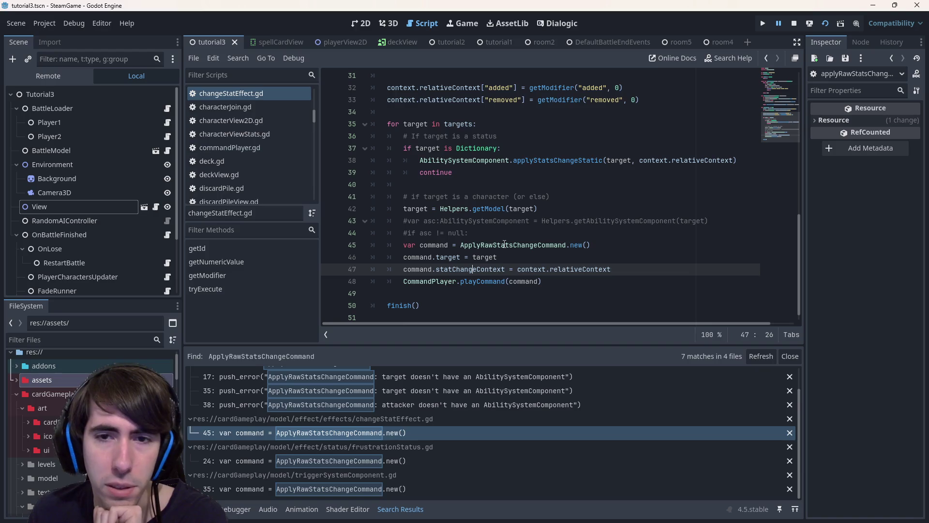
scroll(503, 244, "up", 4)
scroll(504, 244, "up", 4)
scroll(504, 244, "up", 3)
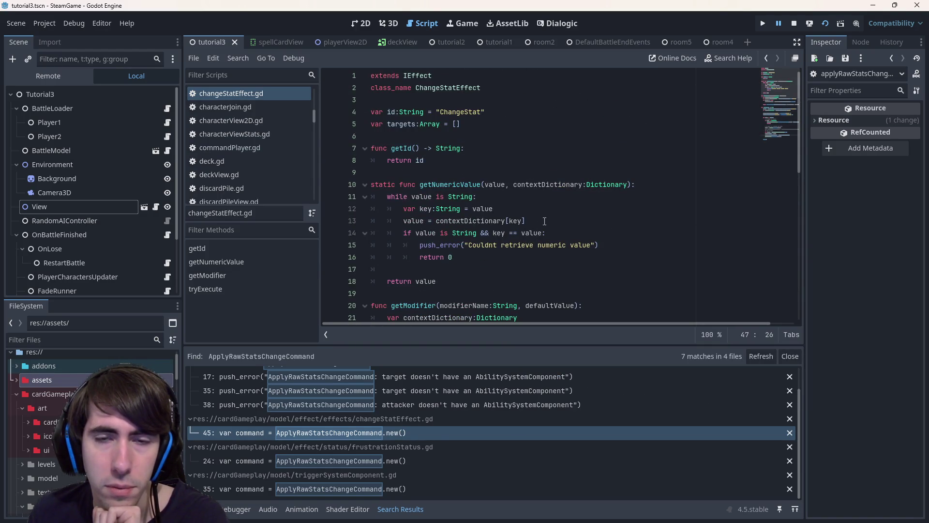
scroll(545, 221, "down", 4)
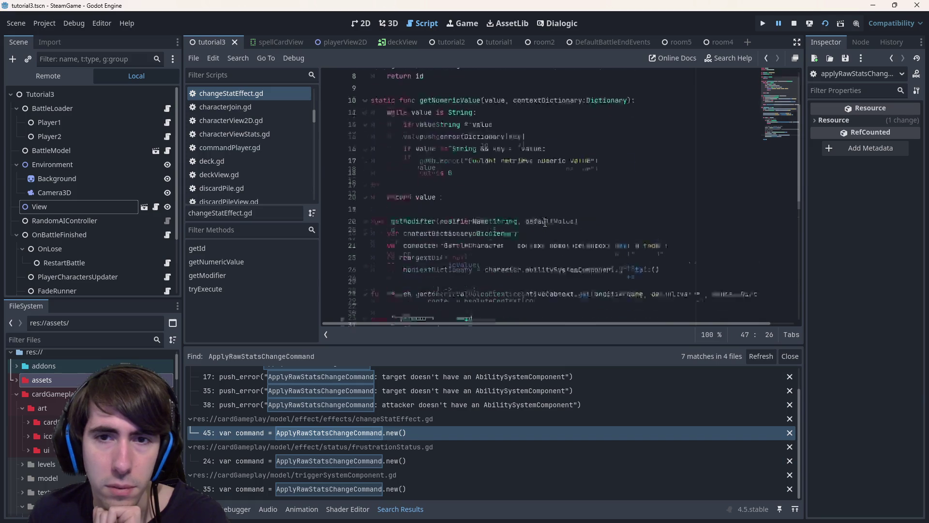
scroll(544, 220, "down", 4)
scroll(544, 221, "down", 2)
scroll(546, 217, "up", 4)
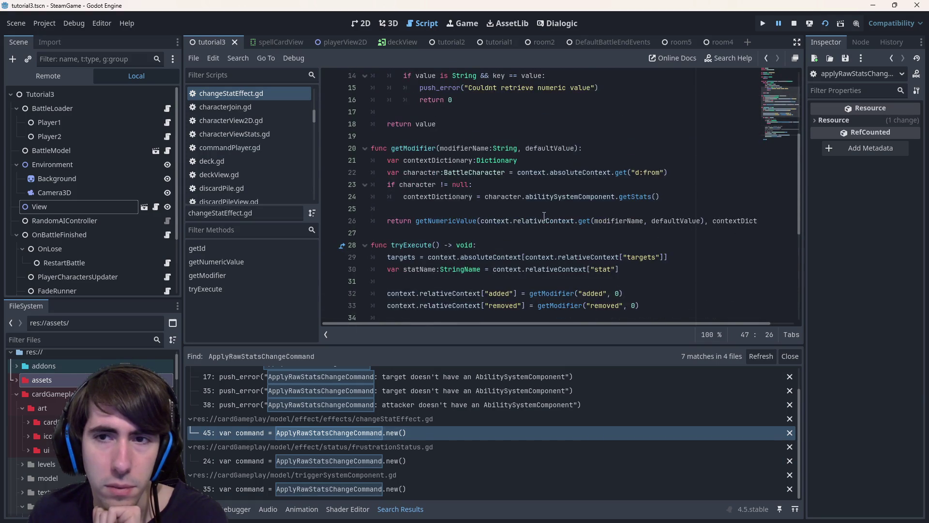
scroll(546, 215, "up", 4)
scroll(545, 215, "up", 3)
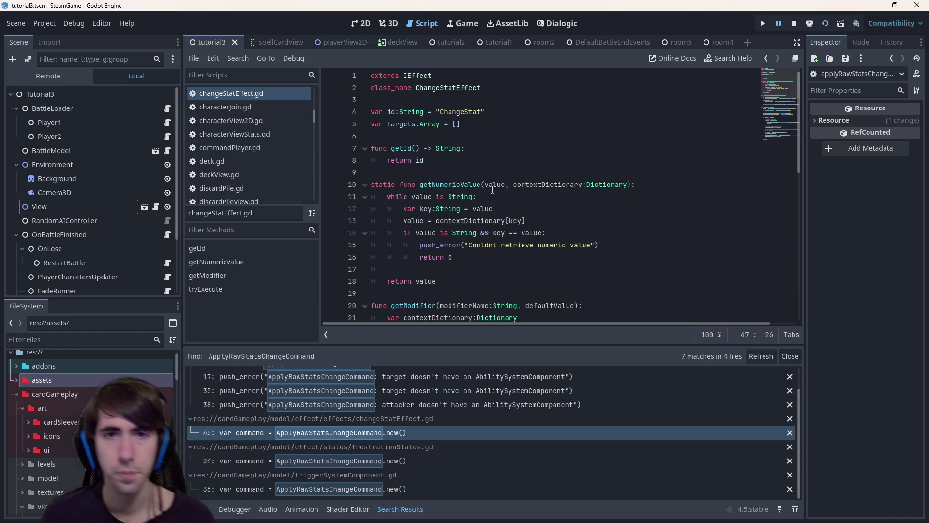
scroll(510, 220, "down", 1)
scroll(469, 184, "down", 5)
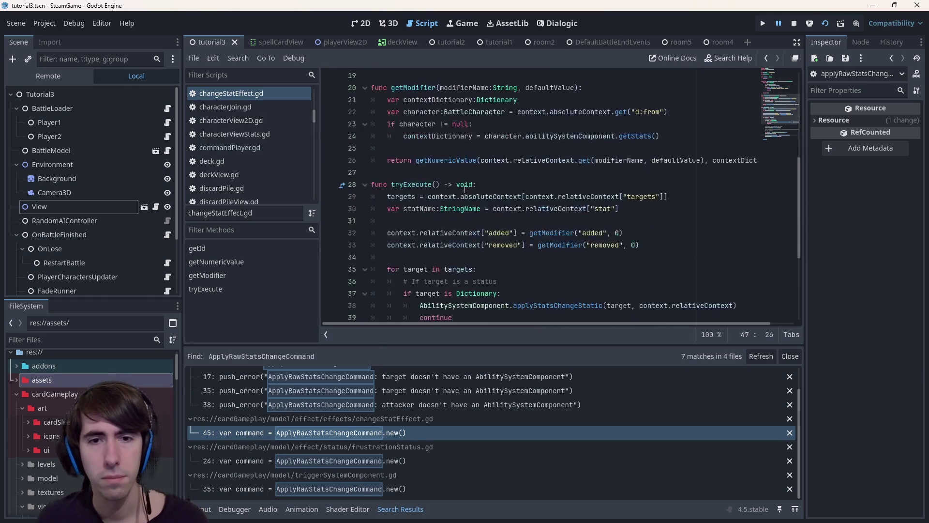
scroll(456, 168, "up", 7)
Step: Search the project for ChangeStatEffect and open its ChangeStat registration in battleEffectLoader.gd
double_click(439, 88)
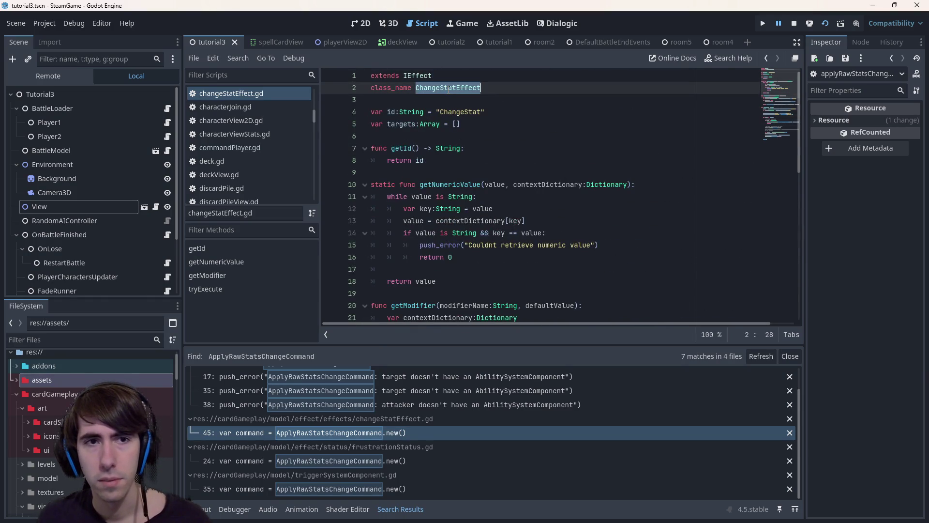
key("ctrl+shift+f")
key("Return")
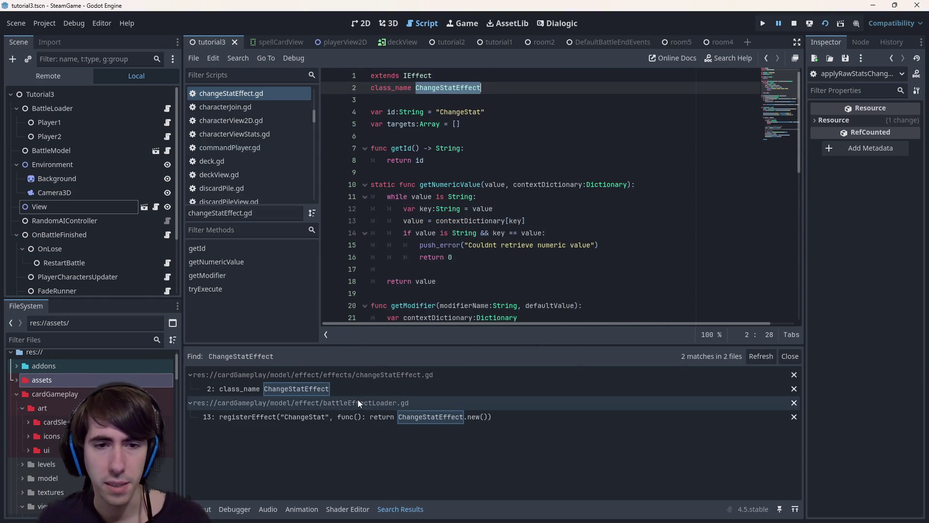
left_click(358, 417)
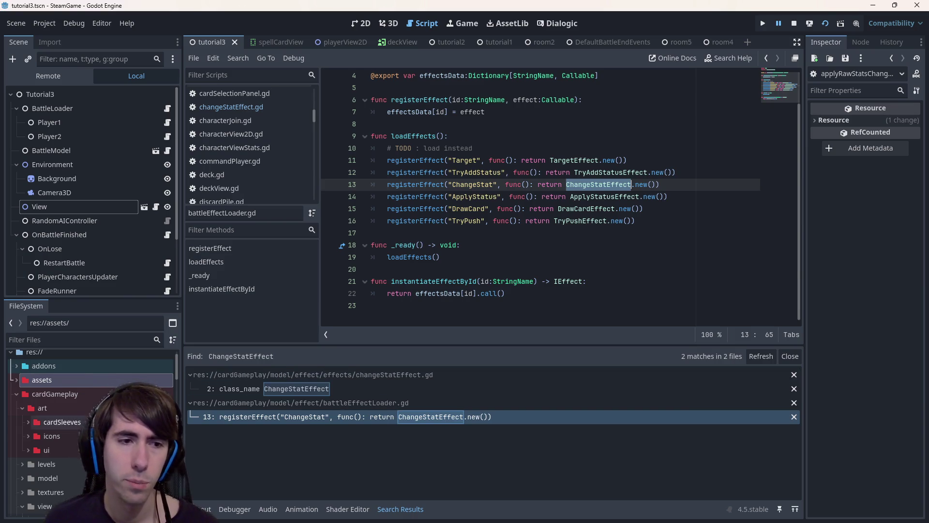
scroll(74, 420, "down", 1)
scroll(72, 449, "down", 3)
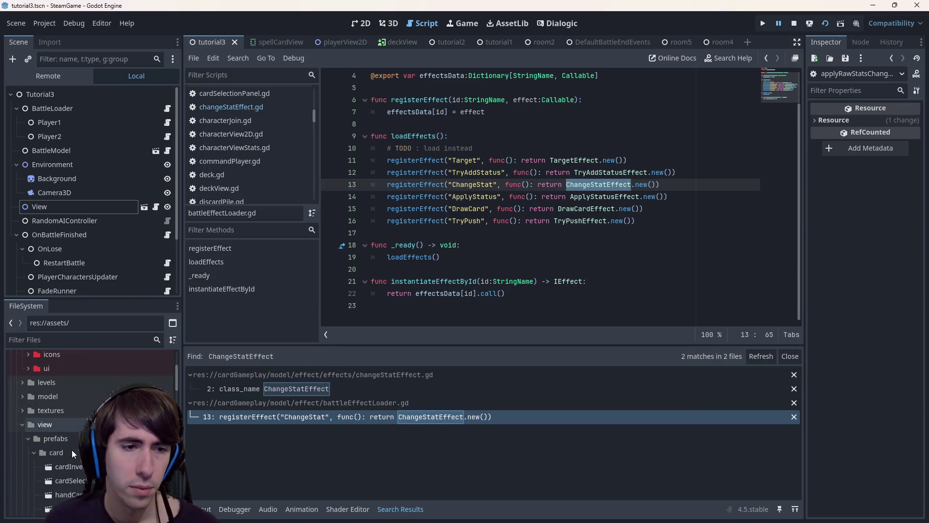
Step: Return to changeStatEffect.gd and select ApplyRawStatsChangeCommand on line 45
left_click(459, 231)
key("alt+Left")
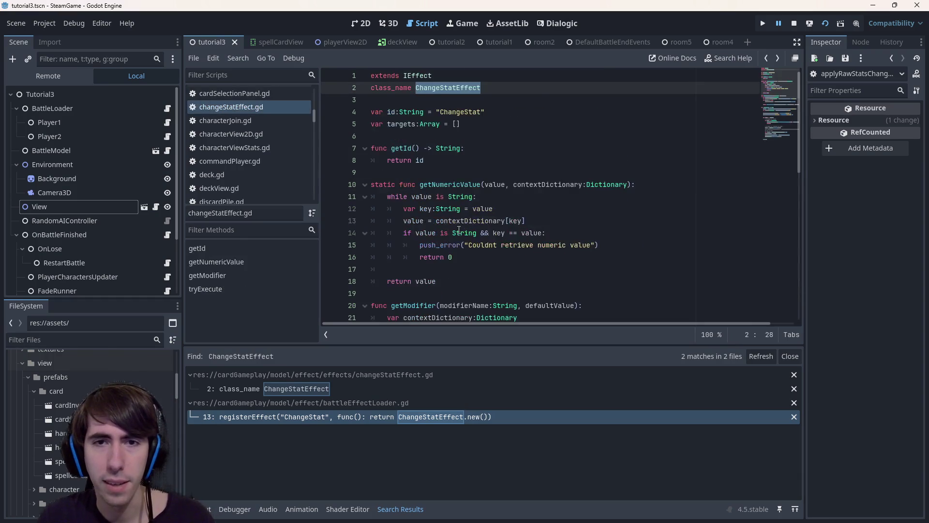
scroll(459, 231, "down", 5)
scroll(459, 231, "up", 5)
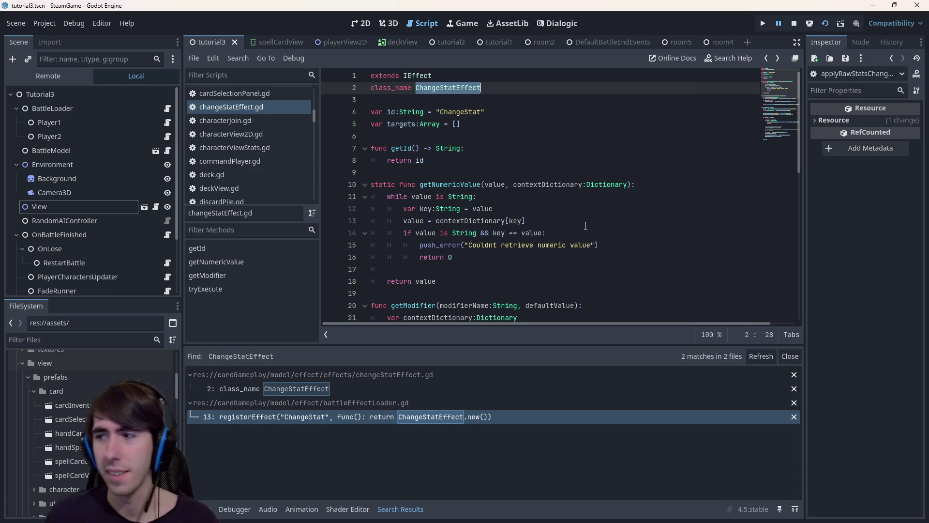
scroll(552, 242, "down", 1)
scroll(552, 241, "up", 1)
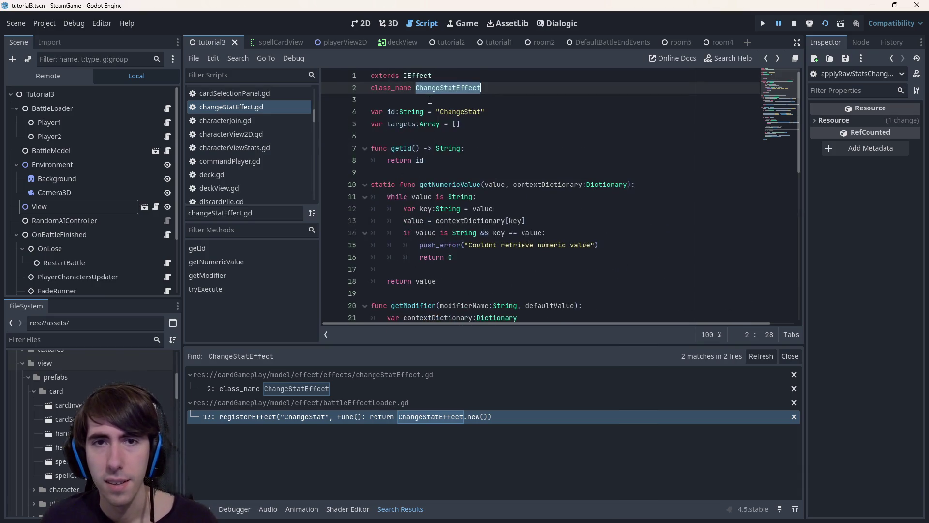
scroll(508, 217, "down", 1)
scroll(444, 140, "down", 3)
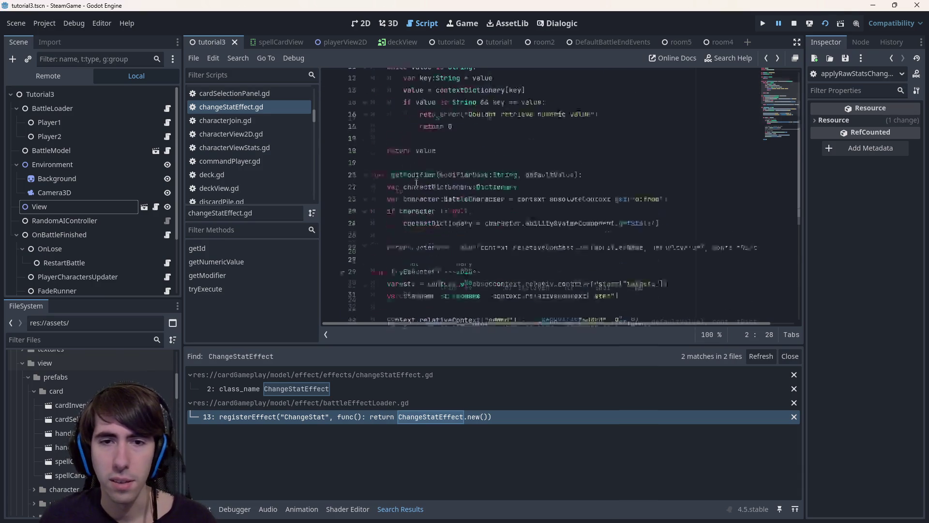
scroll(436, 168, "down", 3)
scroll(415, 191, "down", 2)
scroll(416, 191, "down", 1)
left_click(445, 221)
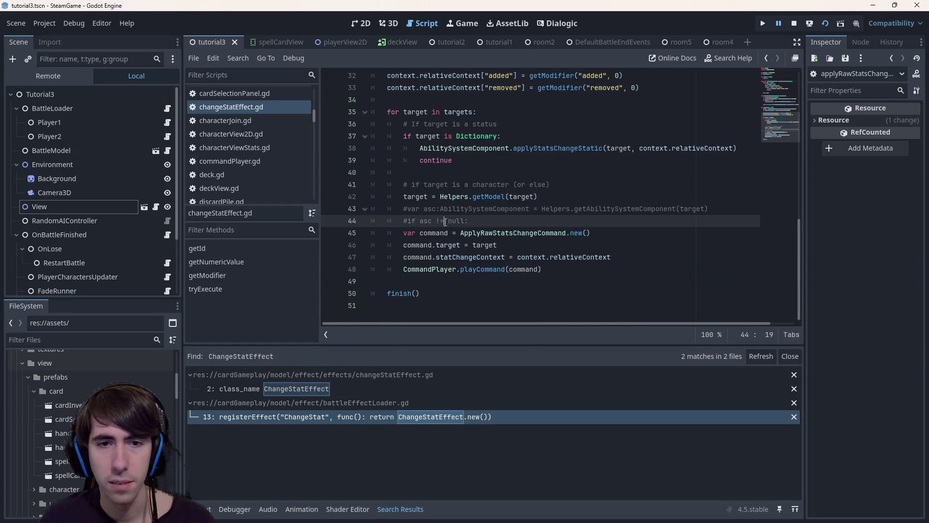
double_click(511, 232)
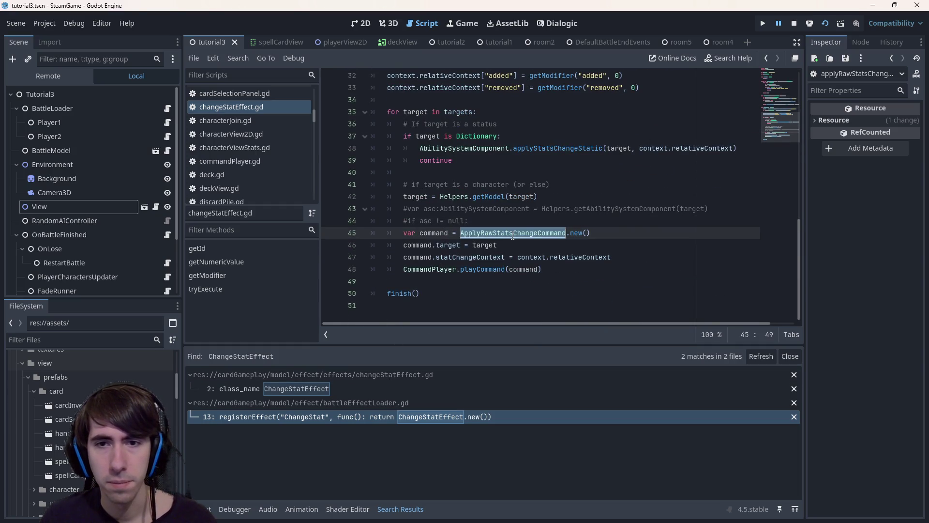
key("ctrl+shift+f")
key("Return")
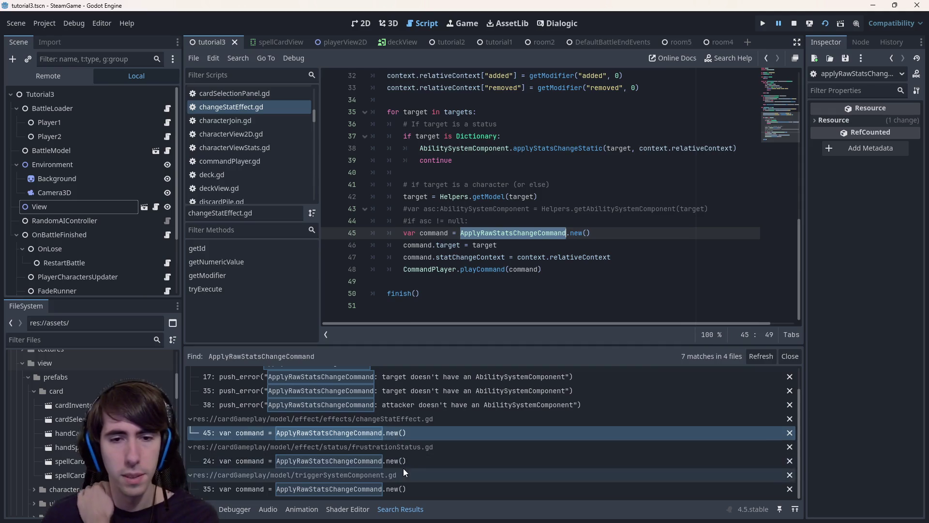
left_click(403, 461)
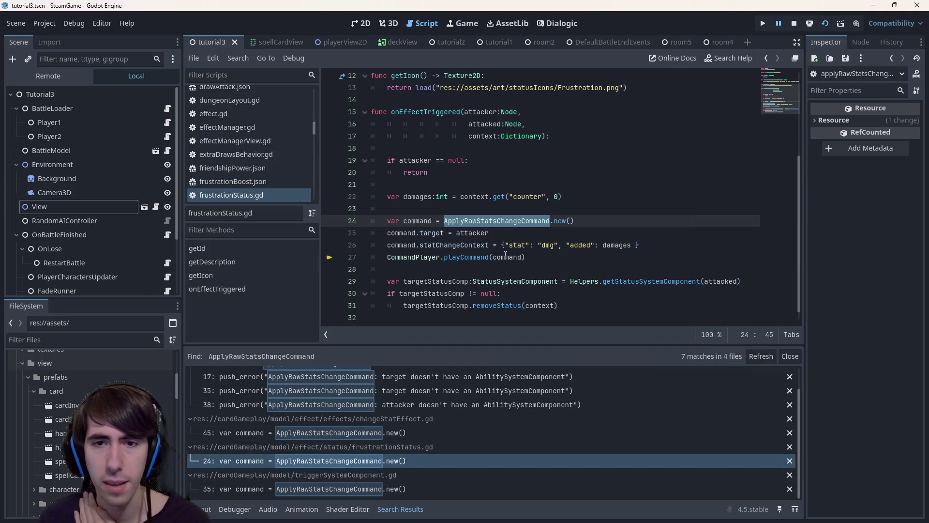
left_click(631, 246)
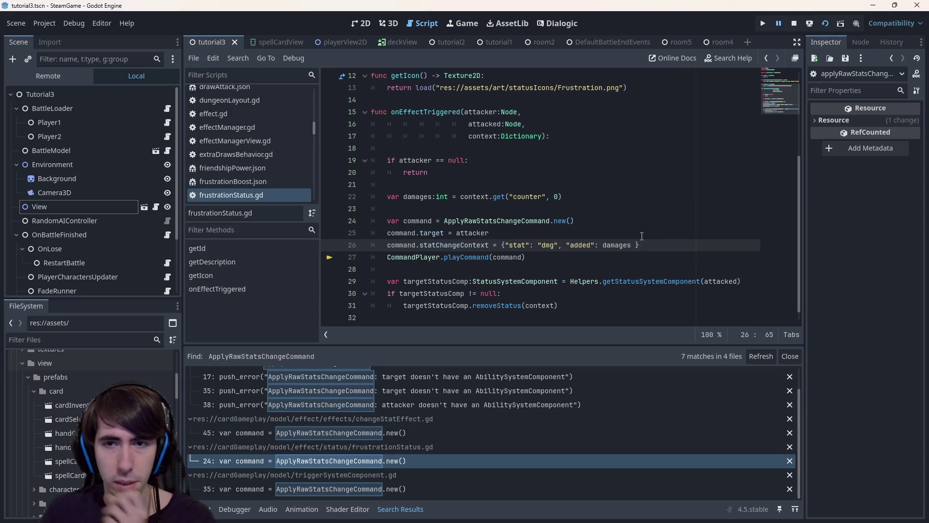
key("ctrl+Left")
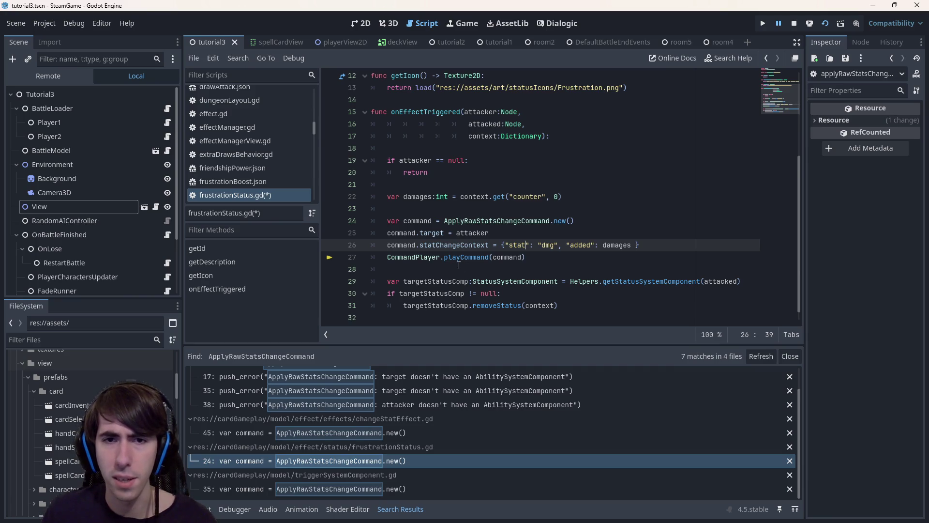
double_click(461, 247)
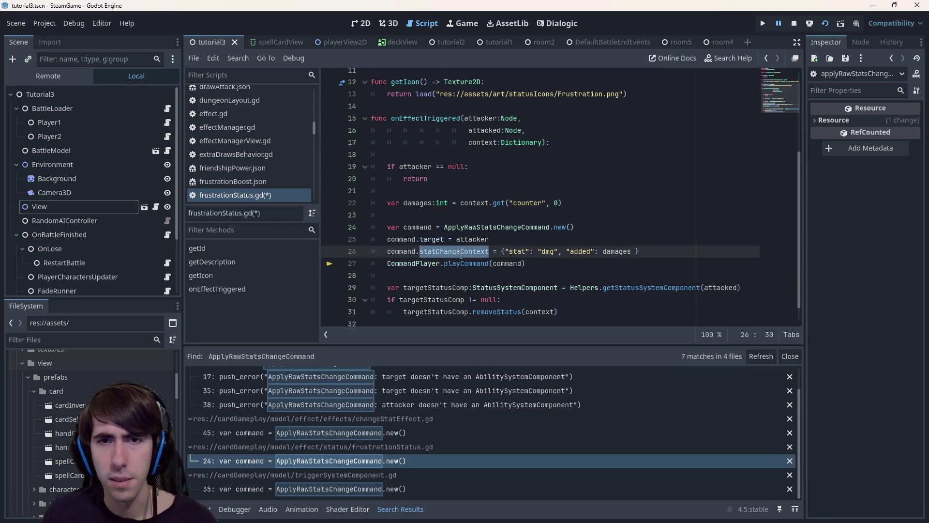
left_click(426, 460)
left_click(420, 488)
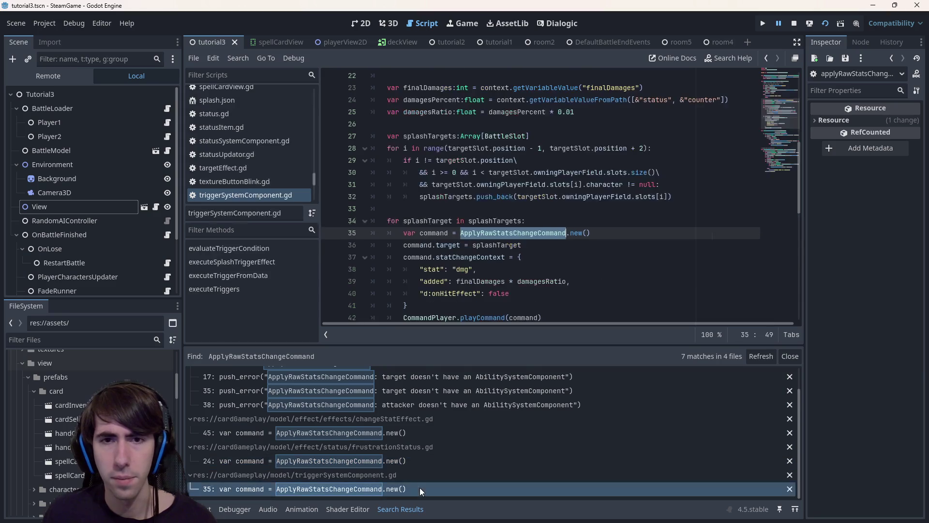
scroll(491, 298, "down", 1)
left_click(479, 232)
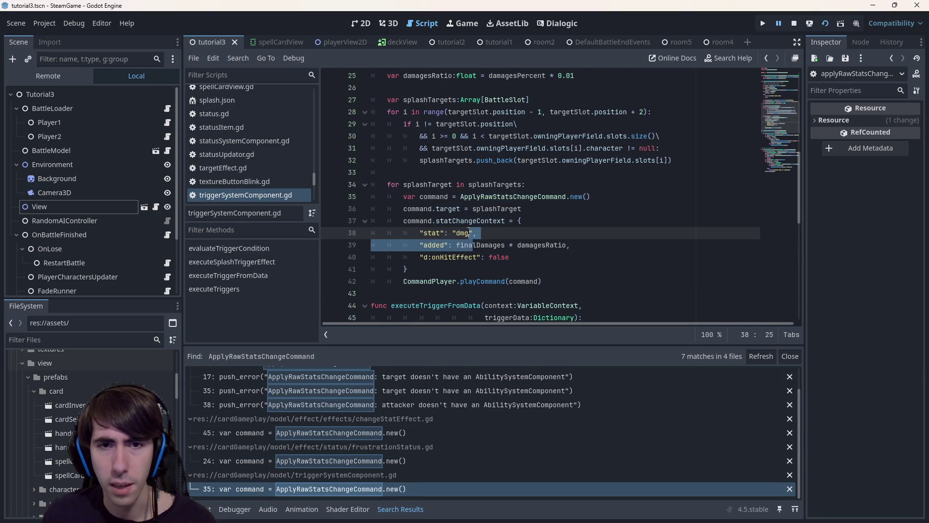
left_click(388, 432)
scroll(475, 178, "up", 2)
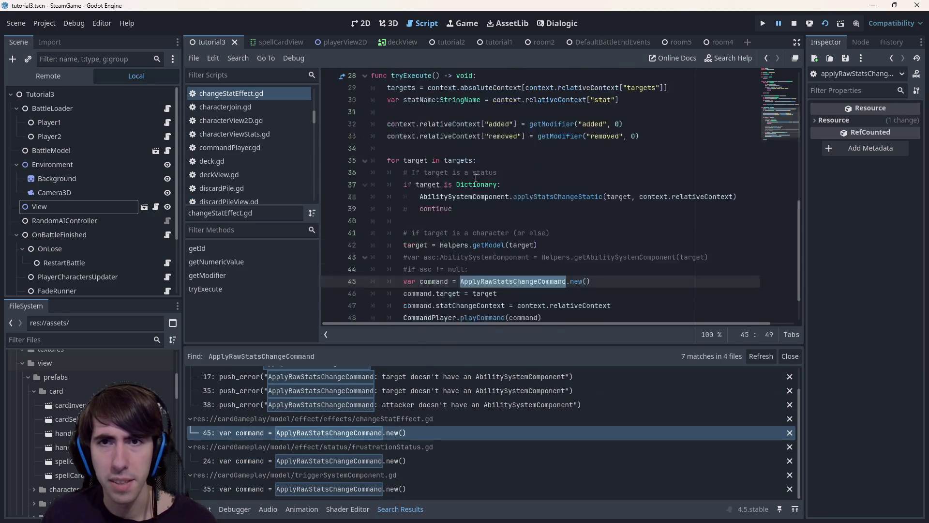
double_click(475, 174)
scroll(465, 189, "down", 2)
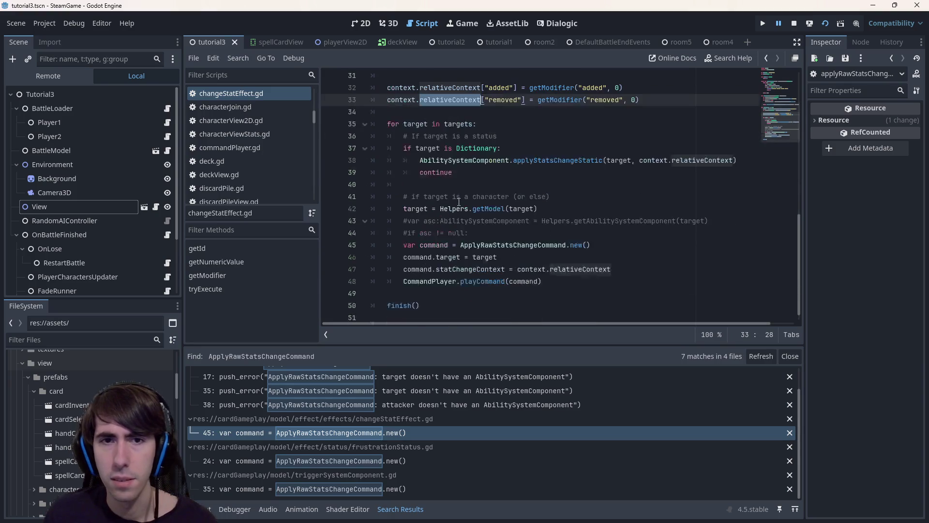
double_click(579, 269)
scroll(562, 267, "up", 1)
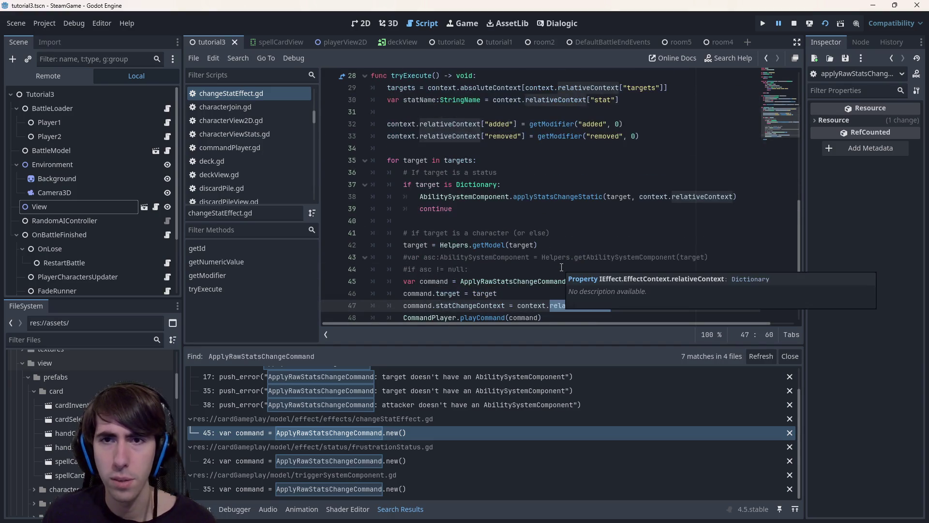
scroll(562, 268, "down", 1)
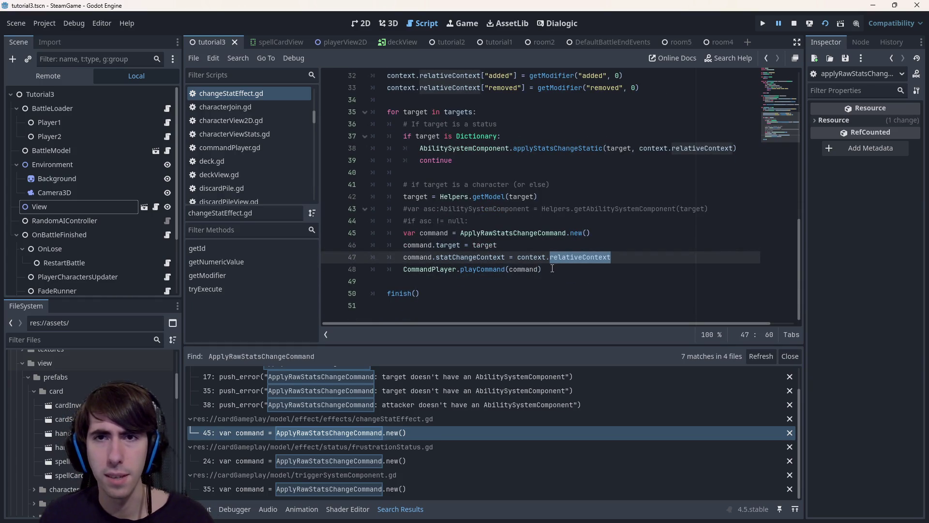
scroll(552, 262, "up", 3)
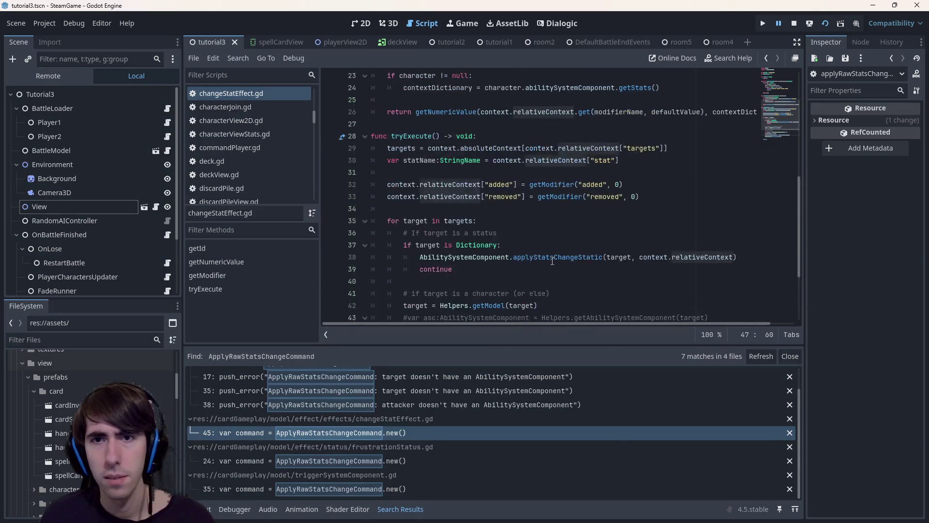
scroll(552, 264, "up", 4)
scroll(552, 263, "up", 4)
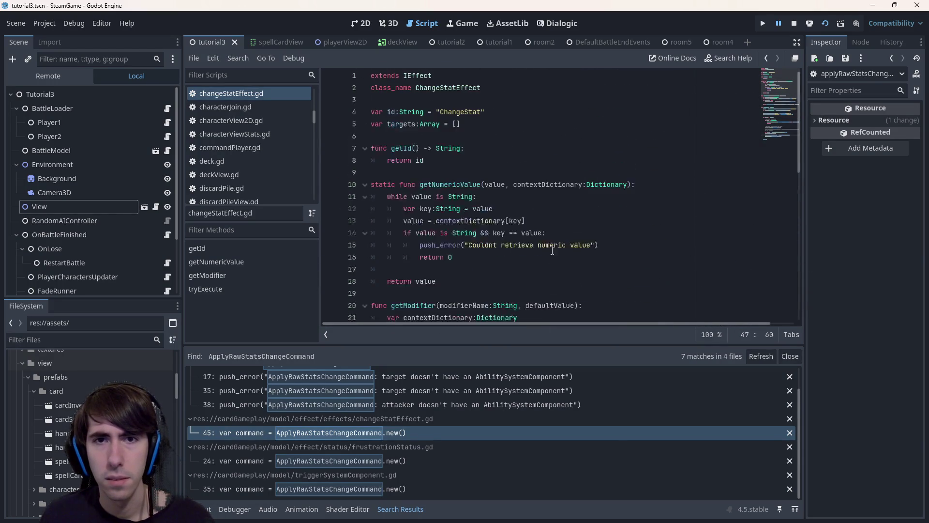
scroll(550, 249, "down", 3)
scroll(552, 219, "down", 3)
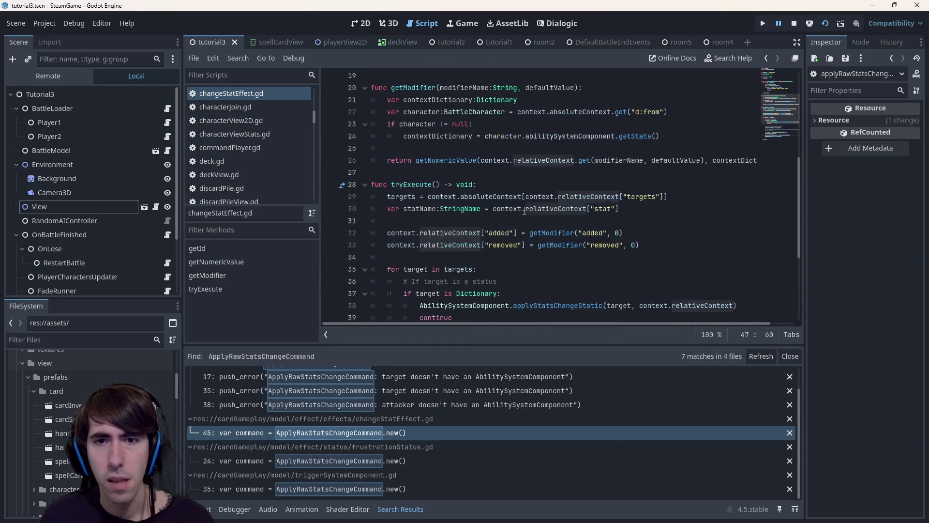
left_click(493, 196)
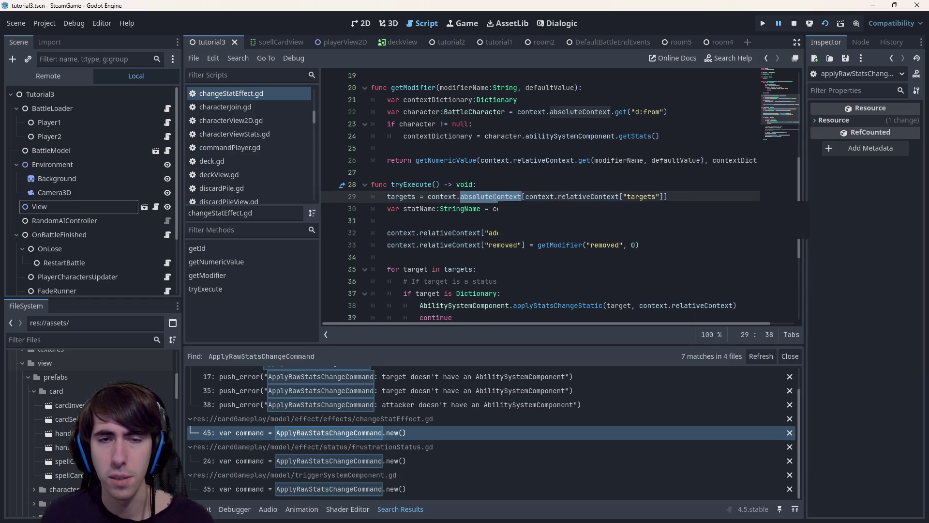
scroll(493, 196, "down", 4)
scroll(494, 195, "down", 1)
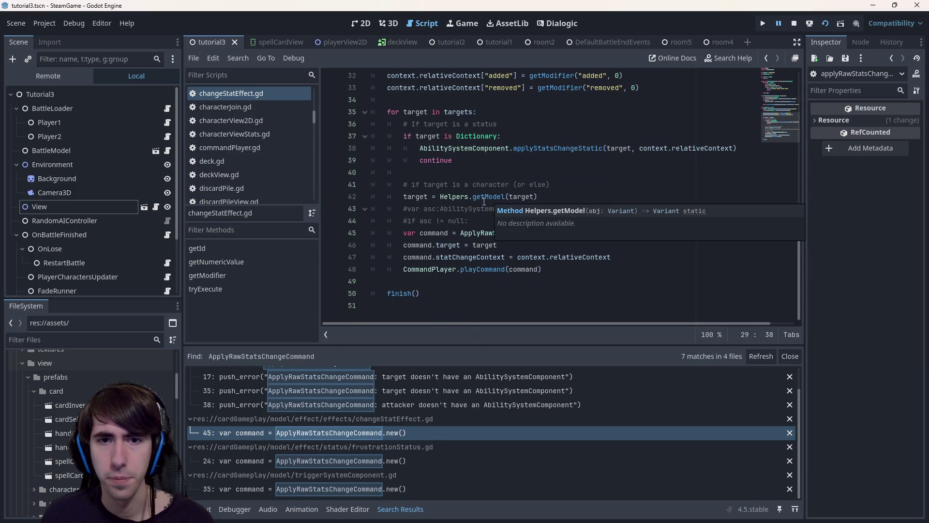
left_click(396, 465)
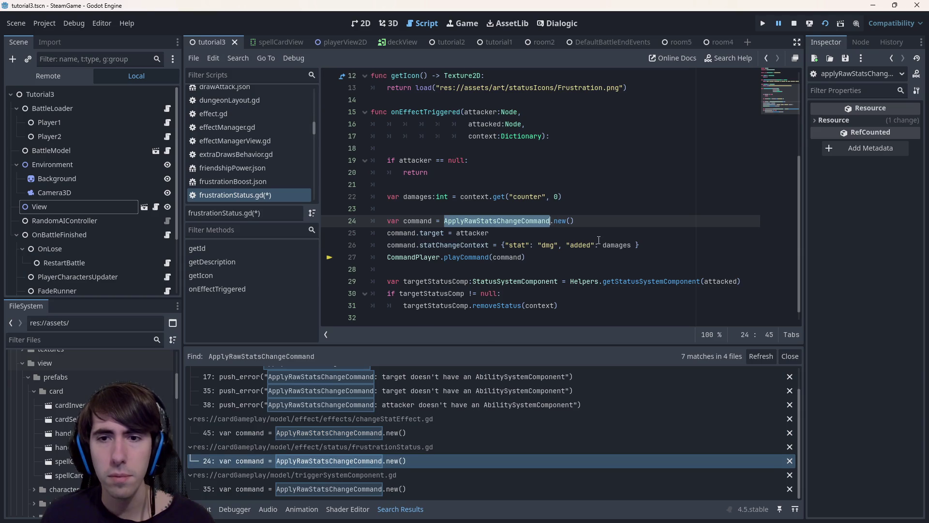
Step: Add "source": attacker at the start of line 26's stat-change context in frustrationStatus.gd and save
left_click(507, 246)
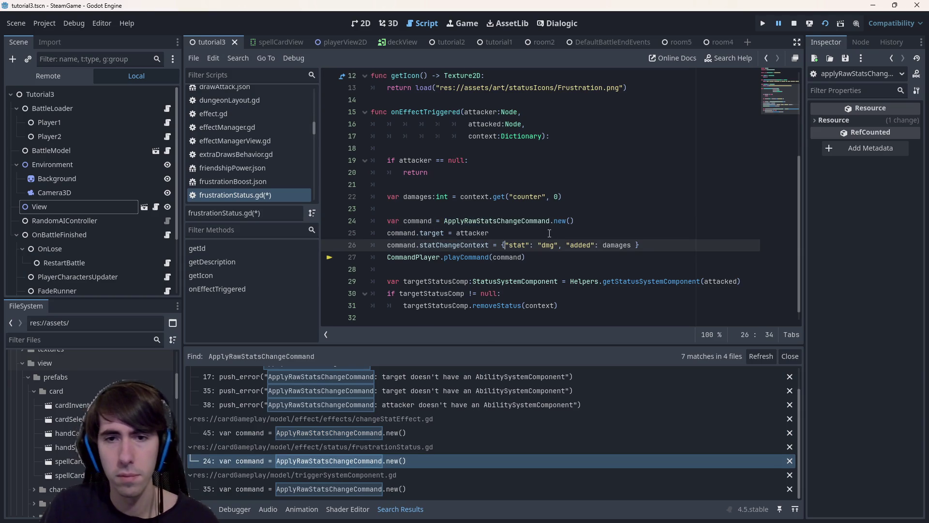
type("\"")
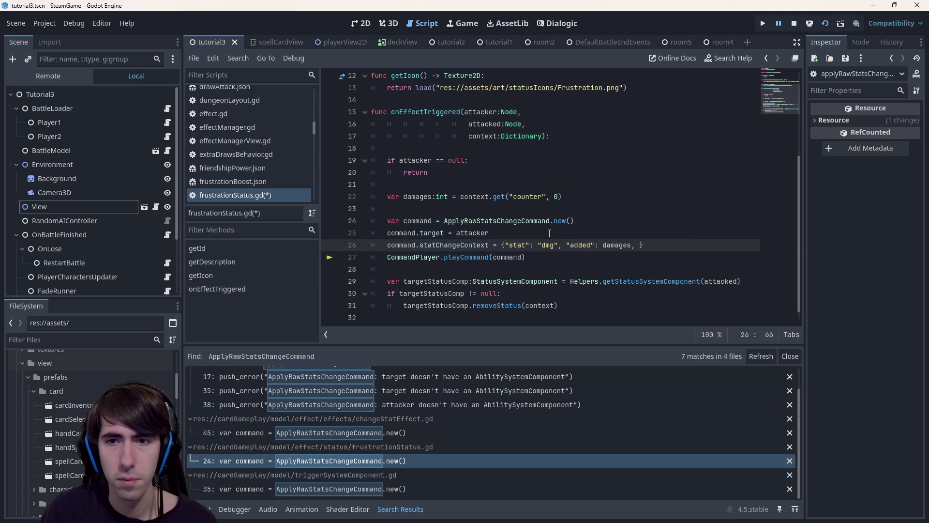
key("Home")
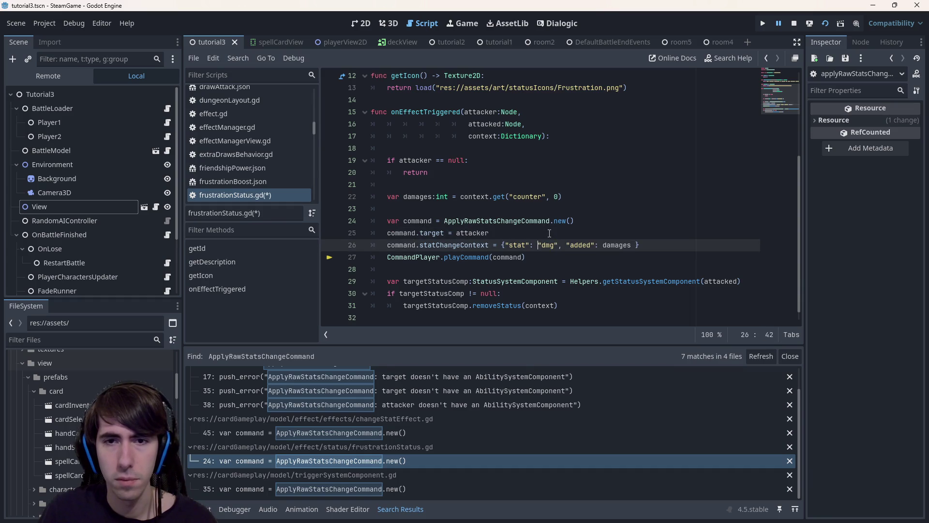
type("\"source\"")
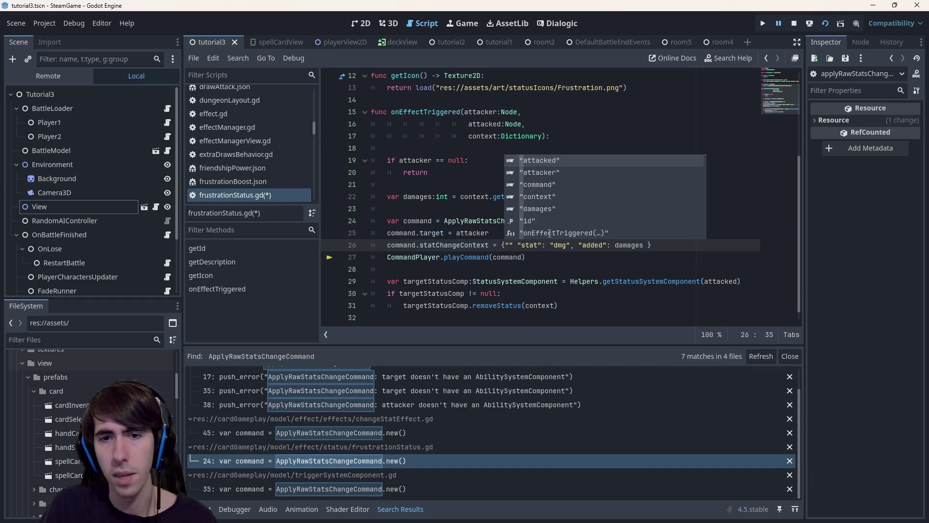
type(":")
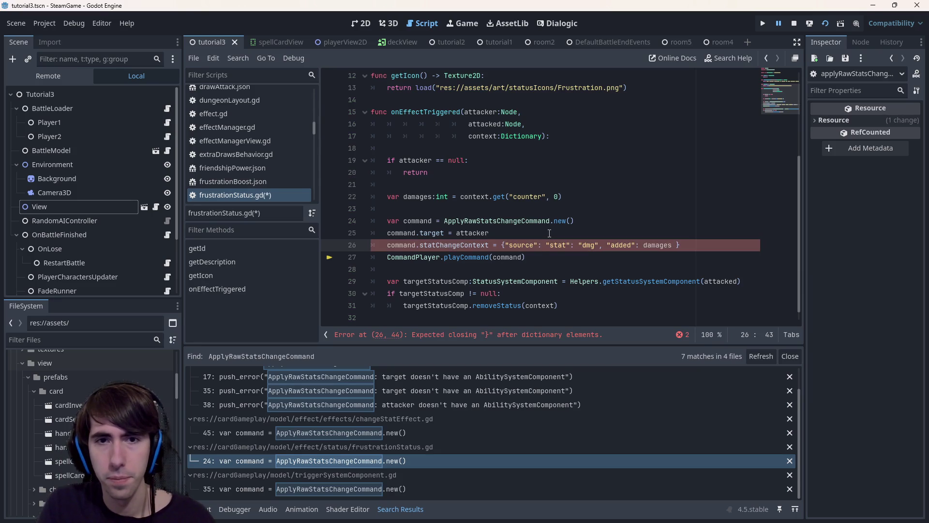
type("tacker,")
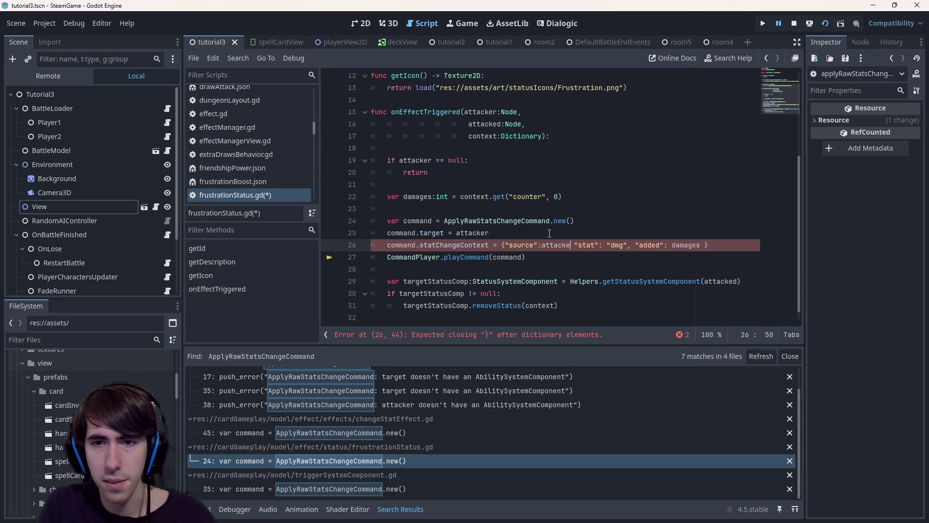
key("ctrl+s")
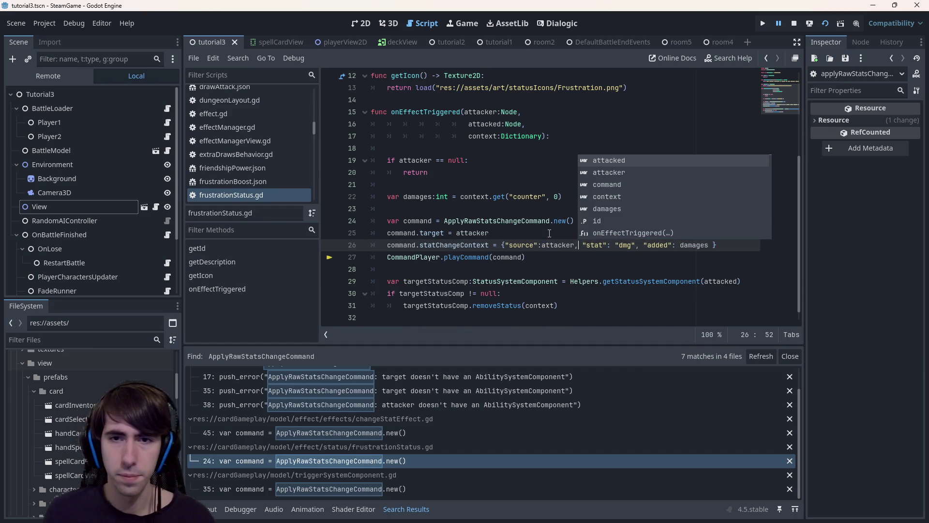
left_click(396, 460)
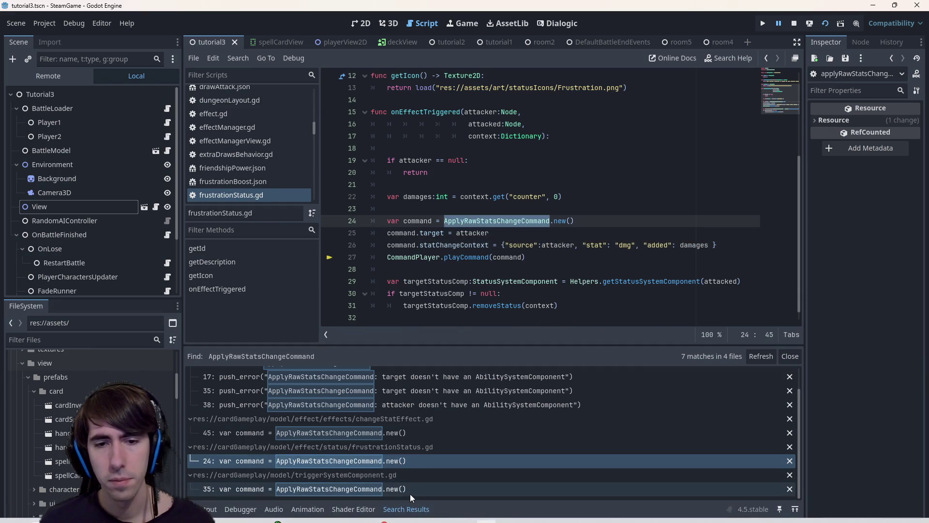
left_click(410, 489)
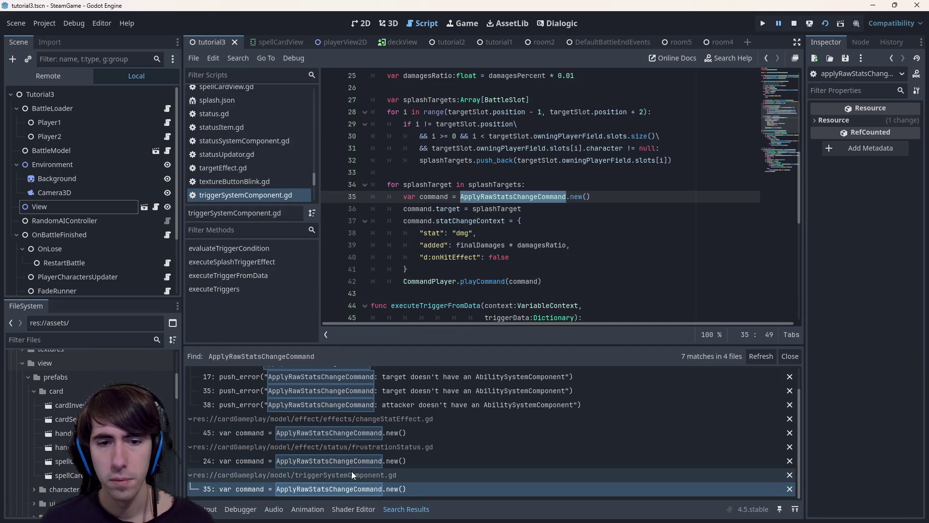
left_click(351, 461)
left_click_drag(505, 244, 580, 245)
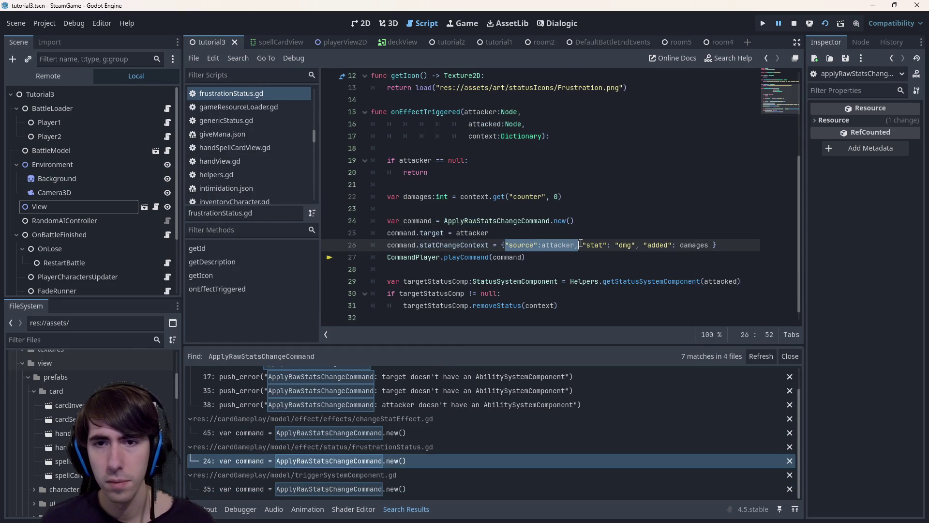
left_click(423, 489)
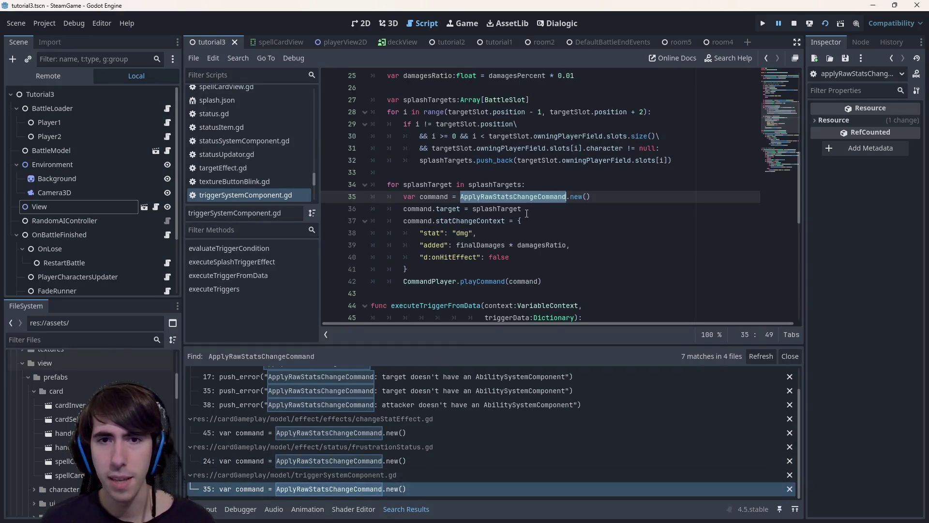
left_click(540, 222)
key("Return")
type("\"source\":attacker,")
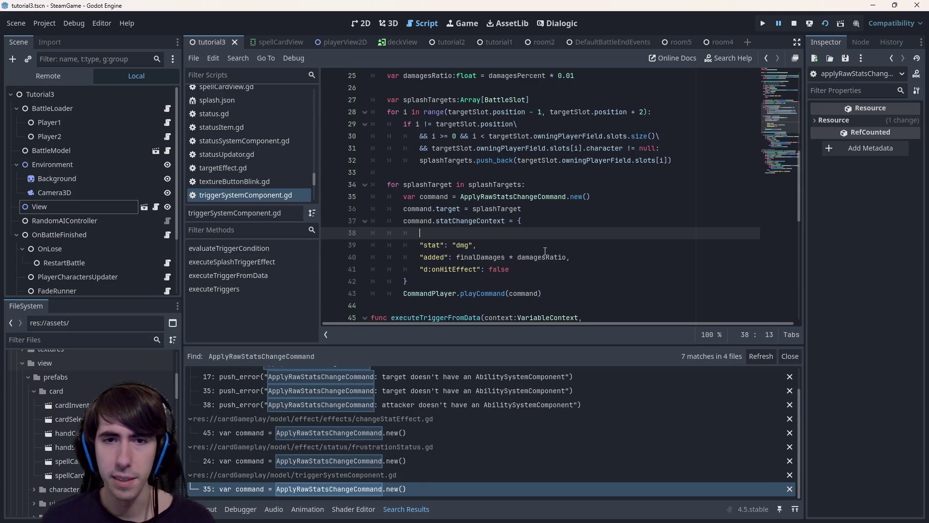
double_click(447, 209)
scroll(471, 222, "up", 2)
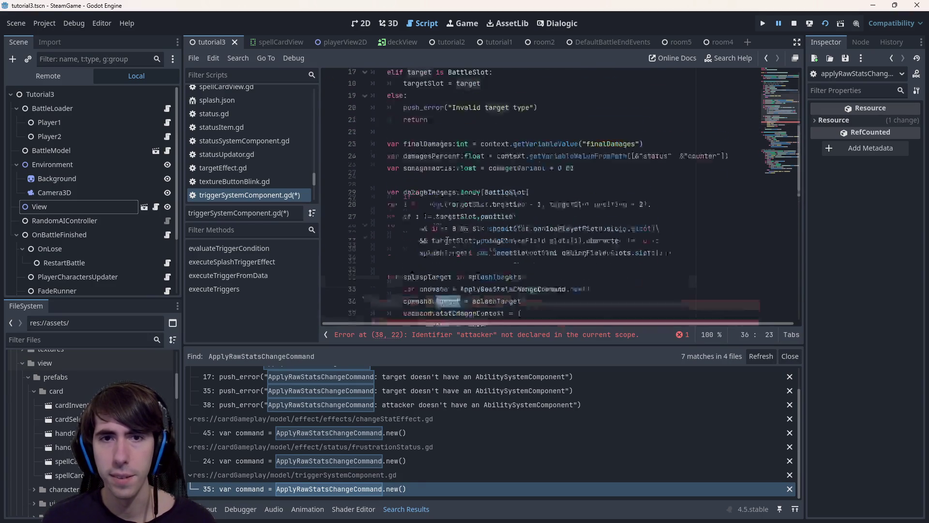
scroll(453, 234, "up", 4)
scroll(479, 211, "up", 3)
scroll(501, 187, "down", 2)
scroll(500, 187, "down", 3)
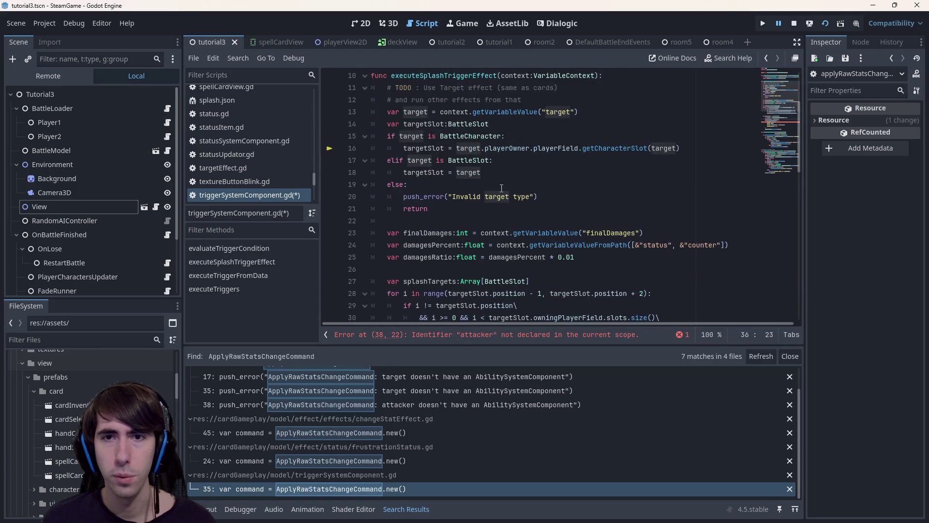
scroll(501, 187, "down", 3)
scroll(500, 187, "down", 3)
scroll(501, 188, "down", 3)
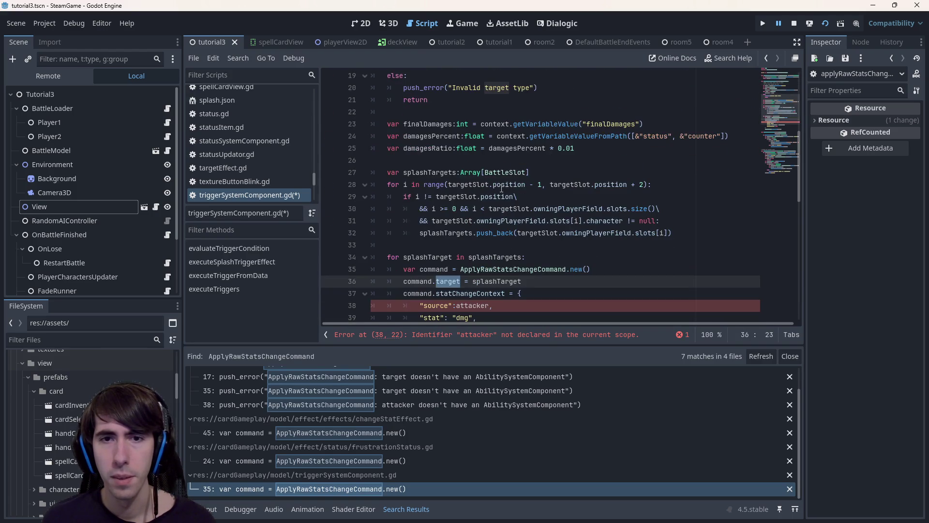
scroll(502, 187, "down", 3)
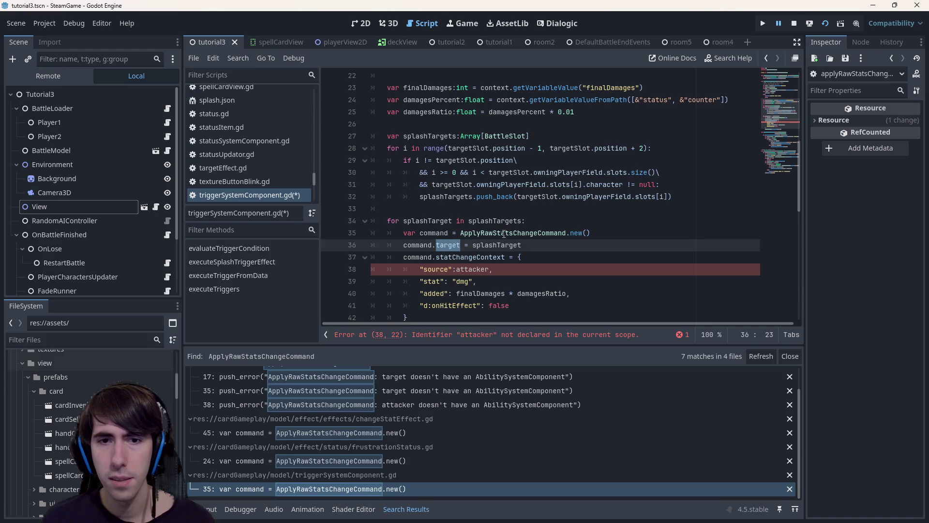
scroll(503, 234, "down", 1)
scroll(502, 234, "up", 3)
scroll(503, 234, "up", 6)
scroll(503, 234, "up", 4)
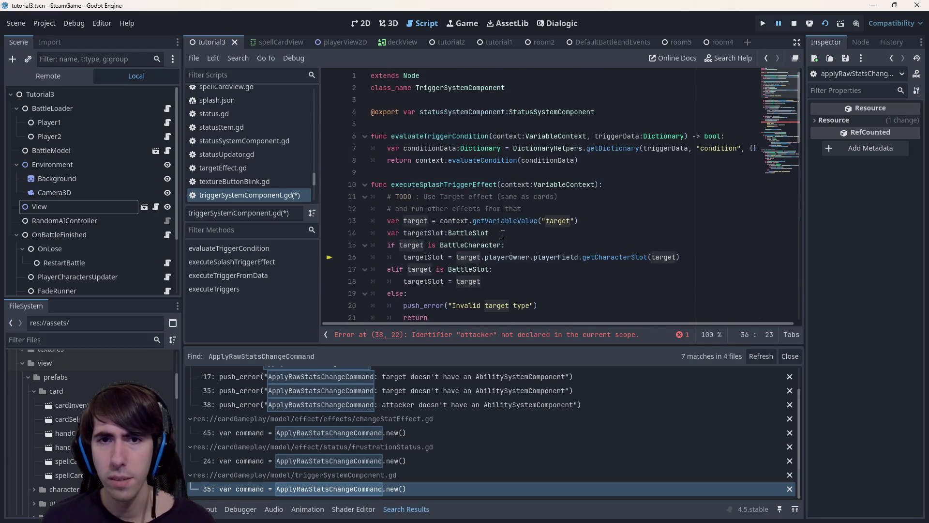
double_click(513, 185)
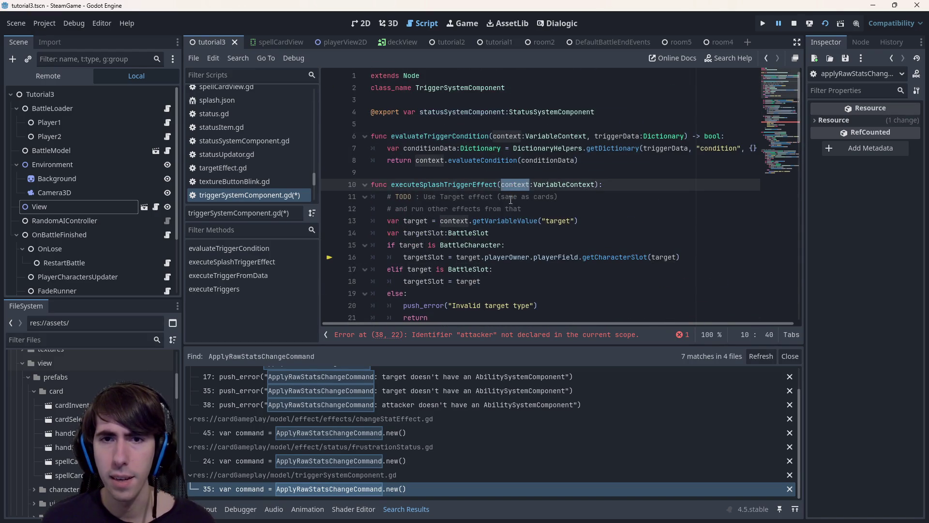
scroll(508, 211, "down", 3)
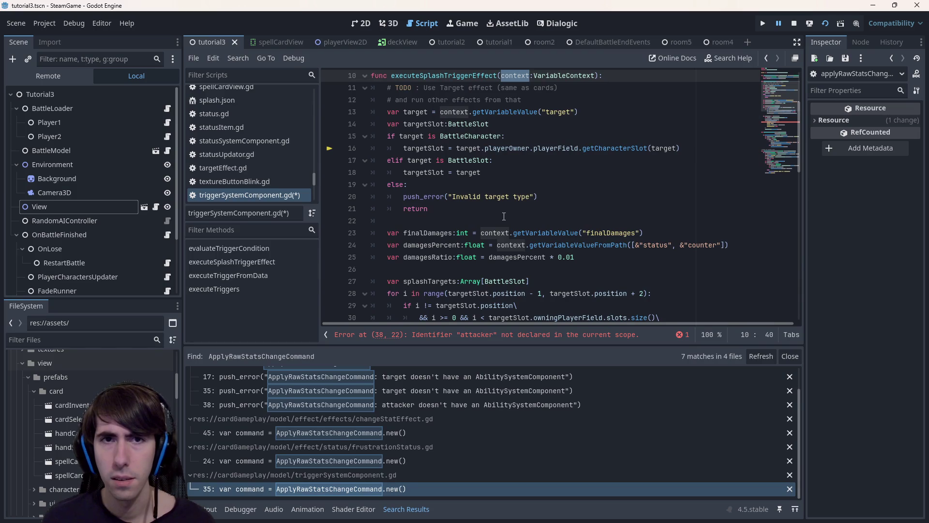
scroll(503, 215, "down", 2)
scroll(503, 216, "down", 2)
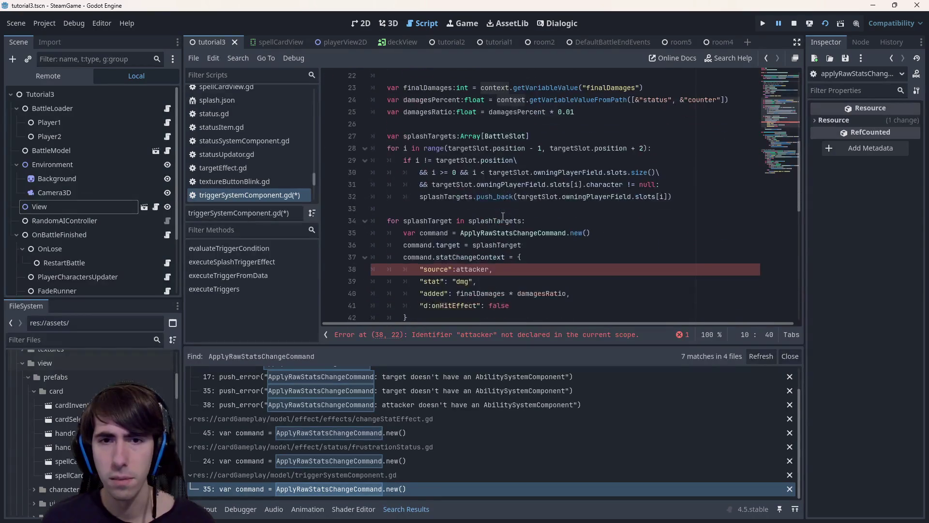
mouse_move(495, 221)
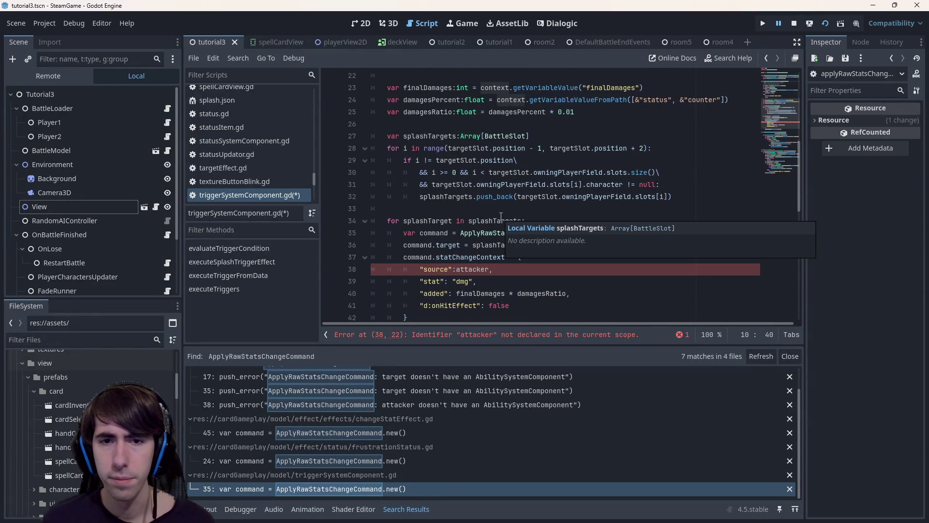
scroll(501, 216, "up", 4)
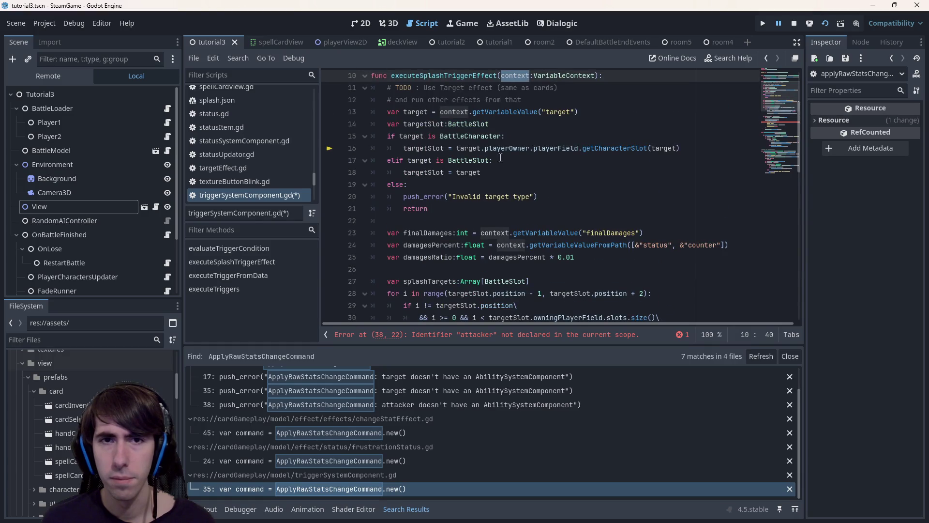
left_click(420, 111)
scroll(420, 154, "down", 3)
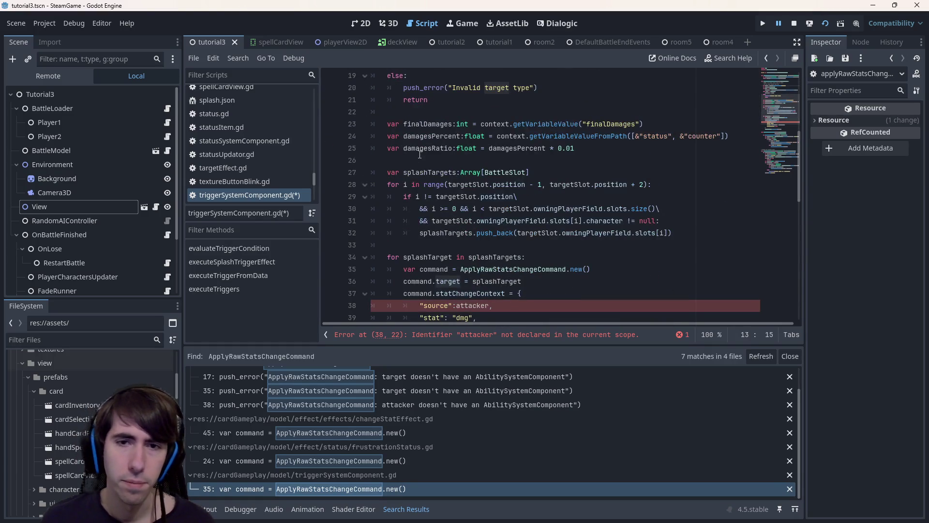
scroll(454, 164, "up", 4)
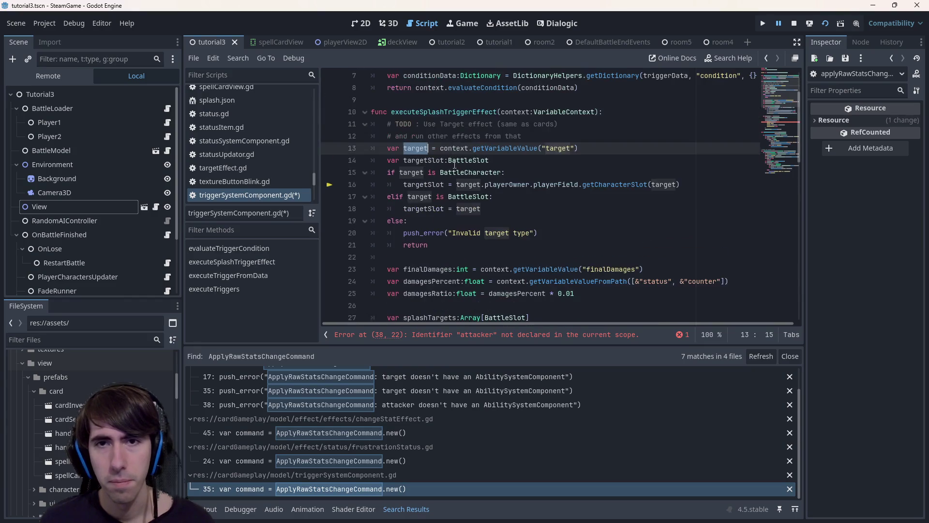
left_click_drag(580, 148, 403, 148)
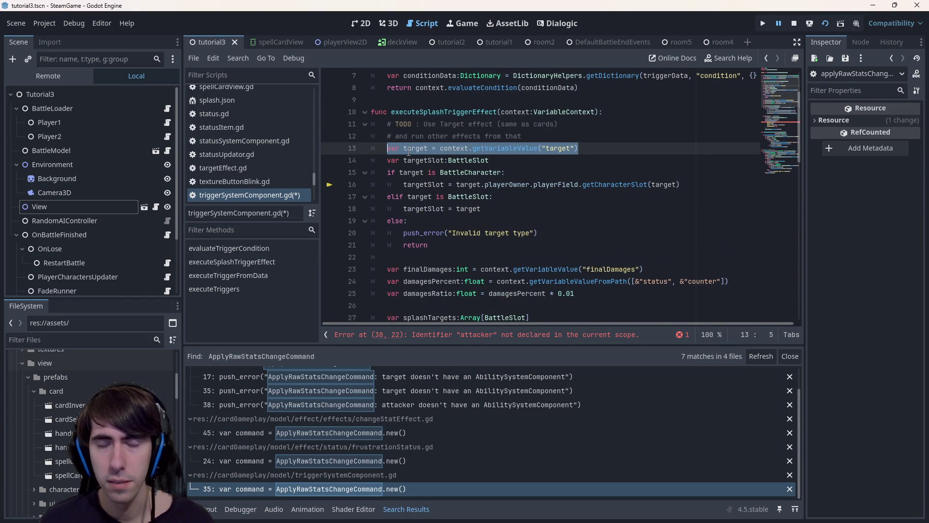
scroll(491, 211, "down", 5)
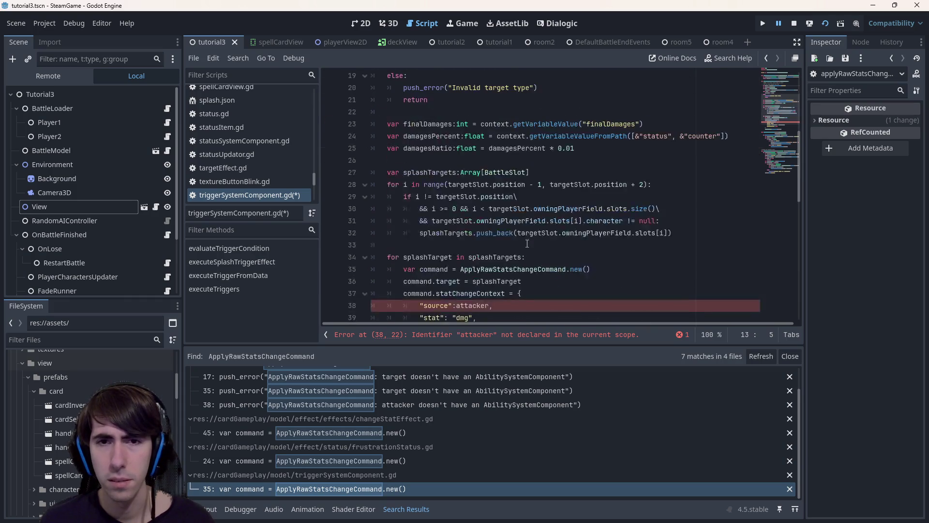
scroll(508, 218, "up", 2)
scroll(529, 229, "up", 2)
scroll(562, 121, "down", 2)
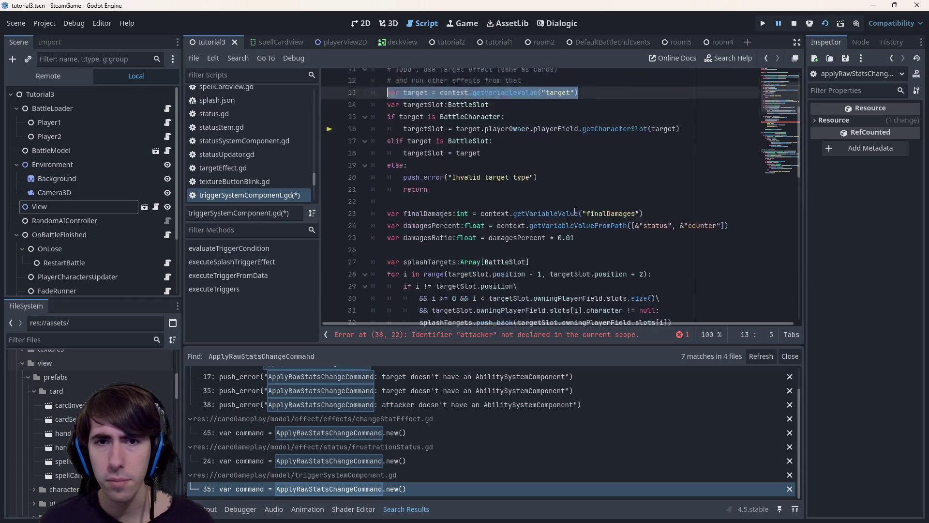
scroll(559, 145, "up", 2)
scroll(555, 167, "down", 4)
scroll(551, 185, "up", 7)
scroll(550, 185, "down", 3)
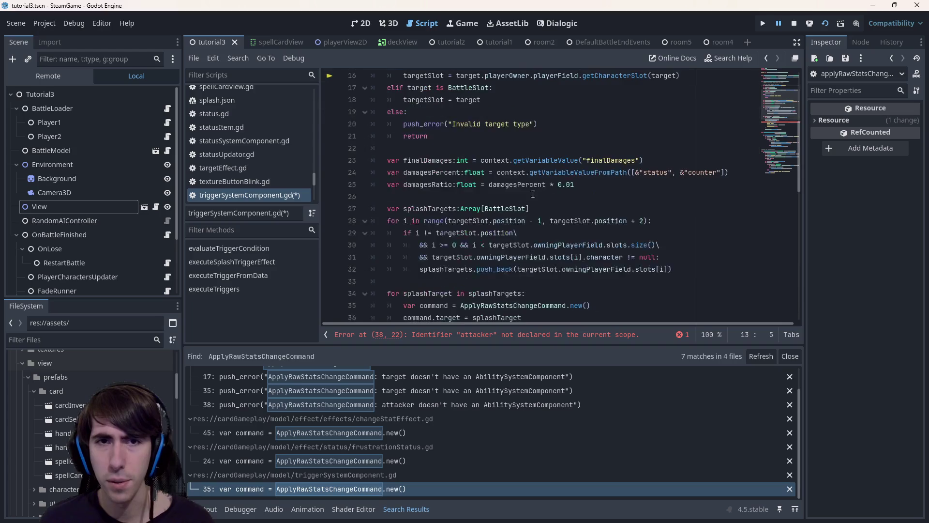
left_click(424, 150)
Step: Declare var source from the "source" context variable on line 23 of triggerSystemComponent.gd and save
key("Return")
key("Return")
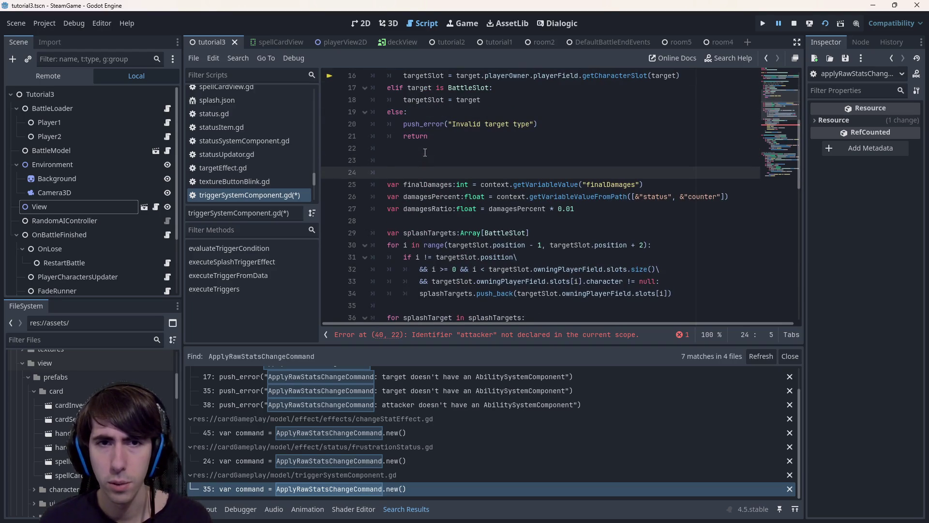
key("Up")
type("var target = context.getVariableValue(\"target\")")
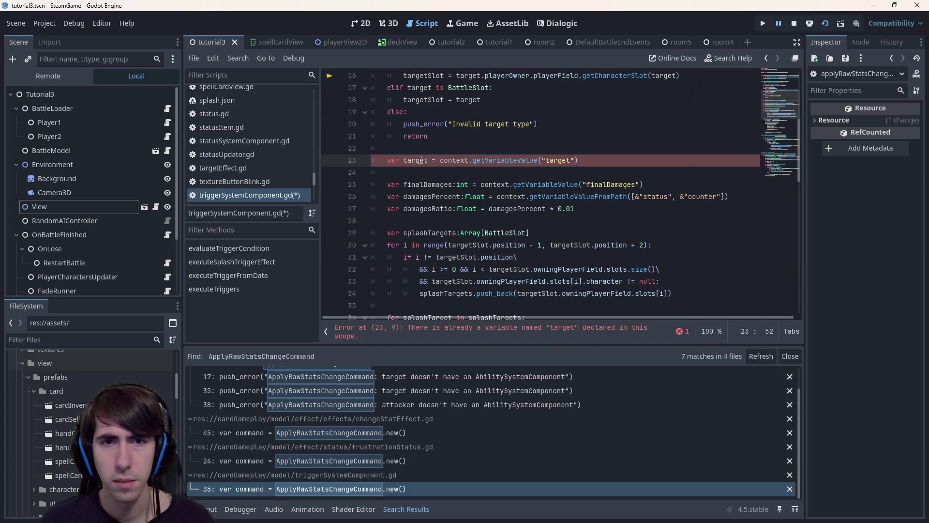
double_click(414, 160)
type("source")
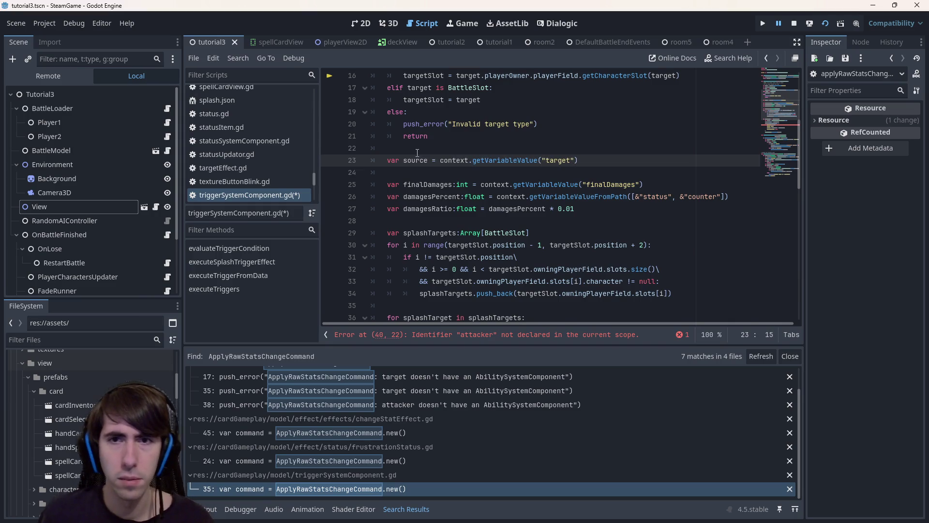
double_click(558, 160)
type("source")
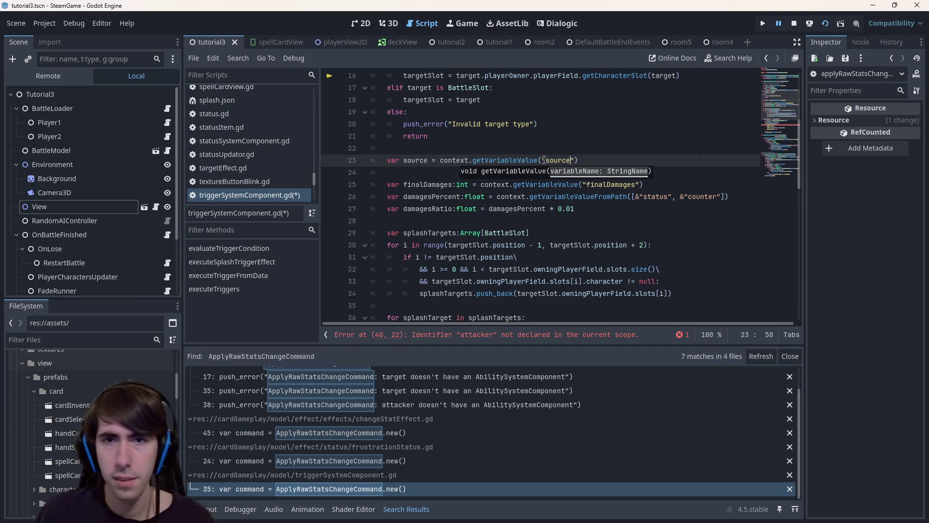
key("ctrl+s")
Step: Replace attacker with source in the splash context's source entry on line 40 and save
double_click(415, 159)
scroll(449, 187, "down", 4)
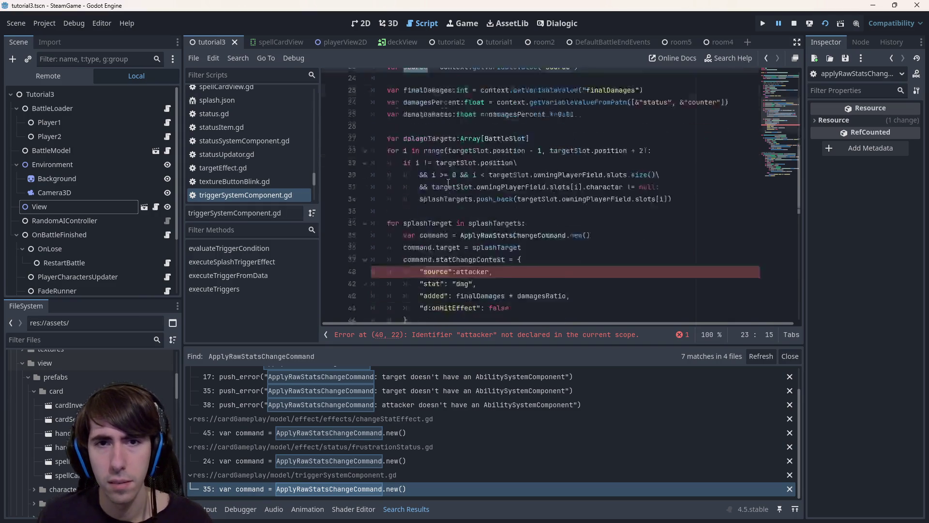
scroll(450, 188, "up", 2)
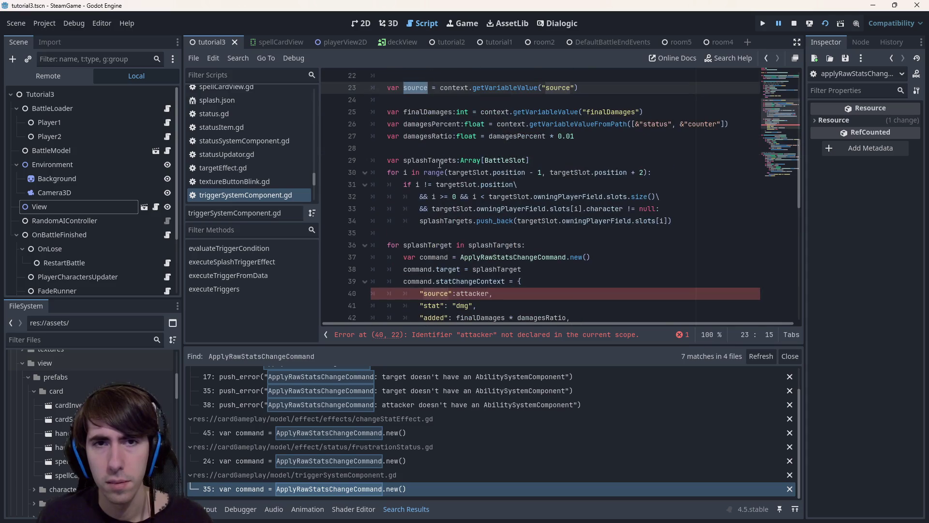
double_click(473, 293)
type("source")
key("ctrl+s")
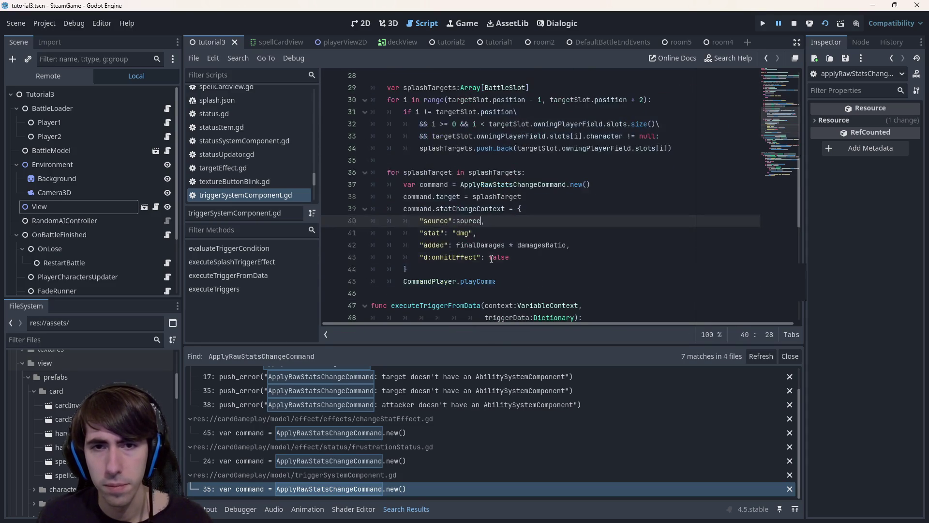
scroll(490, 260, "down", 1)
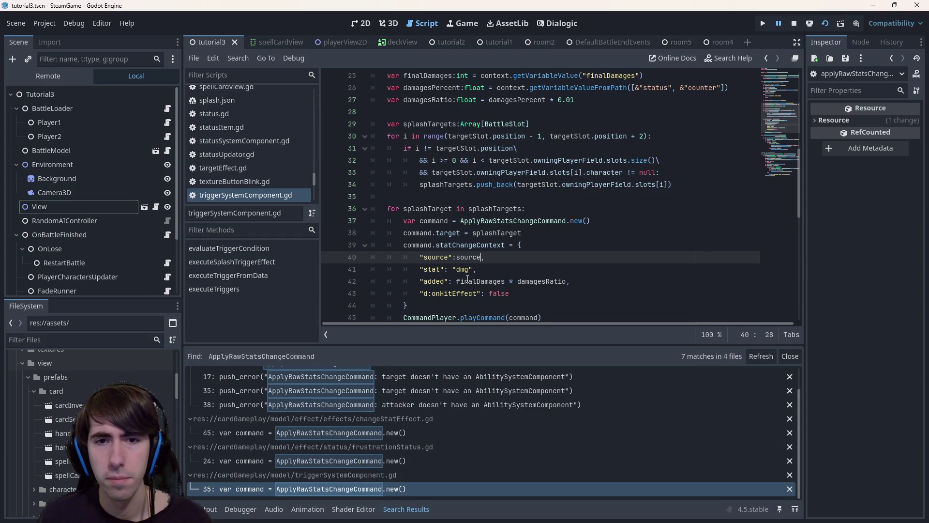
scroll(468, 247, "down", 1)
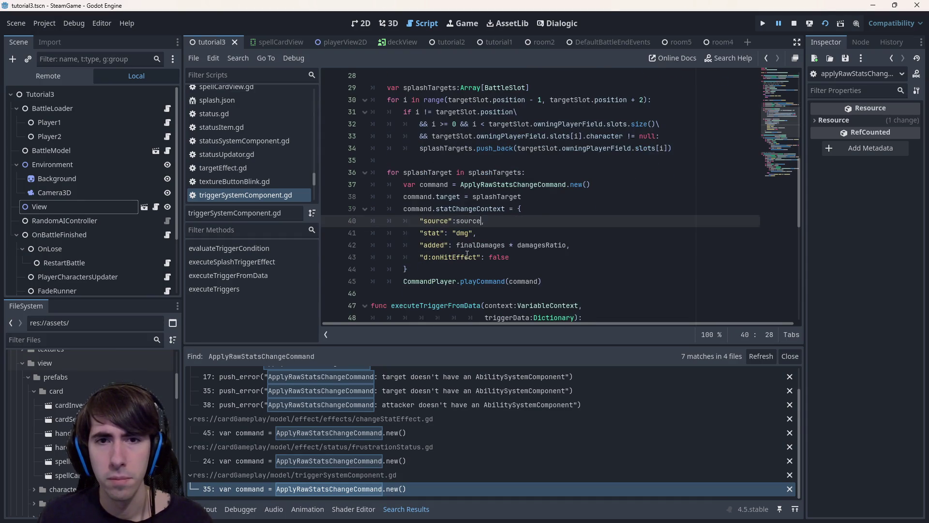
scroll(468, 253, "up", 1)
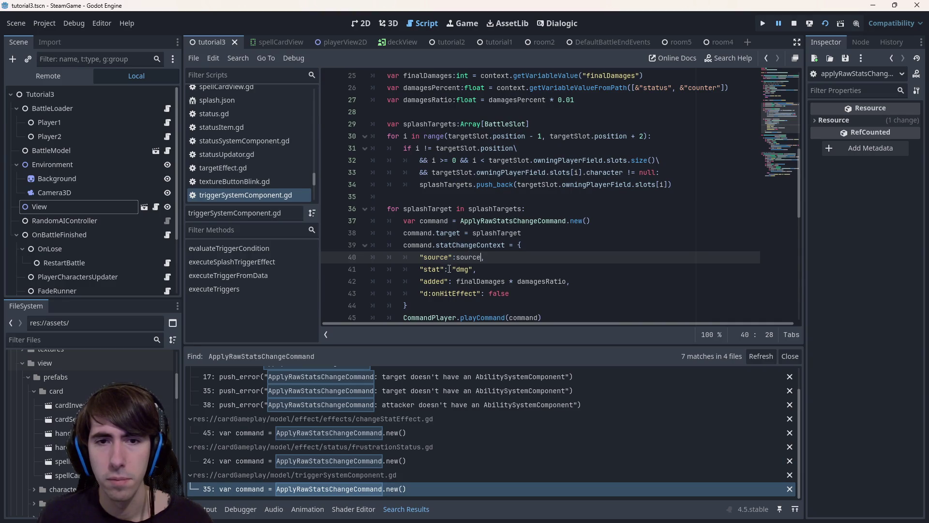
key("ctrl+s")
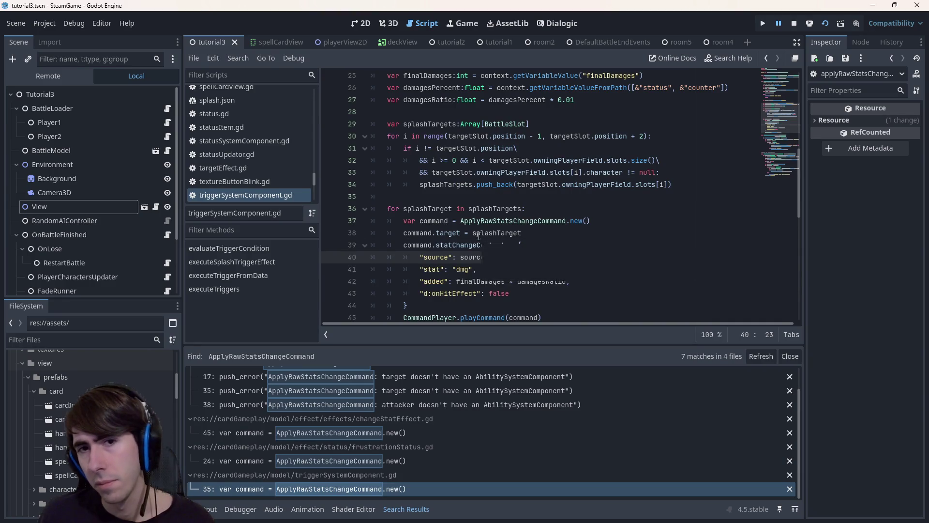
Step: Inspect the ApplyRawStatsChangeCommand creation and target assignment on lines 37-38
double_click(494, 220)
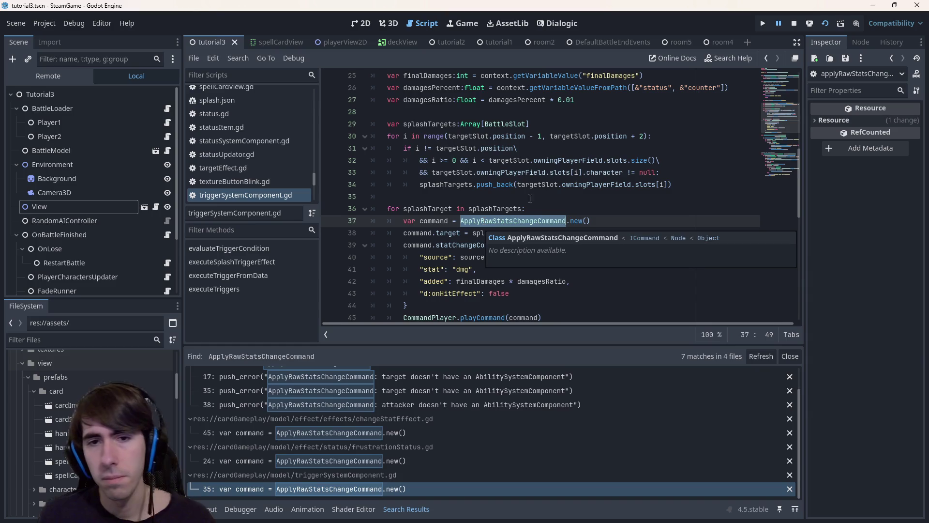
mouse_move(498, 233)
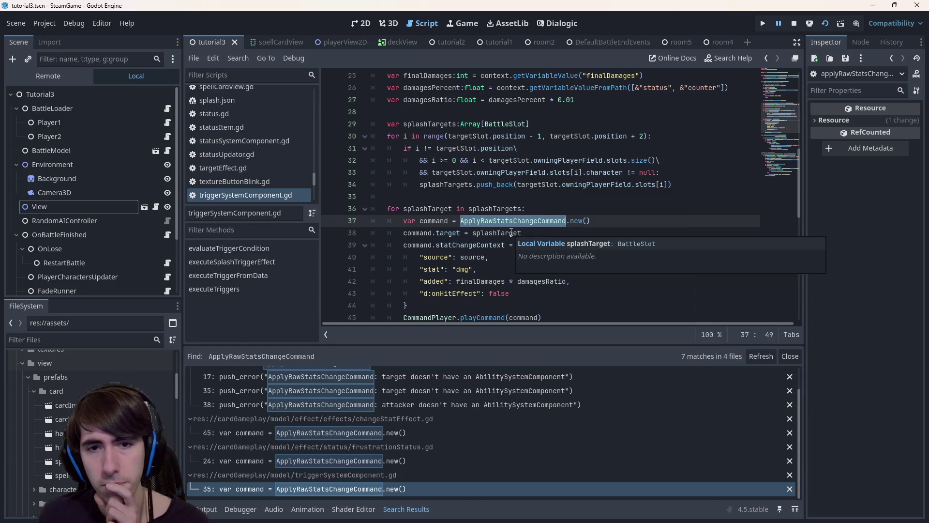
left_click(456, 233)
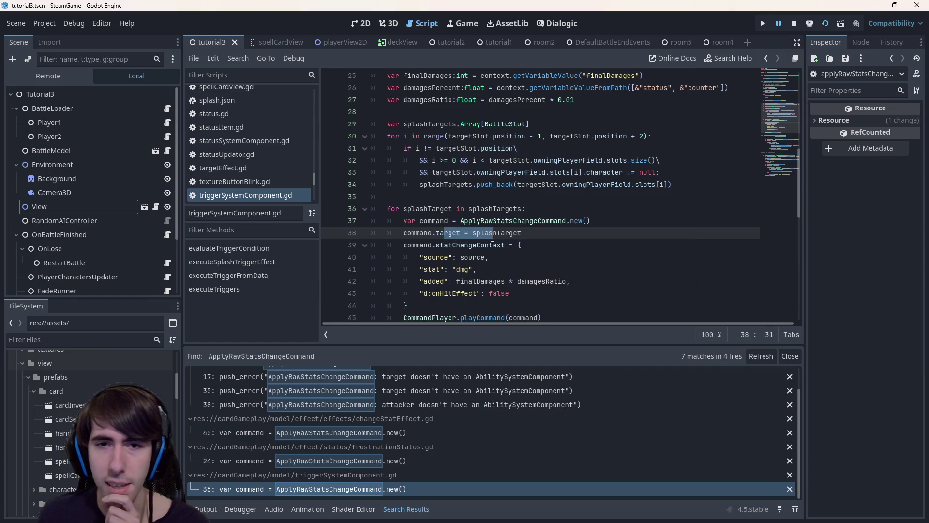
left_click_drag(445, 233, 512, 233)
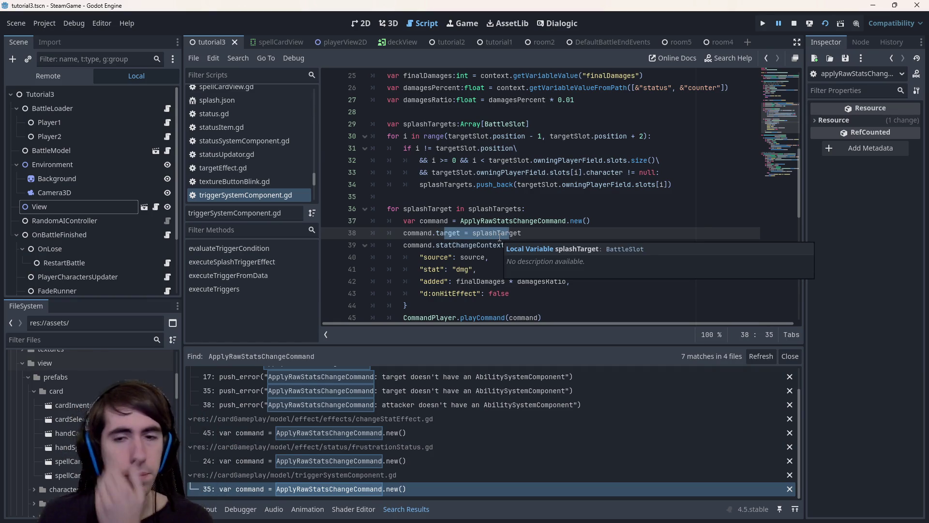
Step: Revisit the frustrationStatus.gd and changeStatEffect.gd matches, ending on triggerSystemComponent.gd's splash command
left_click(406, 461)
left_click(421, 489)
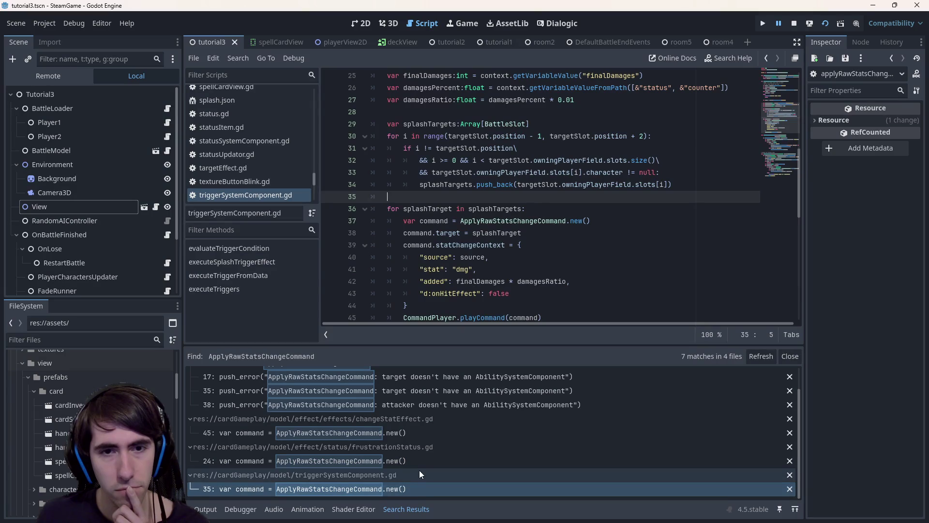
left_click(419, 461)
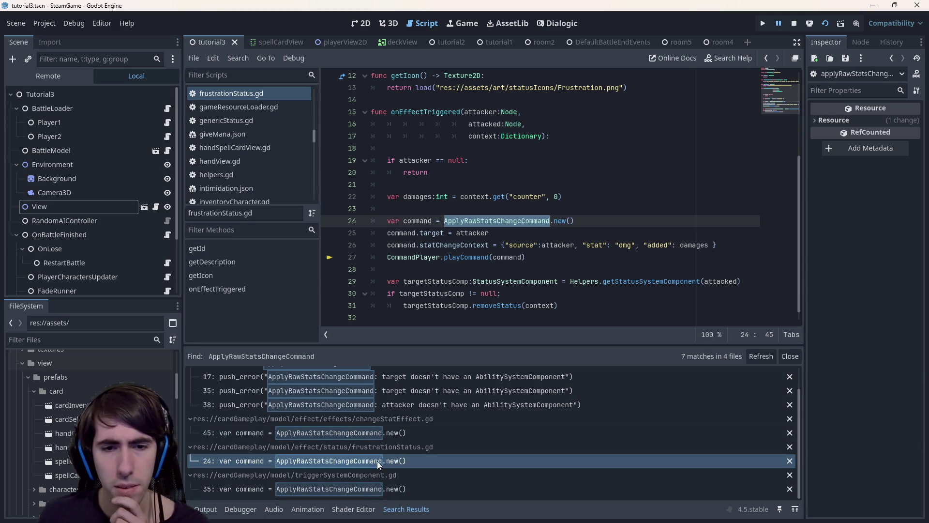
left_click(384, 489)
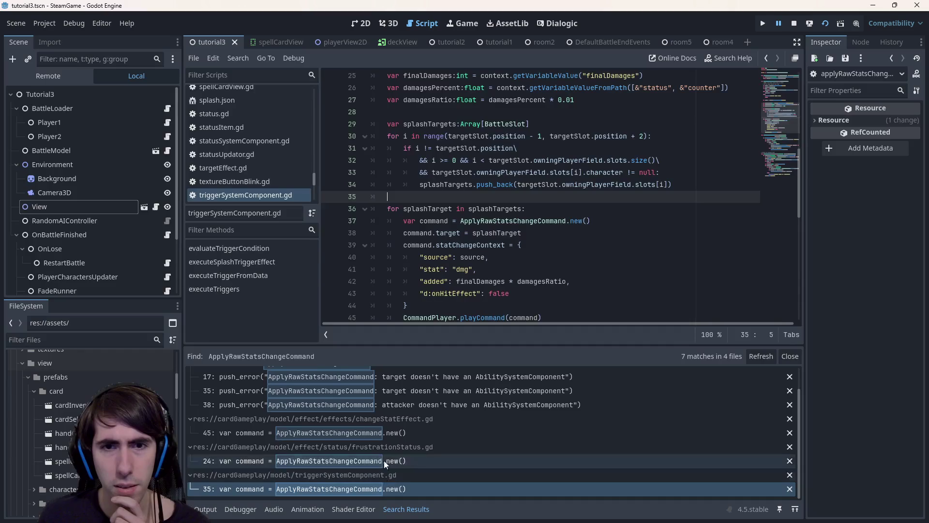
left_click(387, 432)
scroll(387, 433, "up", 1)
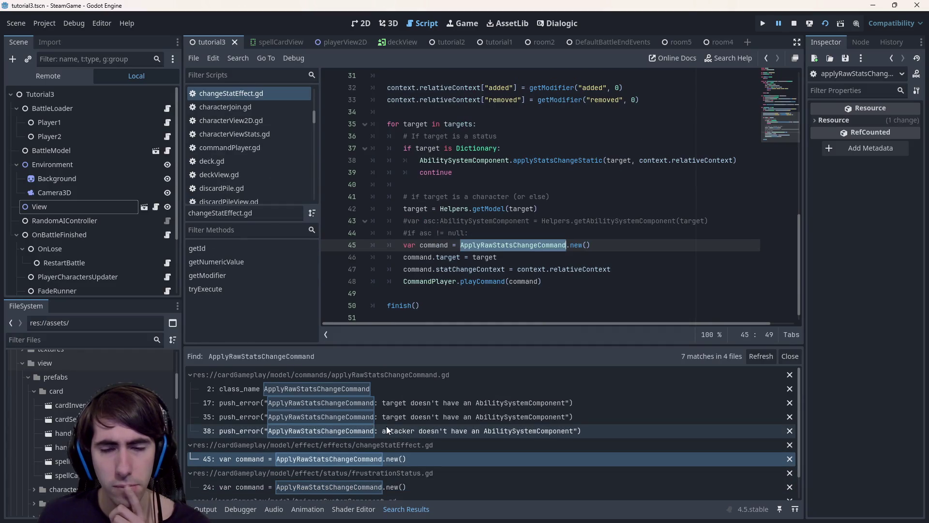
scroll(387, 426, "down", 1)
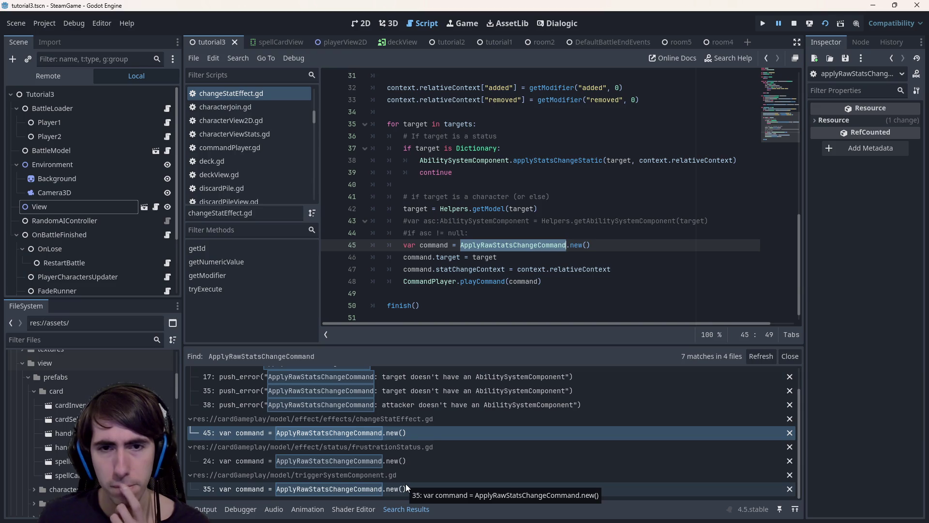
left_click(406, 488)
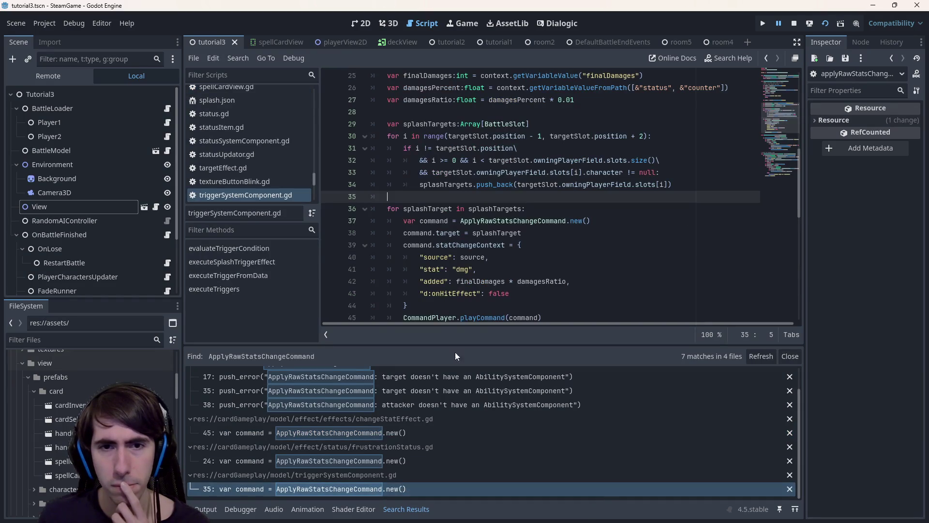
Step: Undo the source variable and splash-context source entry in triggerSystemComponent.gd, redo the return line, and save
left_click(473, 287)
key("ctrl+z")
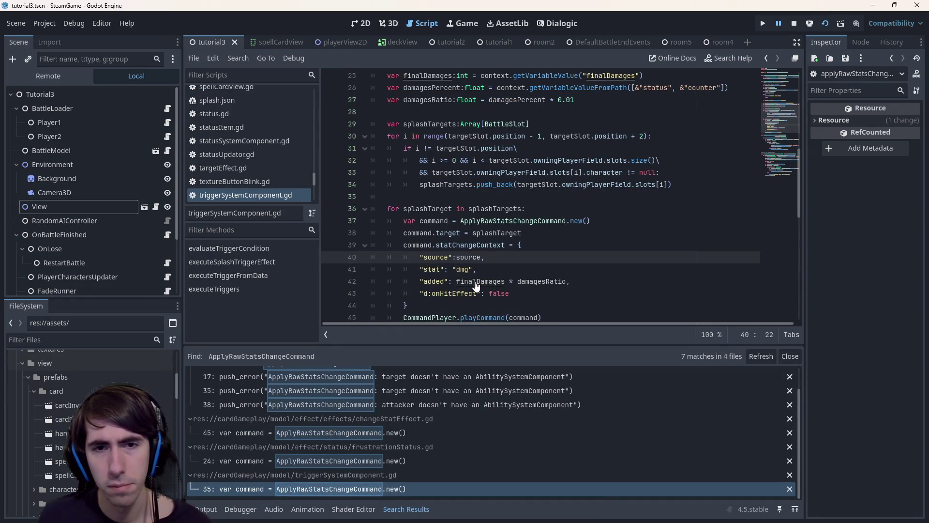
key("ctrl+z")
key("ctrl+z")
key("ctrl+z")
key("ctrl+z")
key("ctrl+z")
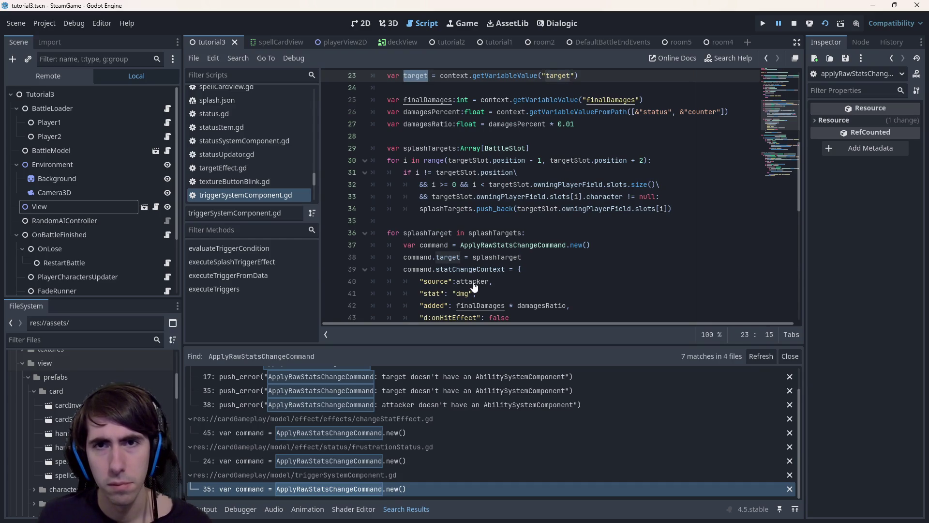
key("ctrl+z")
key("ctrl+z")
key("ctrl+z")
key("ctrl+z")
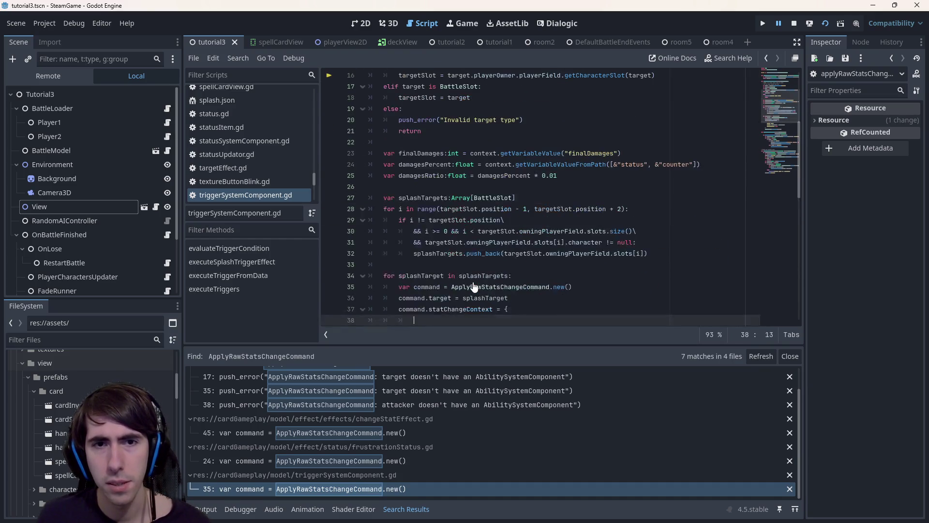
key("ctrl+z")
key("ctrl+z")
key("ctrl+z")
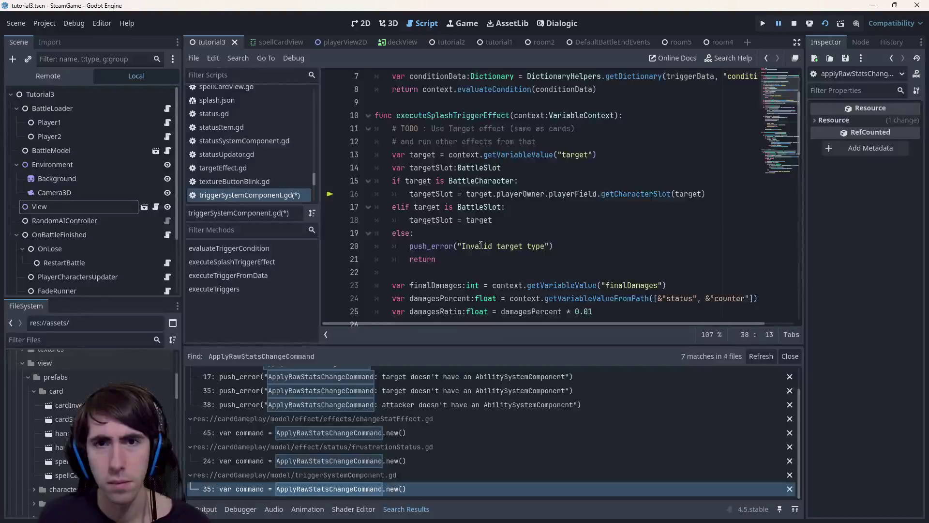
scroll(479, 247, "up", 1)
key("ctrl+z")
key("ctrl+z")
key("ctrl+z")
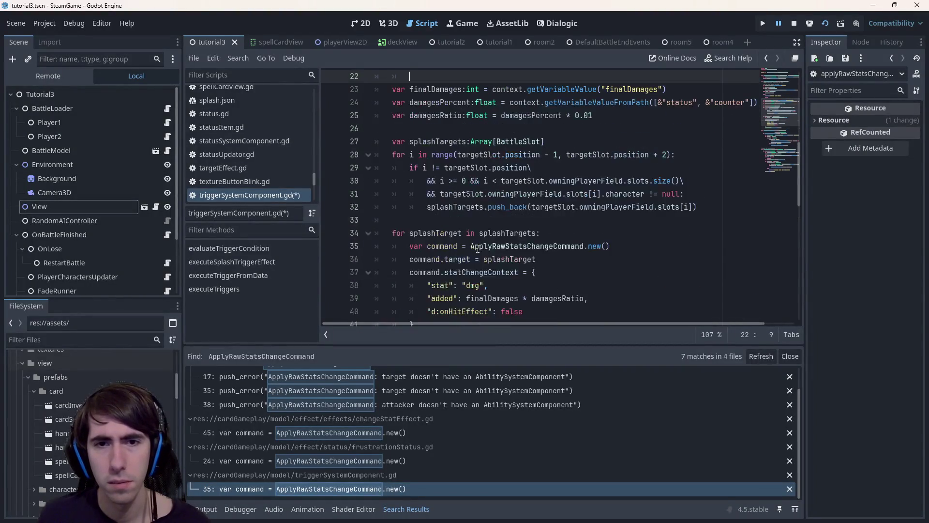
key("ctrl+z")
key("ctrl+z")
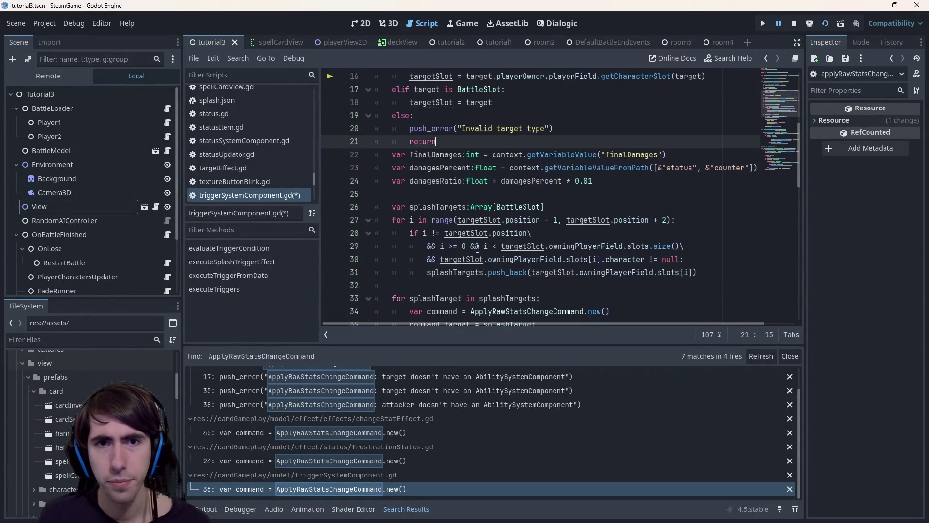
key("ctrl+shift+z")
key("ctrl+s")
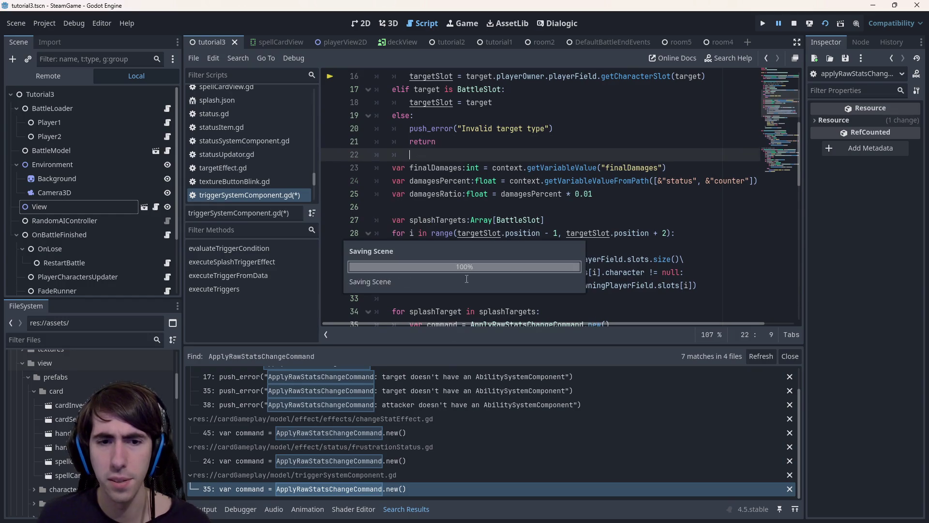
left_click(393, 489)
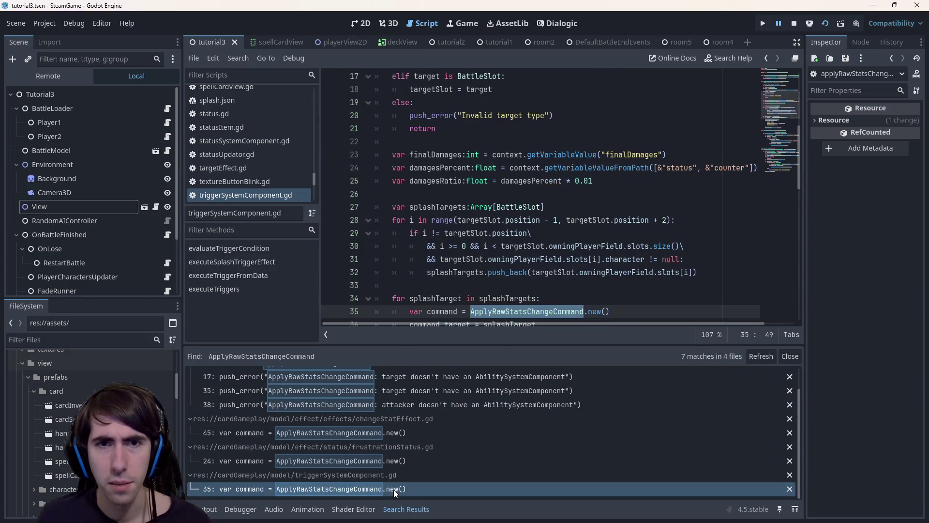
Step: Add an exported source Node to ApplyRawStatsChangeCommand by duplicating the target export, and save
left_click(486, 314, "ctrl")
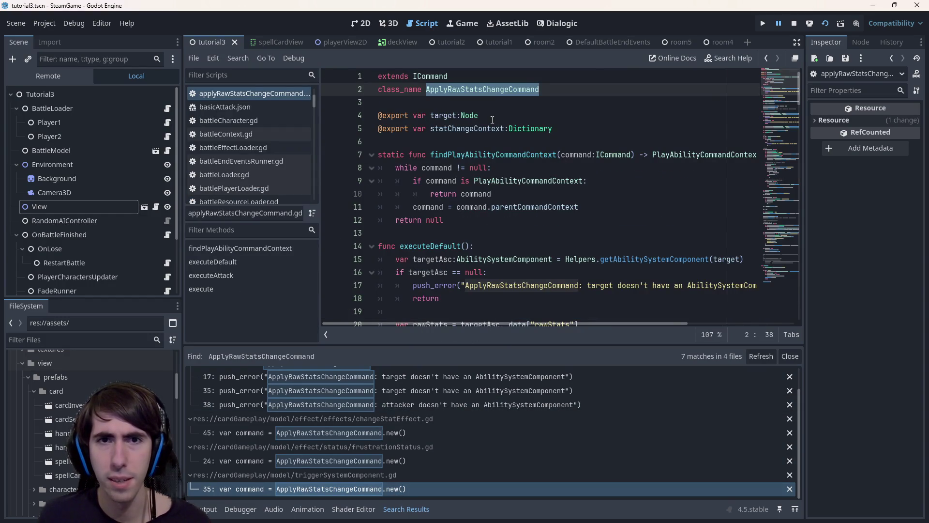
left_click_drag(493, 116, 379, 116)
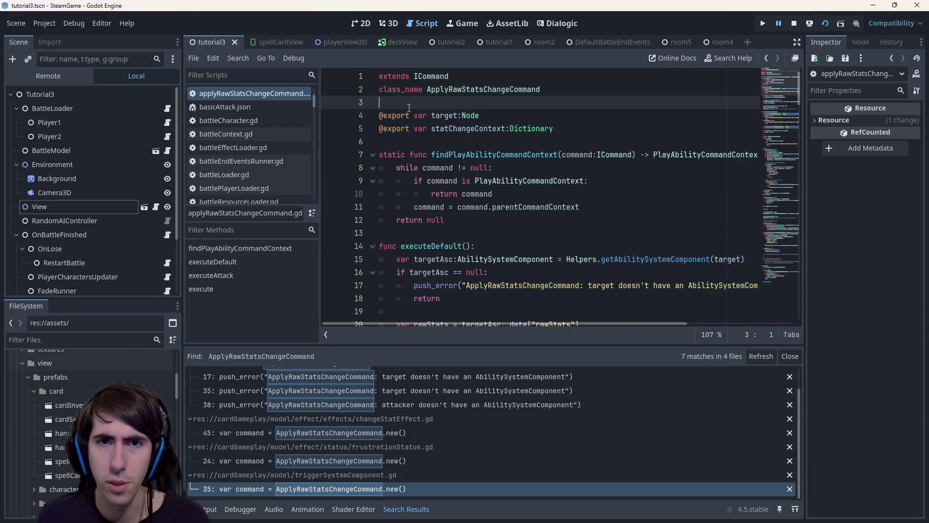
key("ctrl+shift+d")
double_click(445, 116)
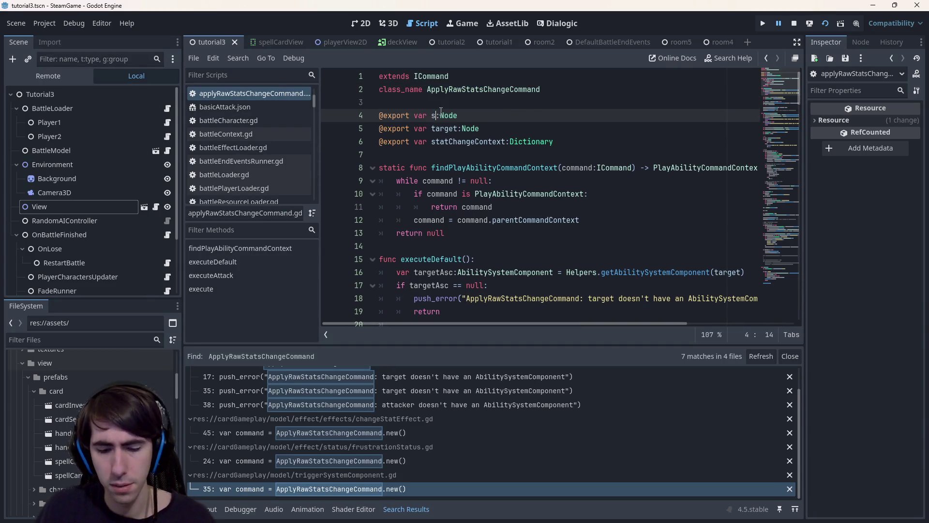
type("source")
key("ctrl+s")
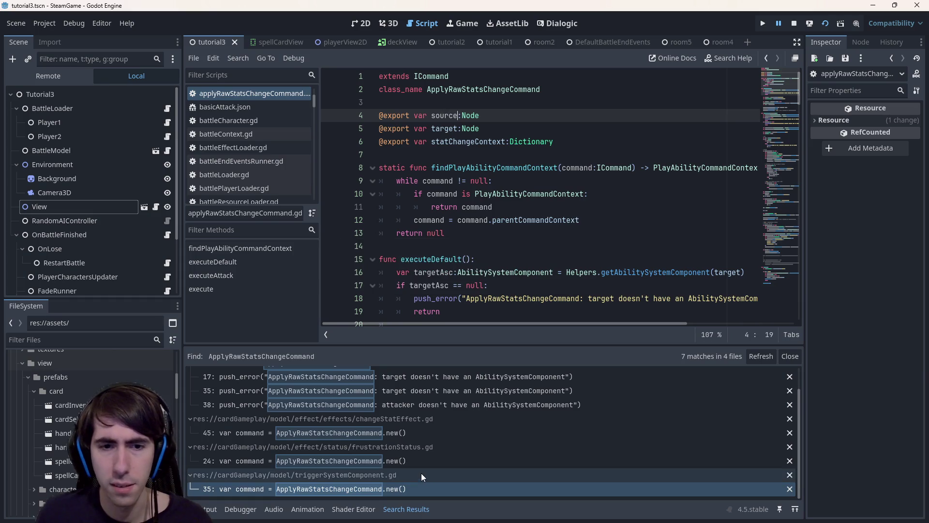
Step: Start a command.source = assignment below the splash command creation in triggerSystemComponent.gd
double_click(417, 488)
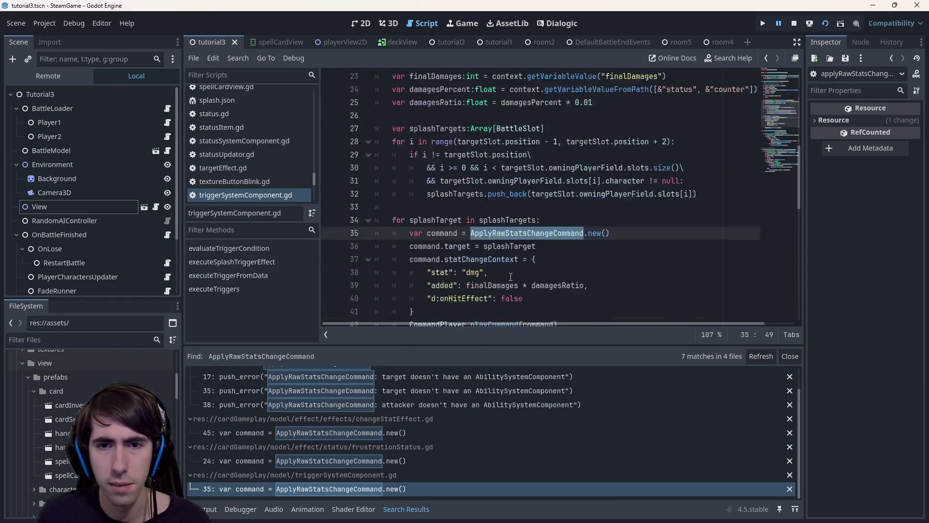
scroll(559, 254, "down", 3)
left_click(559, 209)
left_click(624, 194)
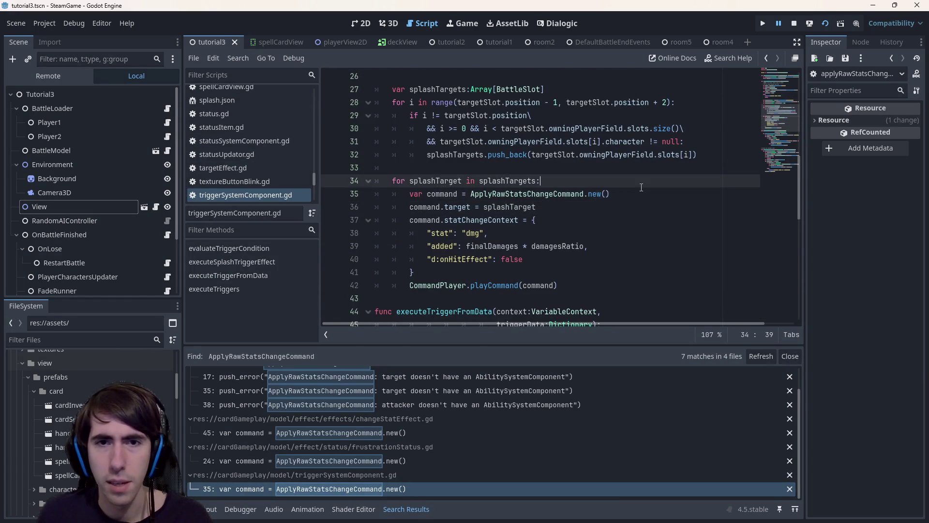
key("Return")
type("command.")
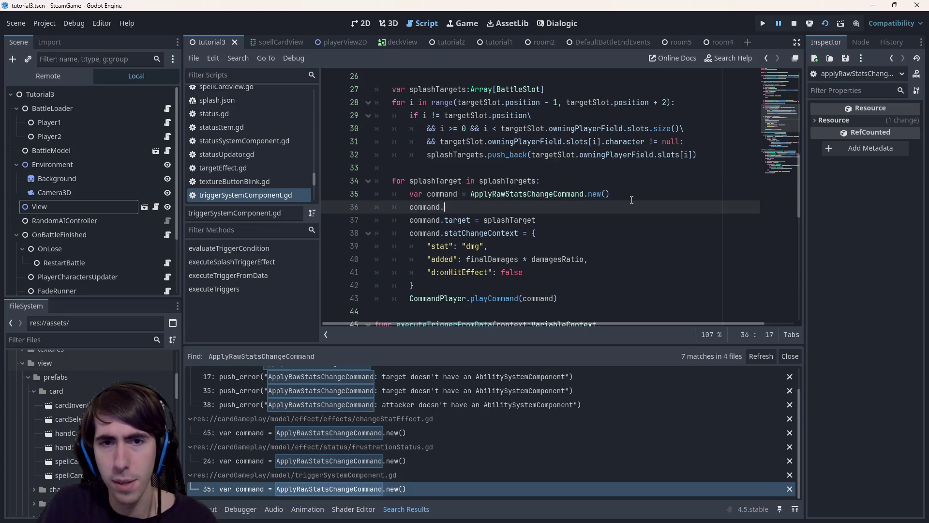
type("source =")
scroll(631, 200, "up", 1)
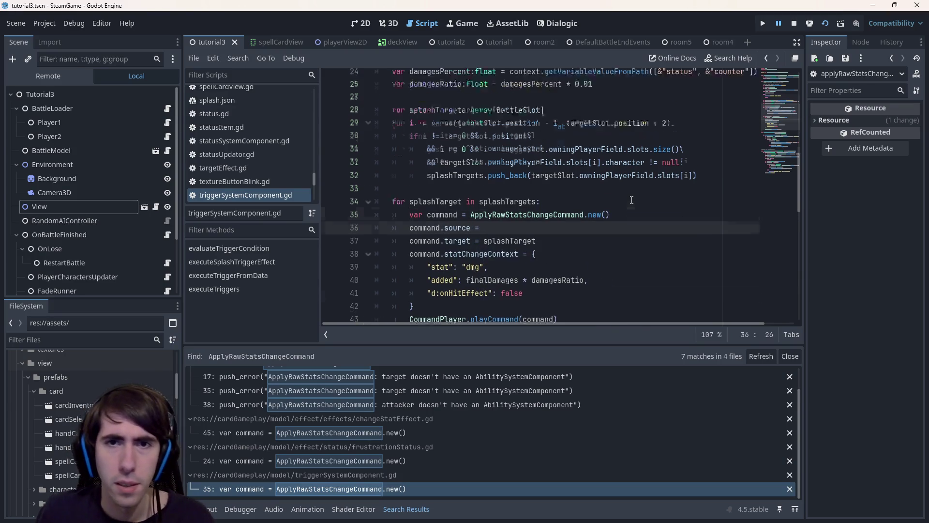
scroll(632, 200, "up", 6)
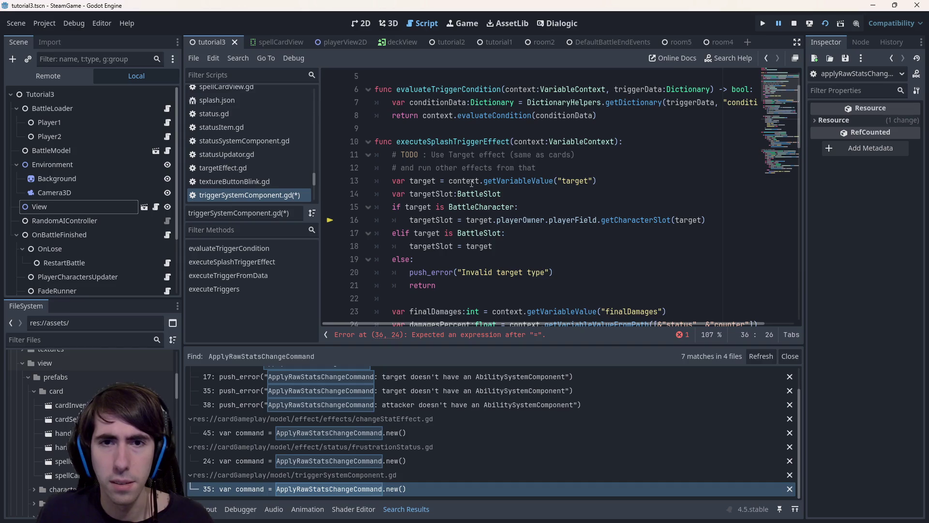
double_click(472, 181)
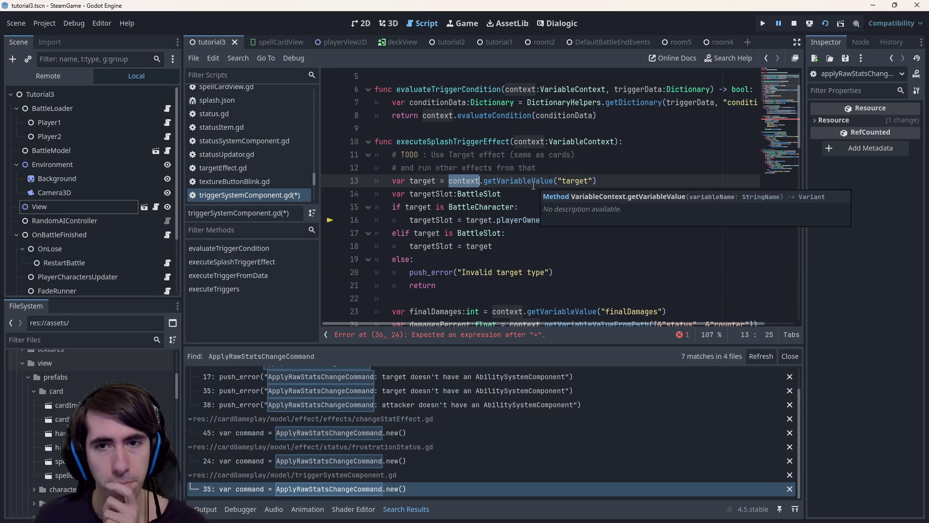
Step: Trace executeSplashTriggerEffect's call site, then executeTriggerFromData's call site within the script
double_click(454, 142)
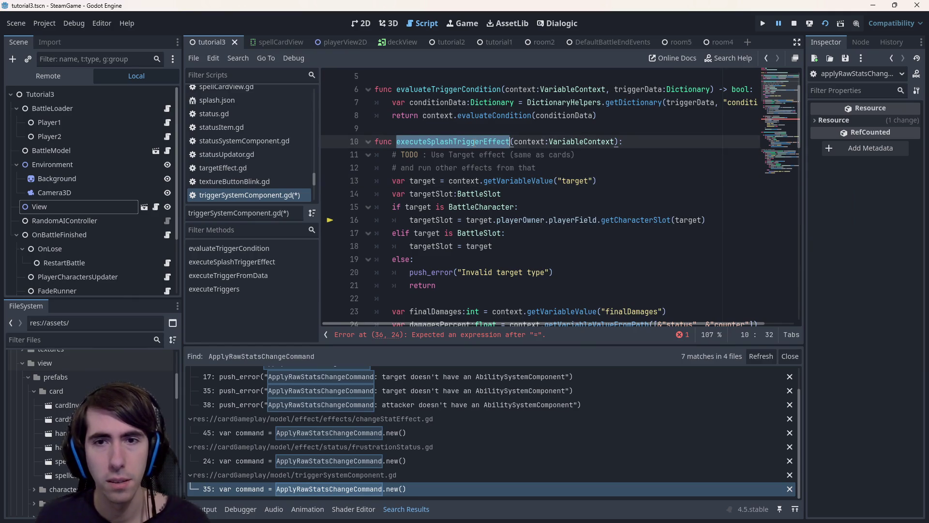
key("ctrl+f")
key("Return")
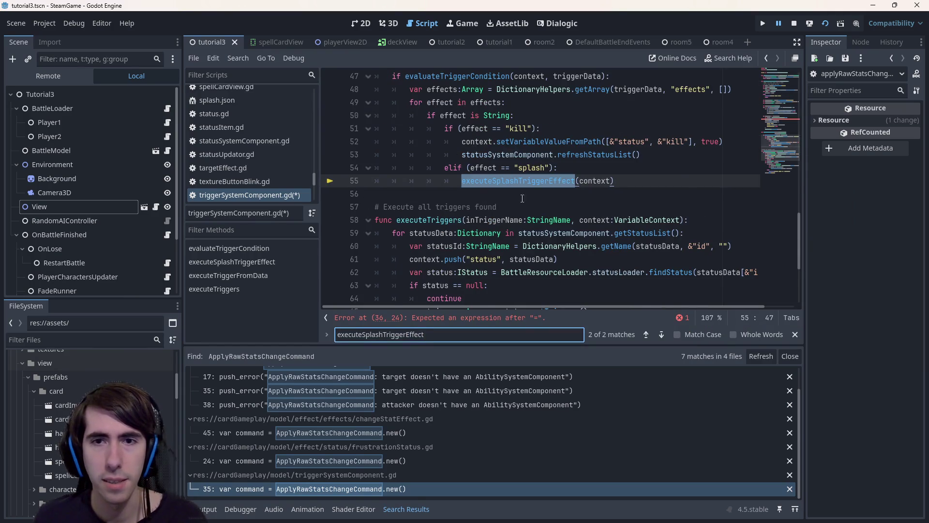
scroll(521, 198, "up", 2)
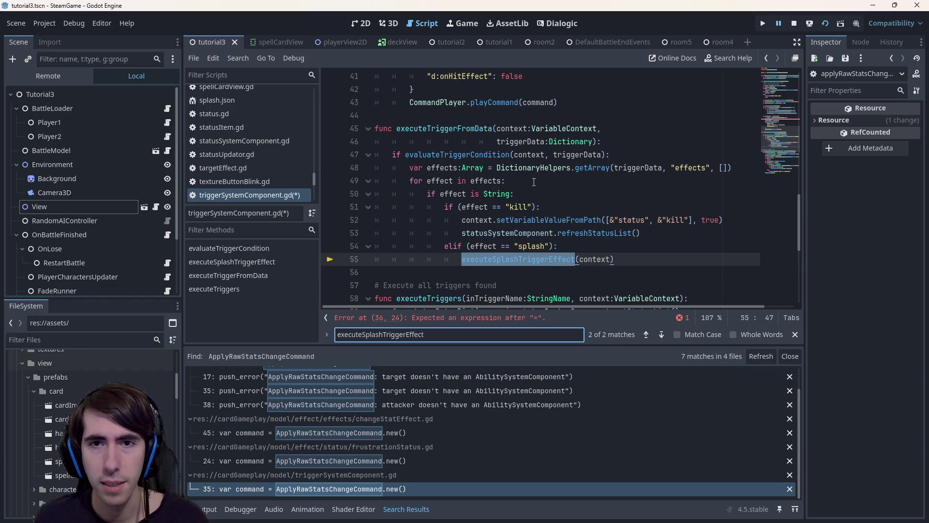
left_click(522, 142)
double_click(459, 129)
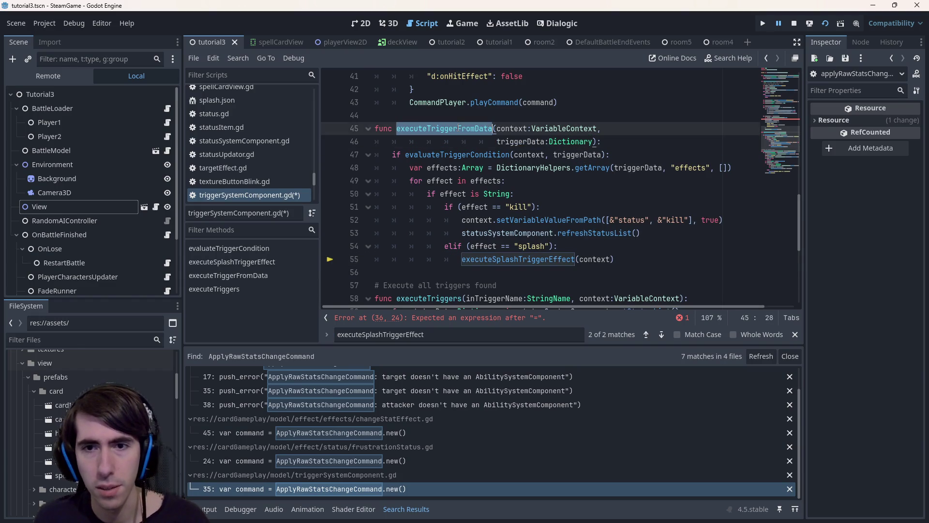
key("ctrl+f")
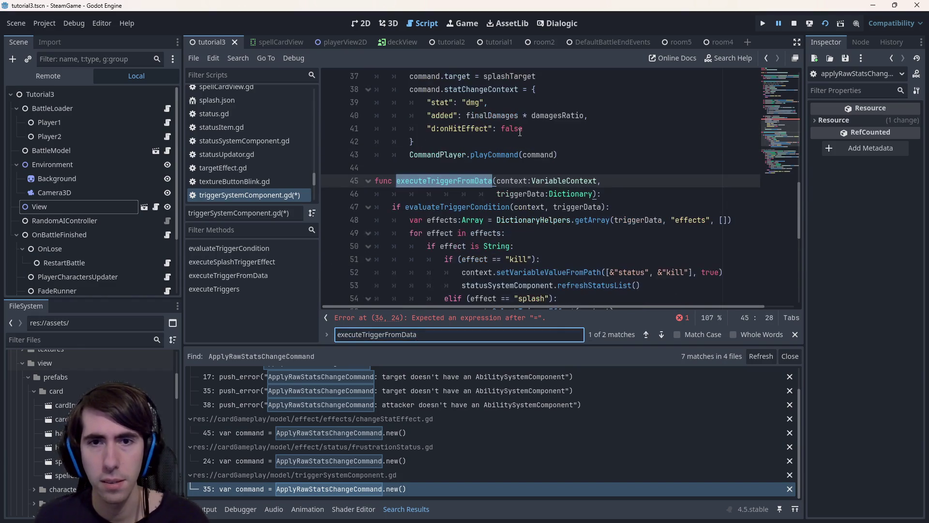
key("Return")
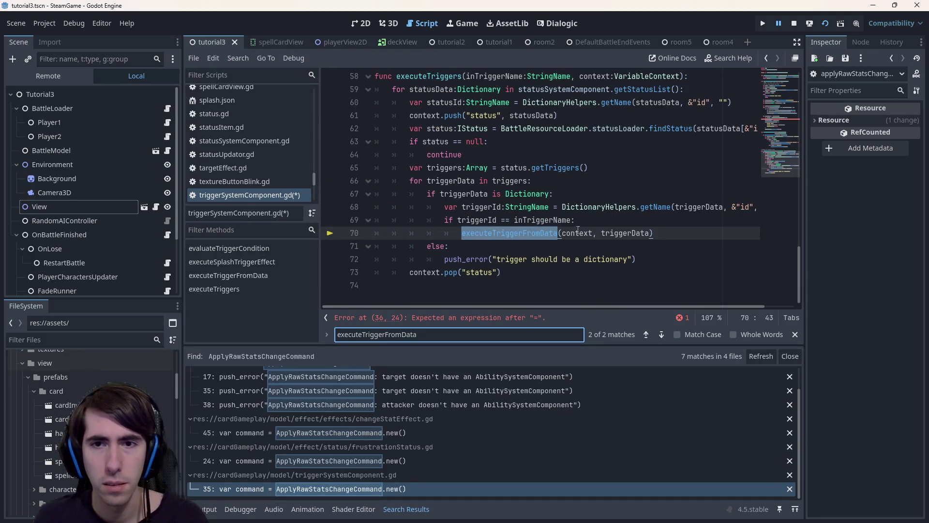
Step: Search the script and then the whole project for executeTriggers callers
double_click(579, 229)
scroll(578, 230, "up", 1)
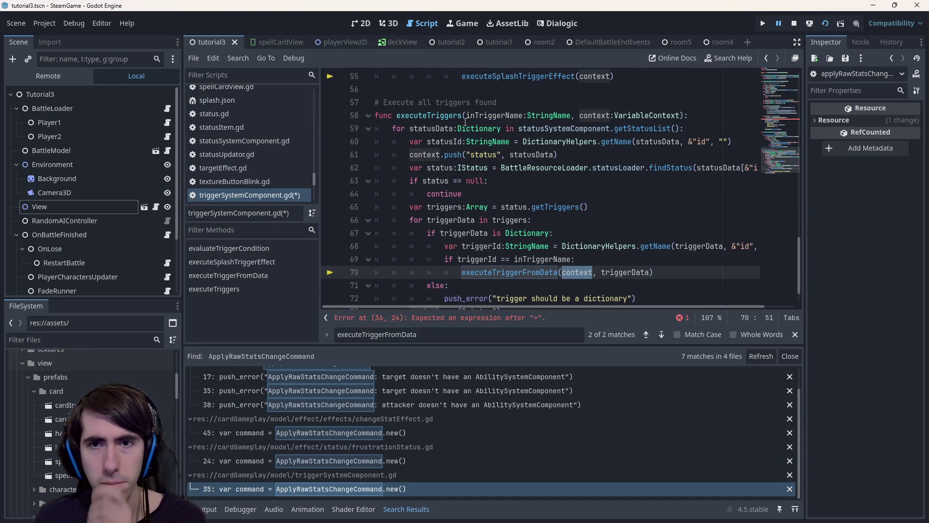
double_click(428, 116)
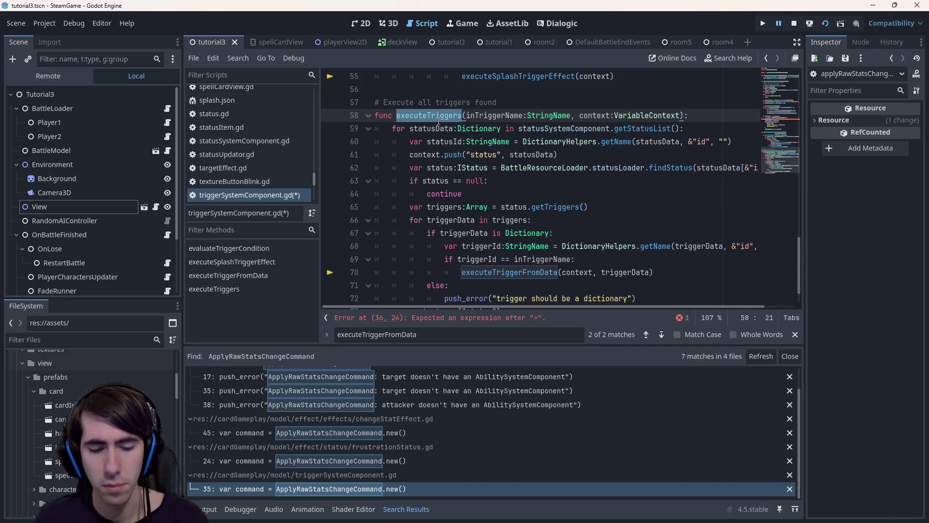
key("ctrl+f")
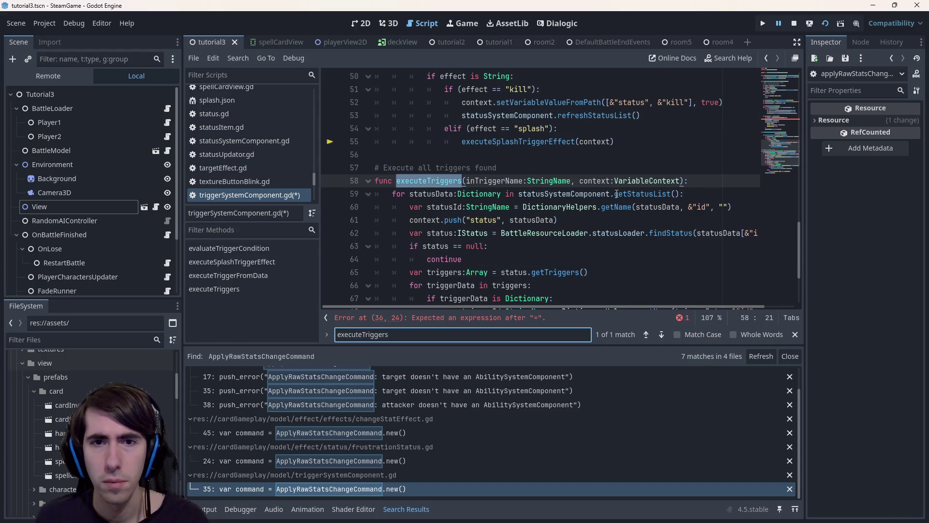
scroll(616, 193, "down", 3)
scroll(606, 209, "up", 3)
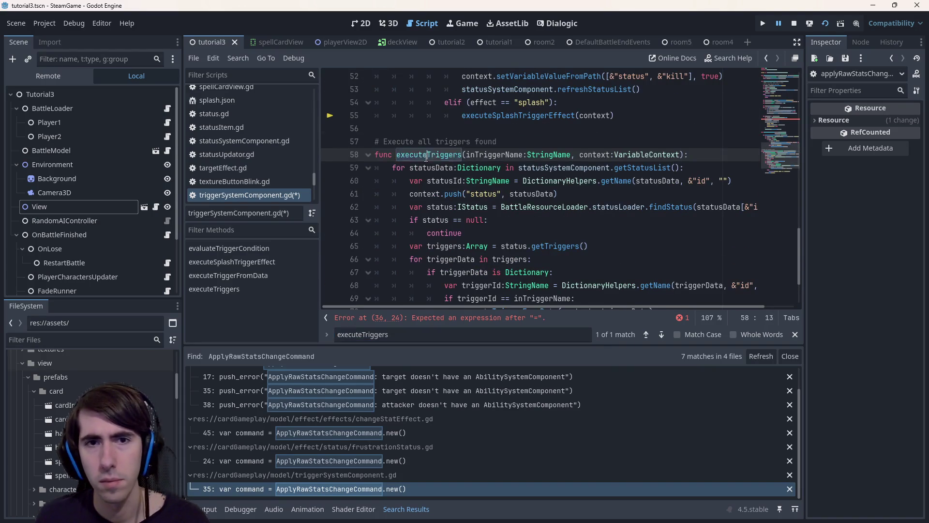
key("ctrl+shift+f")
key("Return")
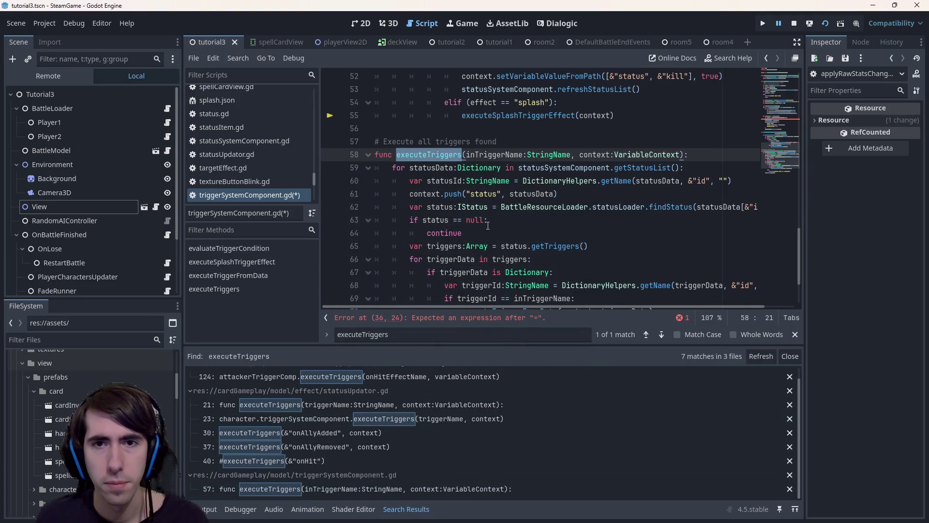
scroll(490, 221, "down", 3)
scroll(490, 222, "down", 3)
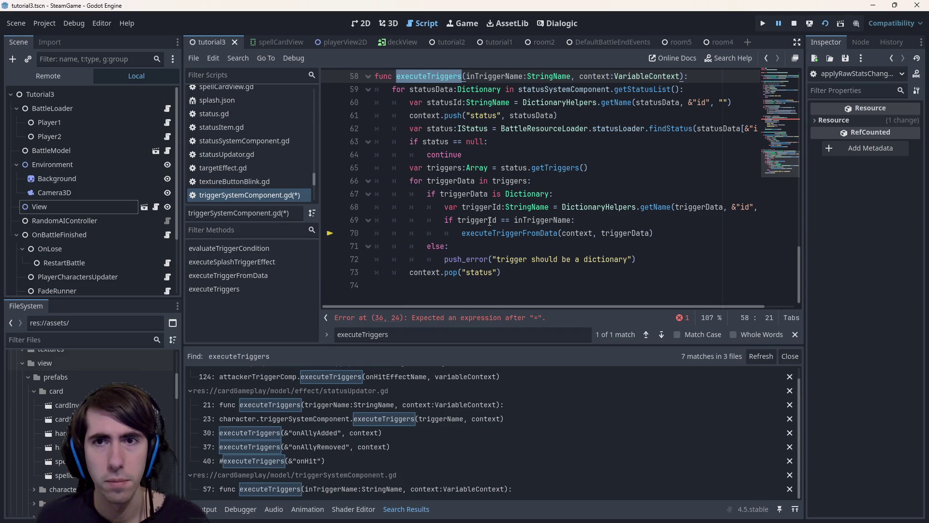
scroll(489, 222, "up", 3)
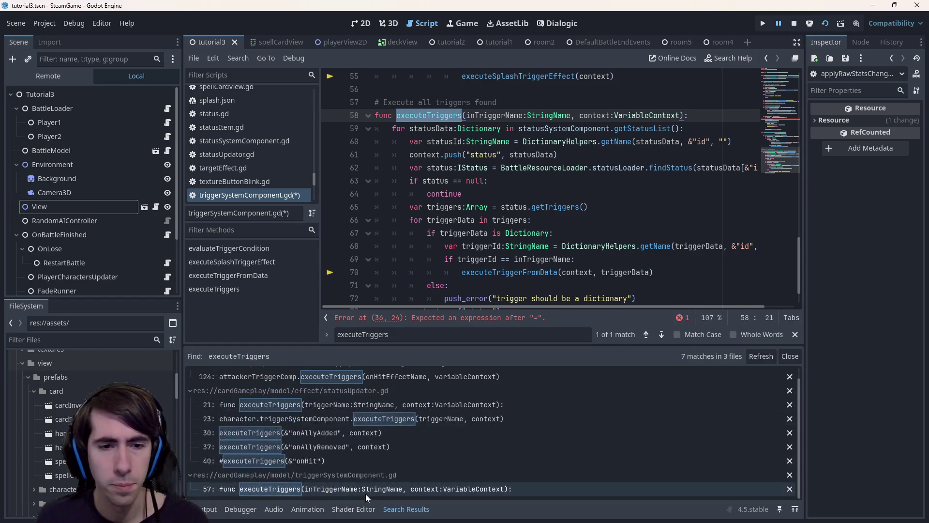
left_click(379, 377)
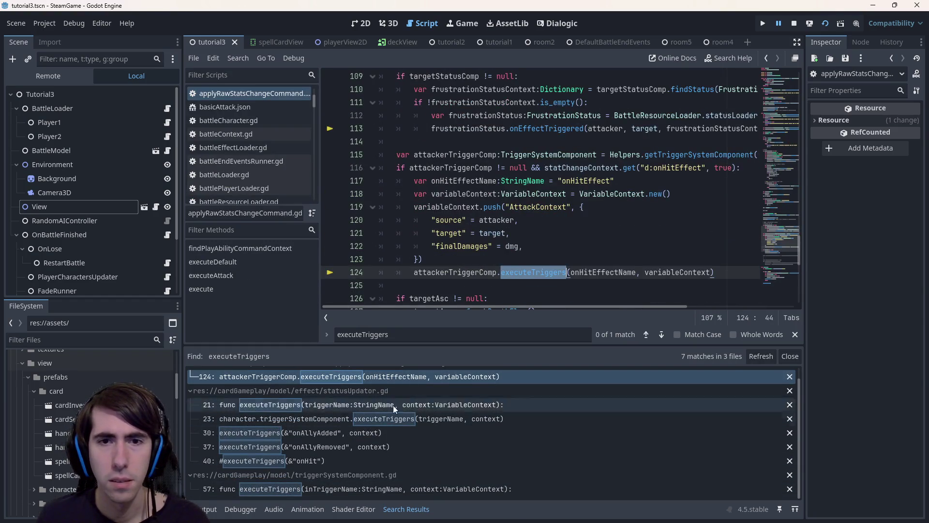
scroll(460, 298, "up", 5)
scroll(461, 297, "up", 4)
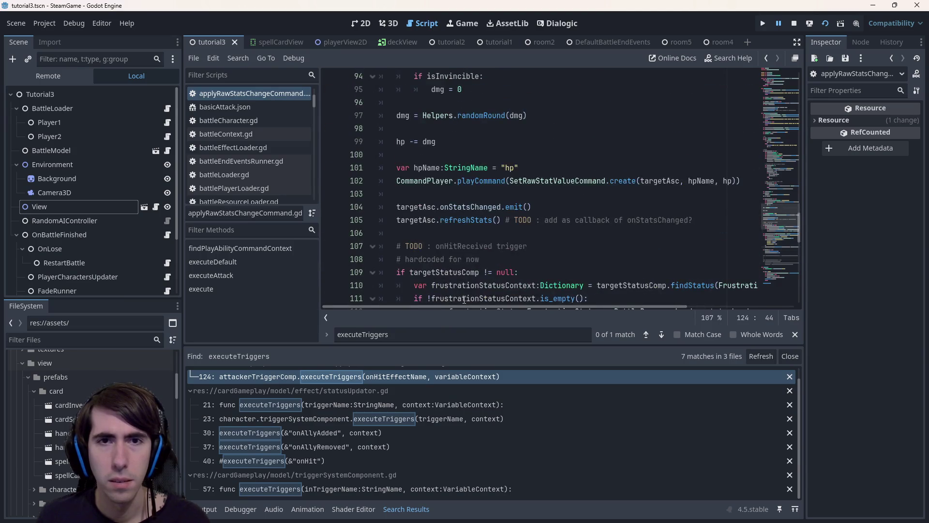
scroll(464, 299, "up", 3)
scroll(463, 299, "down", 5)
scroll(463, 299, "down", 5)
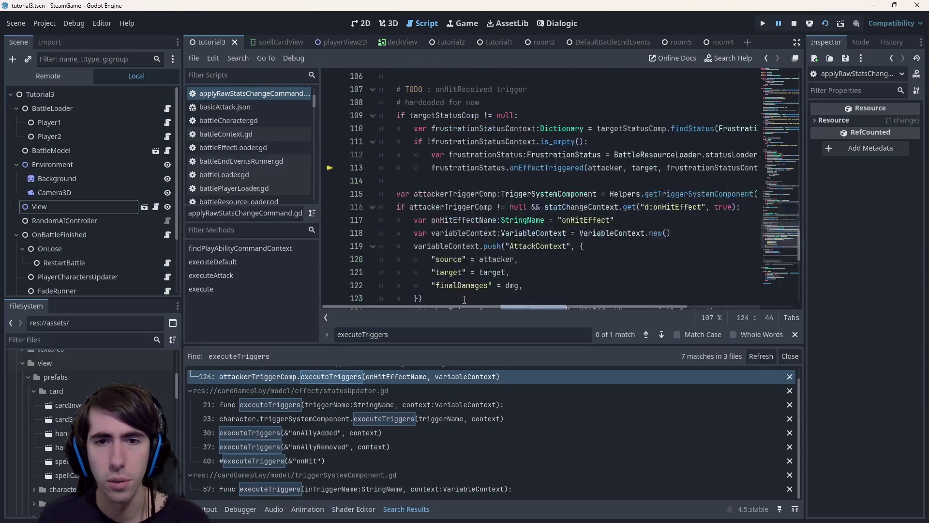
scroll(464, 299, "down", 2)
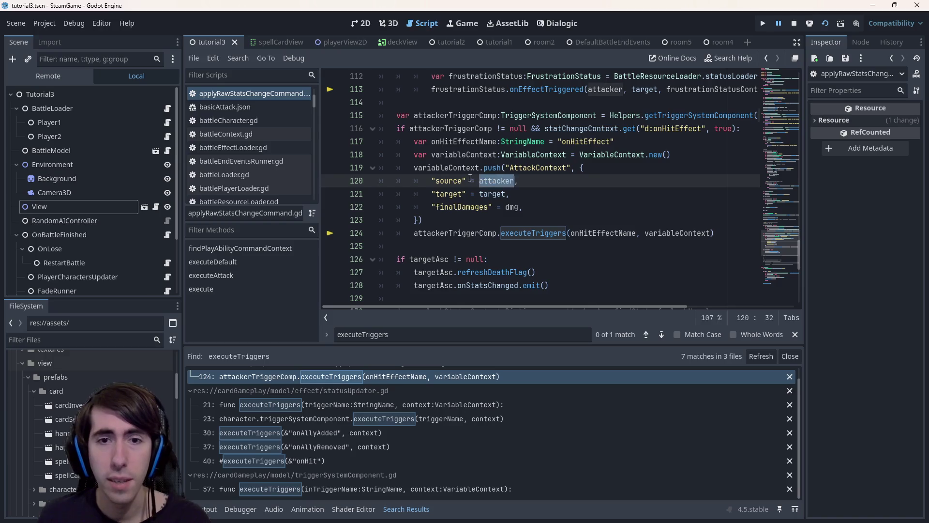
double_click(449, 181)
left_click(449, 181, "ctrl")
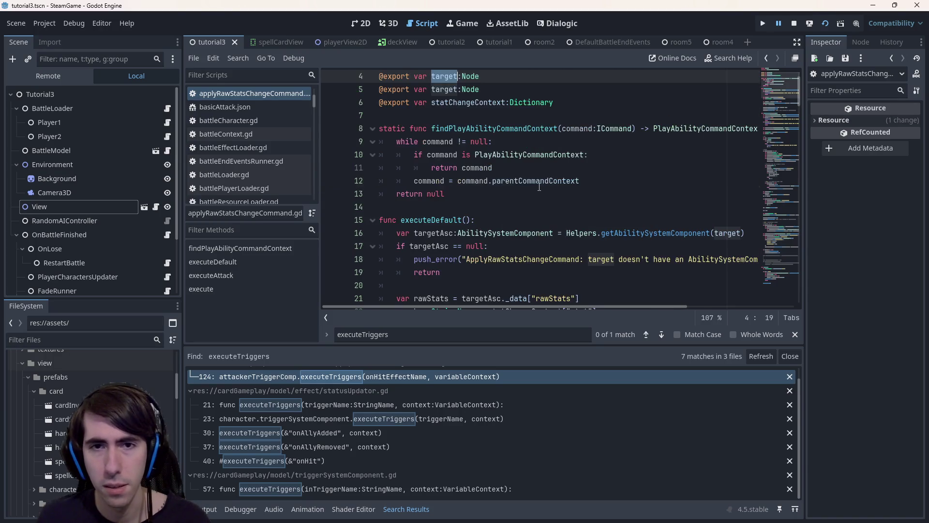
key("ctrl+f")
key("Return")
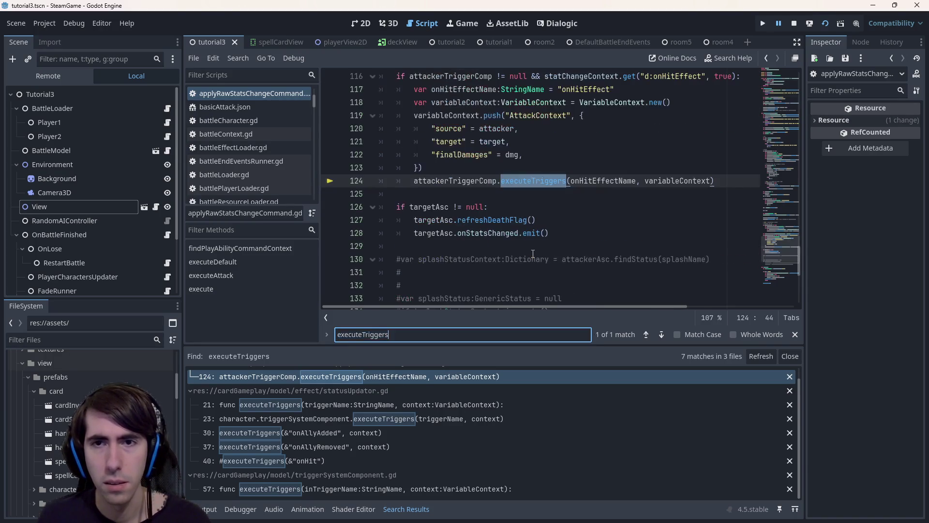
scroll(533, 219, "up", 2)
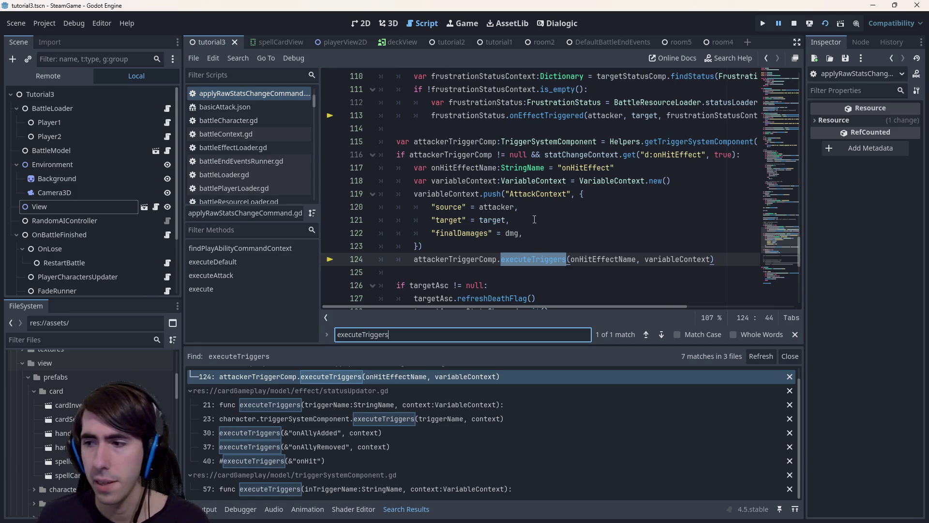
double_click(449, 207)
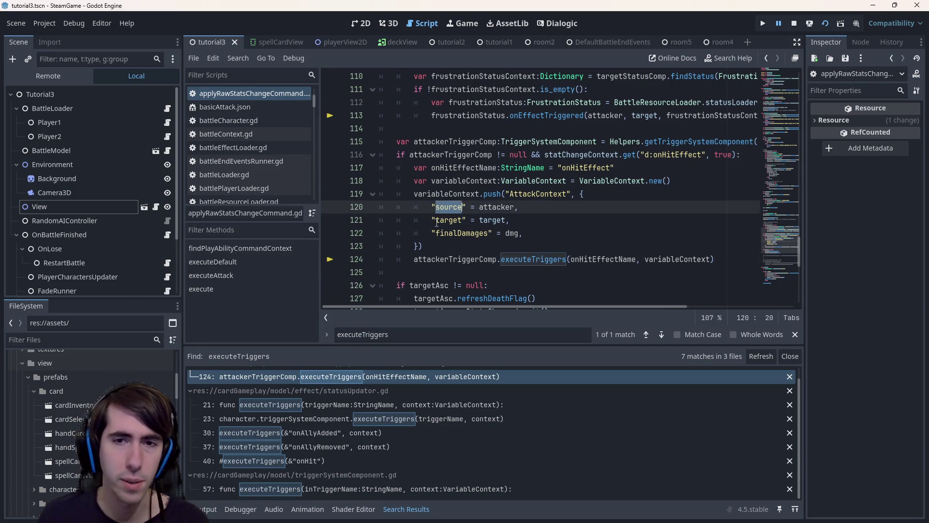
scroll(372, 422, "up", 1)
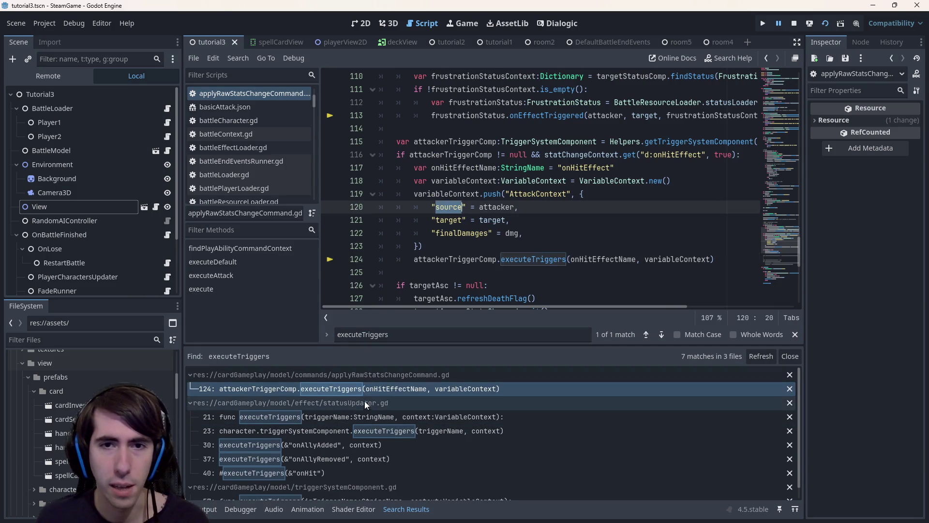
left_click(330, 388)
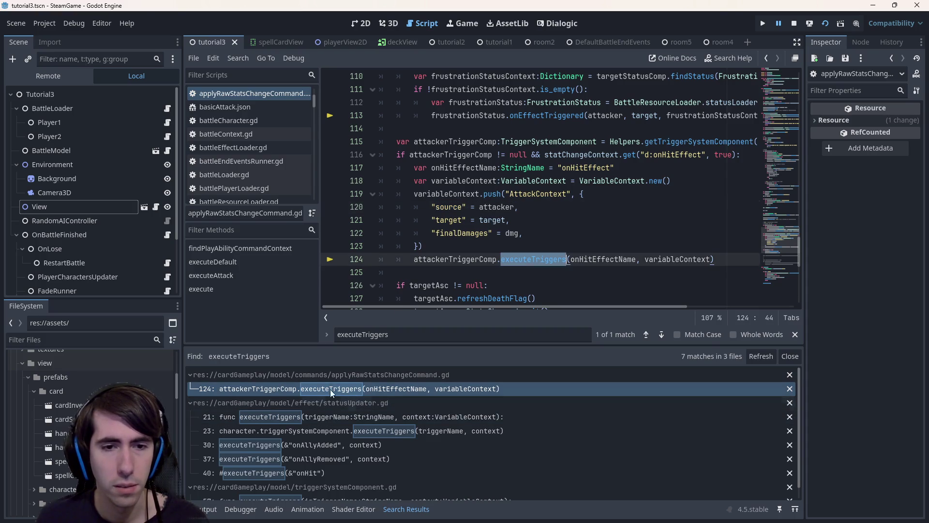
left_click(530, 259, "ctrl")
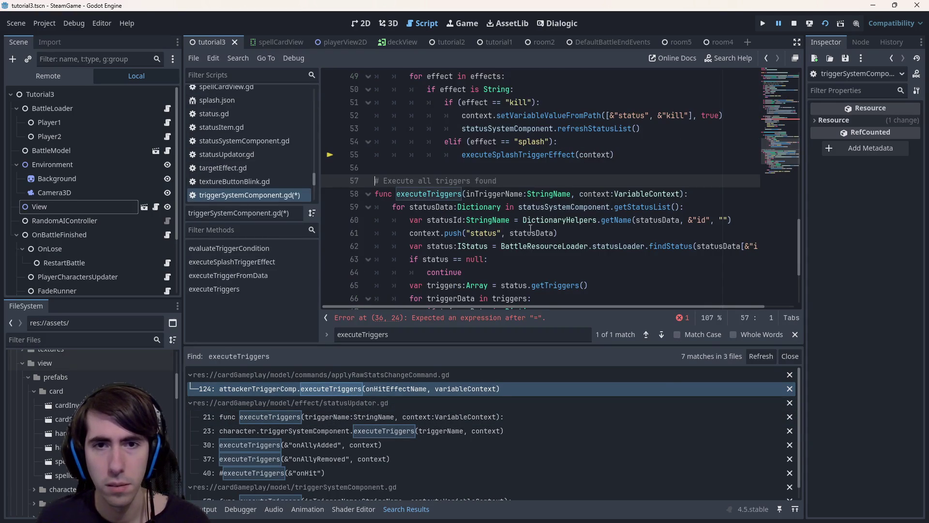
Step: Add var source = context.getVariableValue("source") on line 23 of executeSplashTriggerEffect and save
left_click(773, 69)
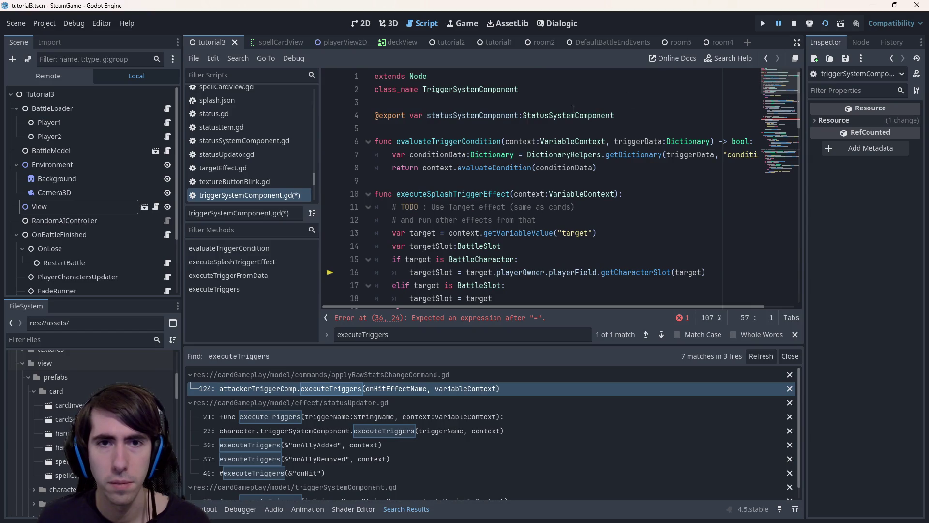
scroll(466, 182, "down", 2)
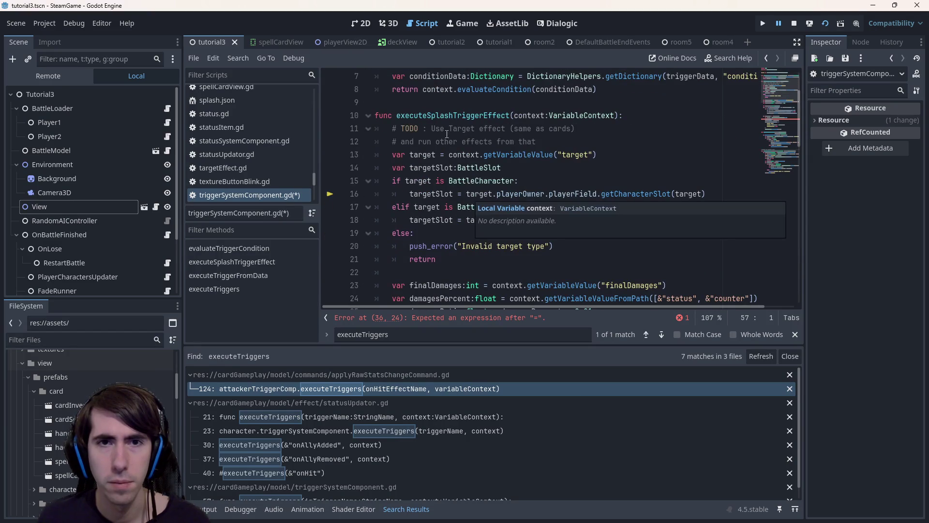
double_click(440, 116)
scroll(562, 154, "down", 3)
scroll(561, 153, "up", 3)
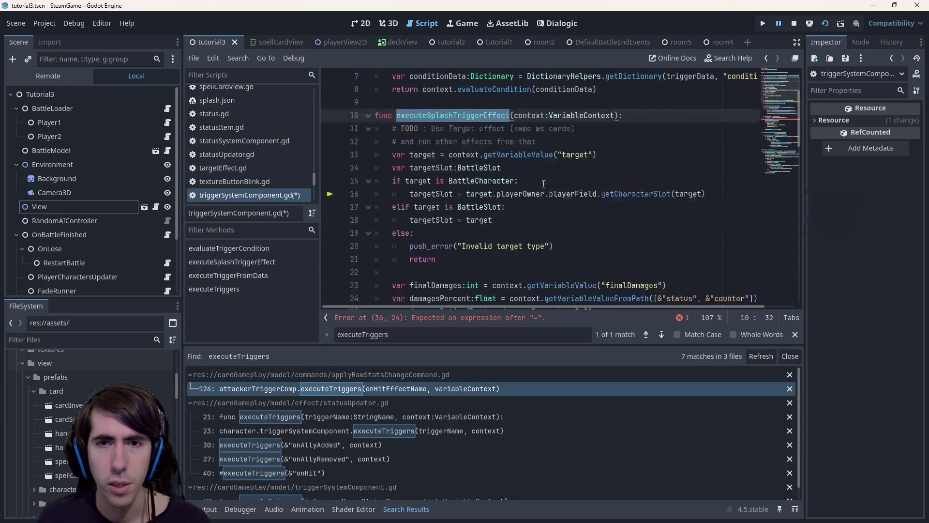
left_click_drag(597, 154, 409, 154)
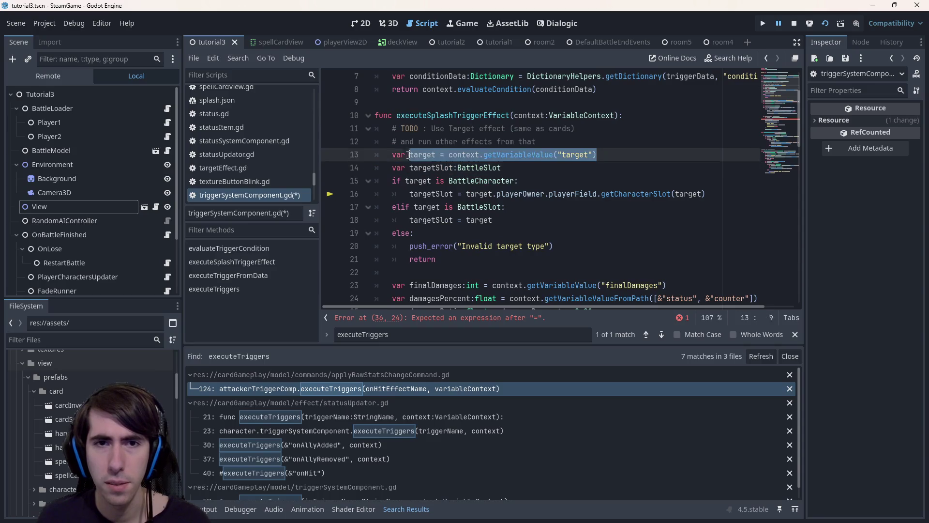
left_click(463, 272)
key("Return")
key("Return")
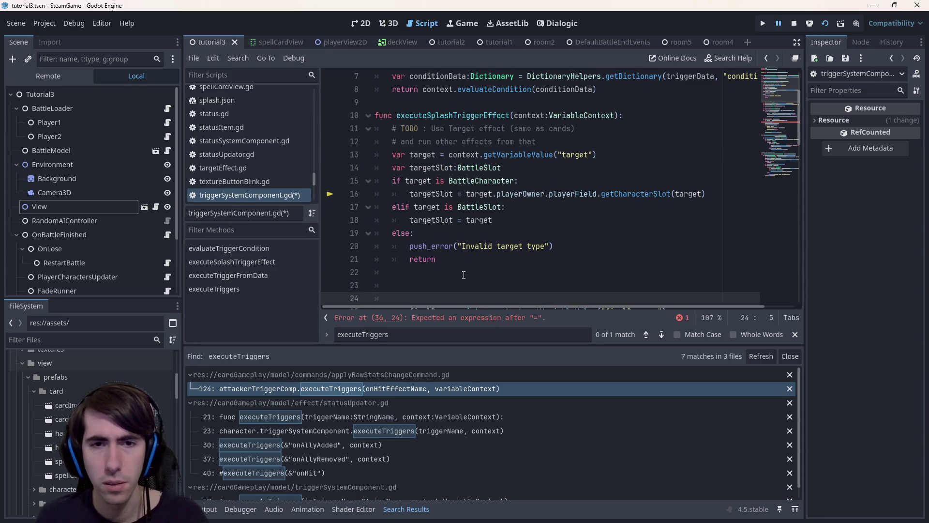
type("var target = context.getVariableValue(\"target\")")
key("Home")
type("var s = ")
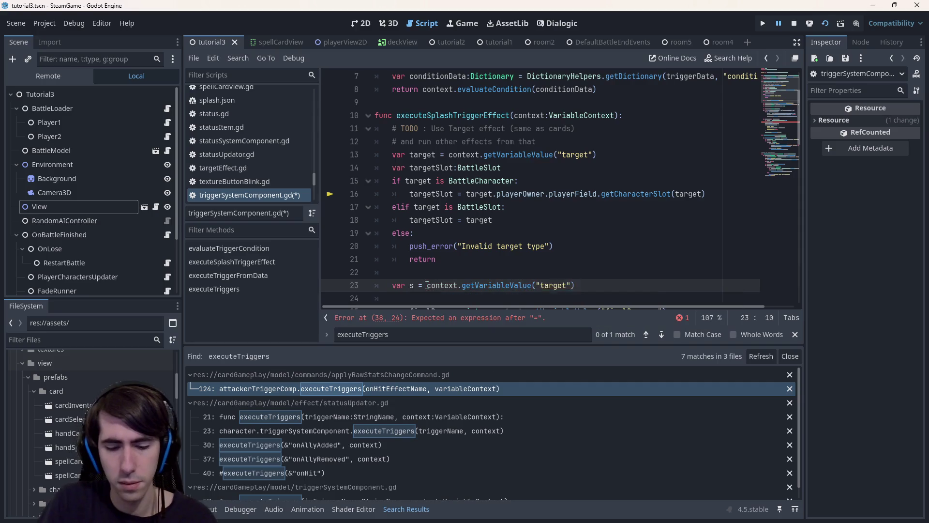
type("ource")
double_click(574, 285)
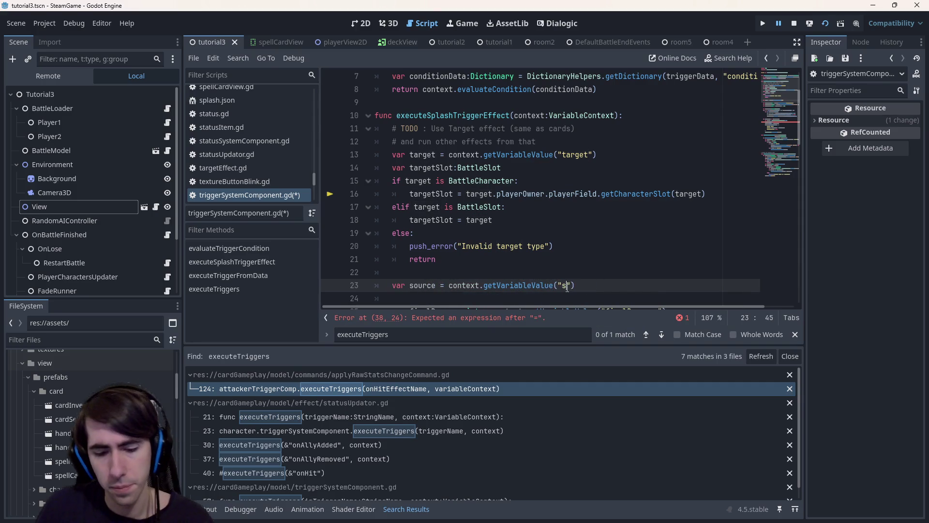
type("source")
key("ctrl+s")
scroll(433, 198, "down", 4)
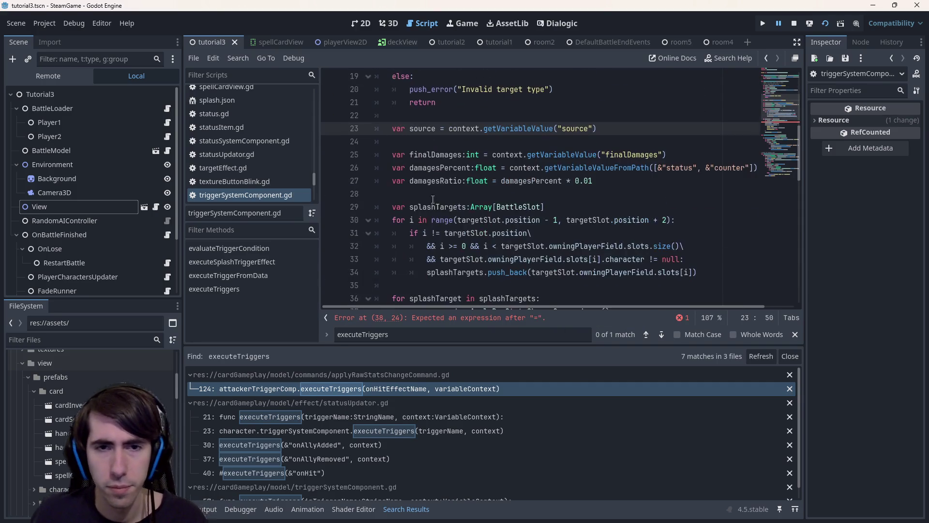
Step: Complete command.source = source on line 38, remove the stray trailing comma, and save
double_click(424, 128)
scroll(515, 205, "down", 4)
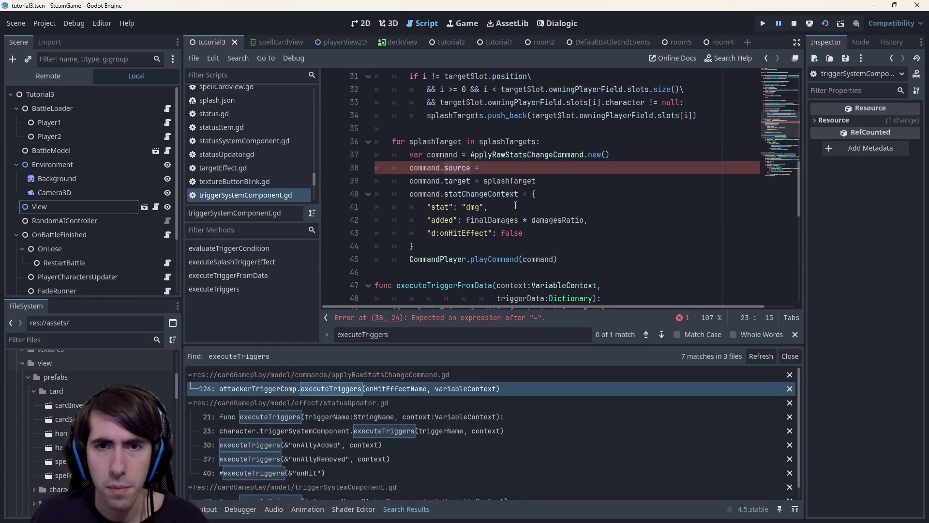
left_click(503, 168)
type("source.")
key("ctrl+s")
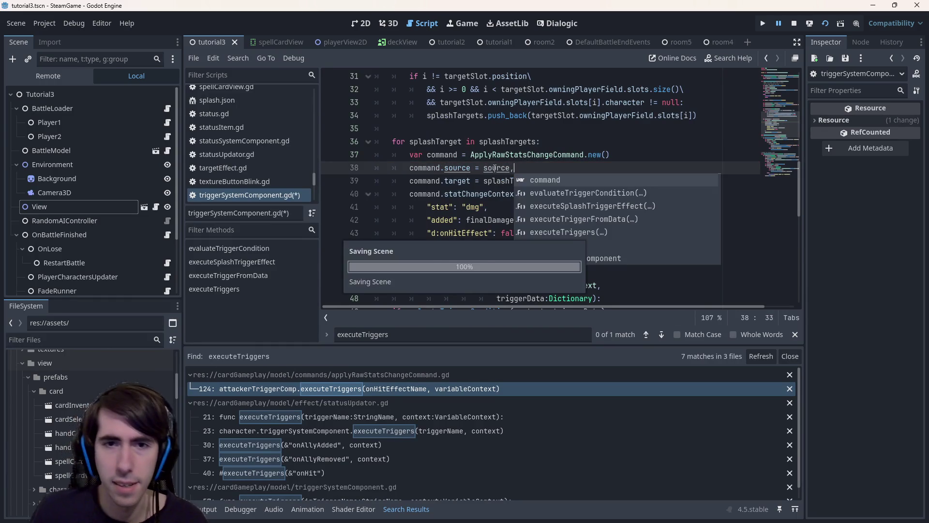
key("Escape")
left_click(497, 168)
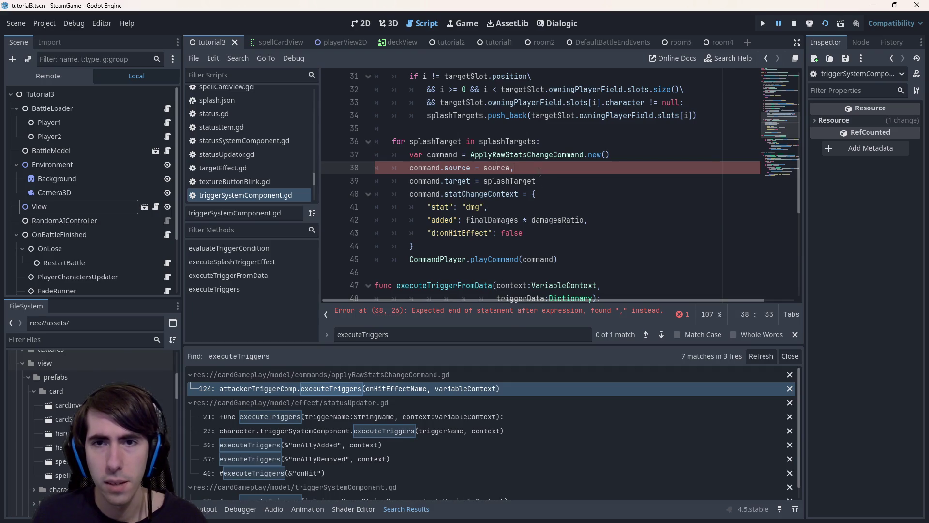
left_click(559, 313)
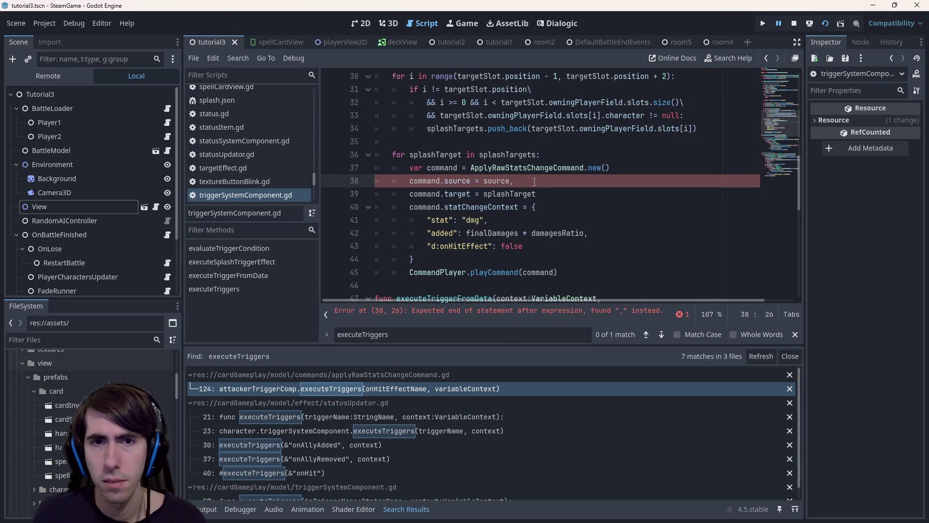
key("BackSpace")
key("ctrl+s")
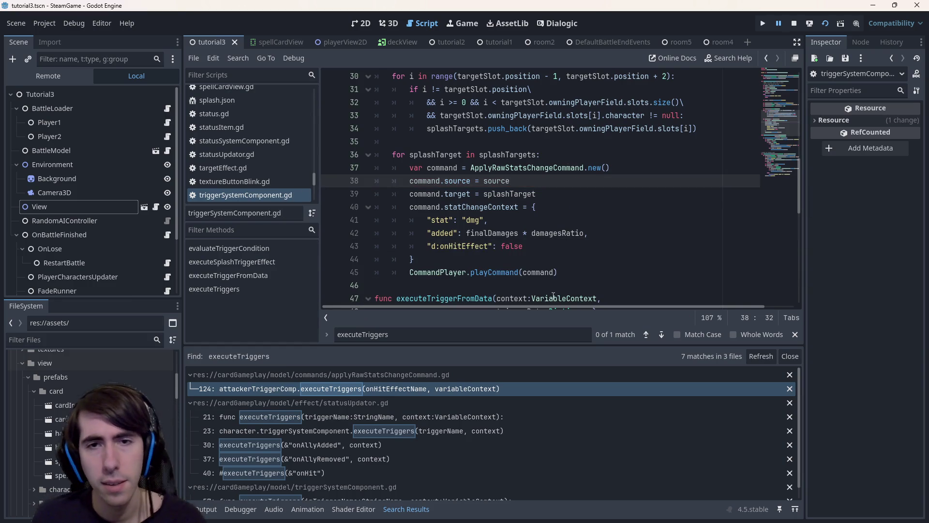
Step: Search the project for ApplyRawStatsChangeCommand and open its use in frustrationStatus.gd
double_click(526, 168)
key("ctrl+c")
key("ctrl+shift+f")
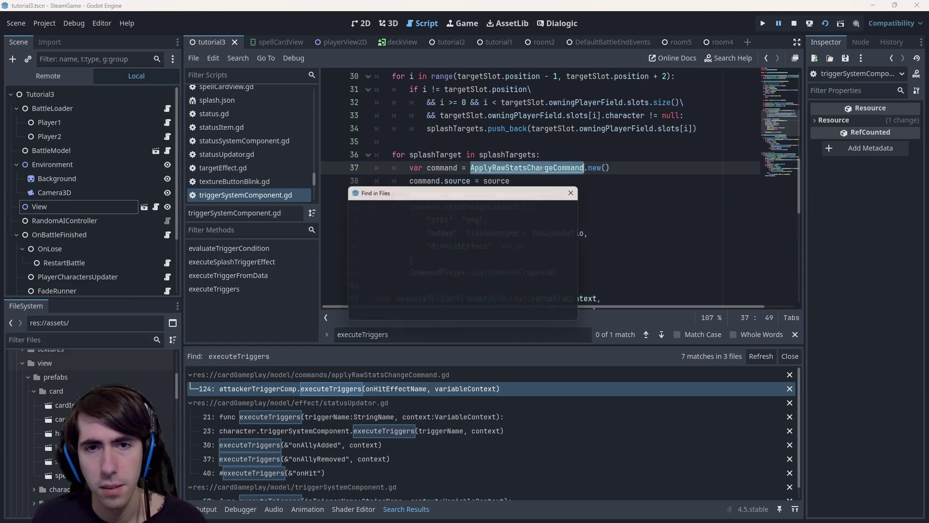
left_click(424, 322)
scroll(362, 472, "down", 1)
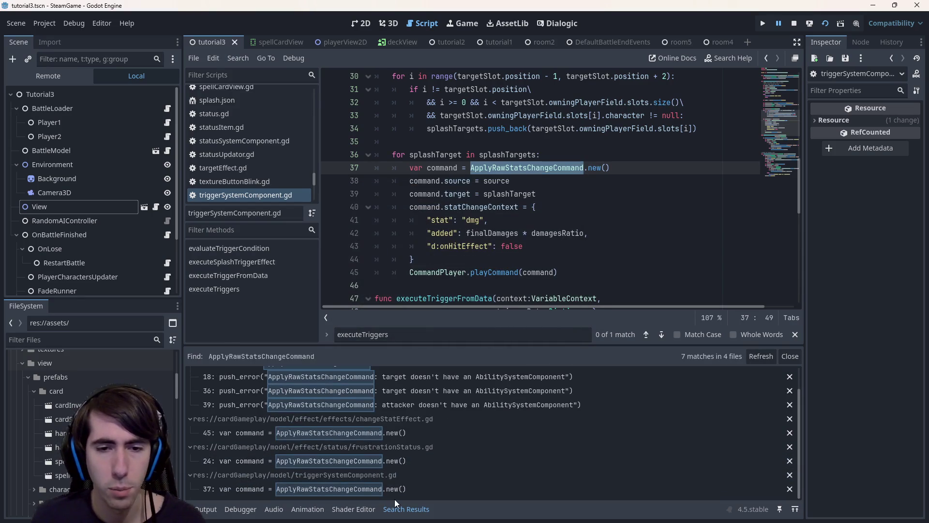
left_click(404, 460)
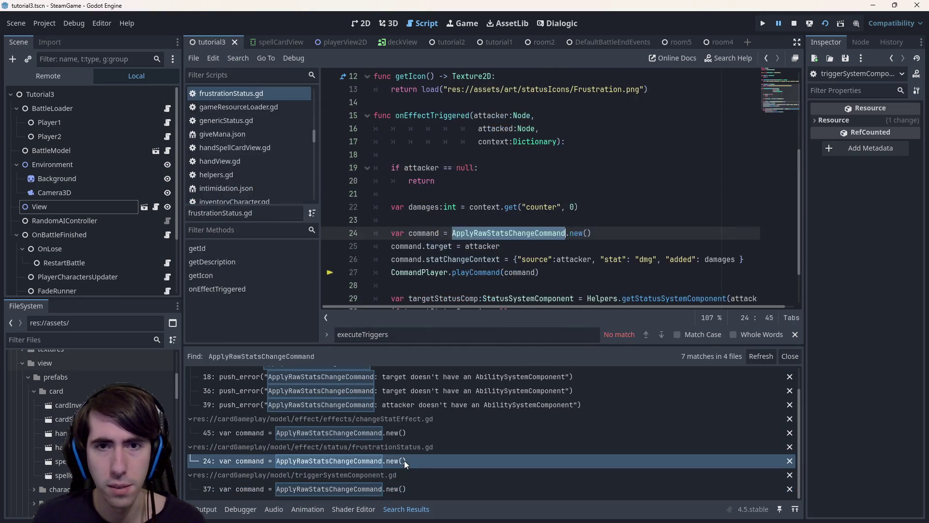
scroll(483, 297, "down", 3)
scroll(487, 276, "up", 4)
scroll(489, 261, "up", 5)
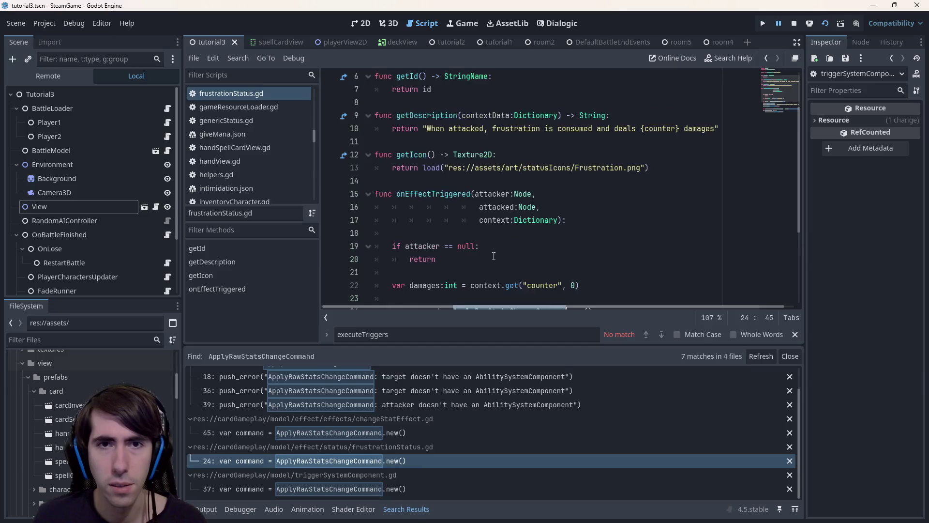
scroll(494, 256, "down", 3)
scroll(493, 255, "down", 2)
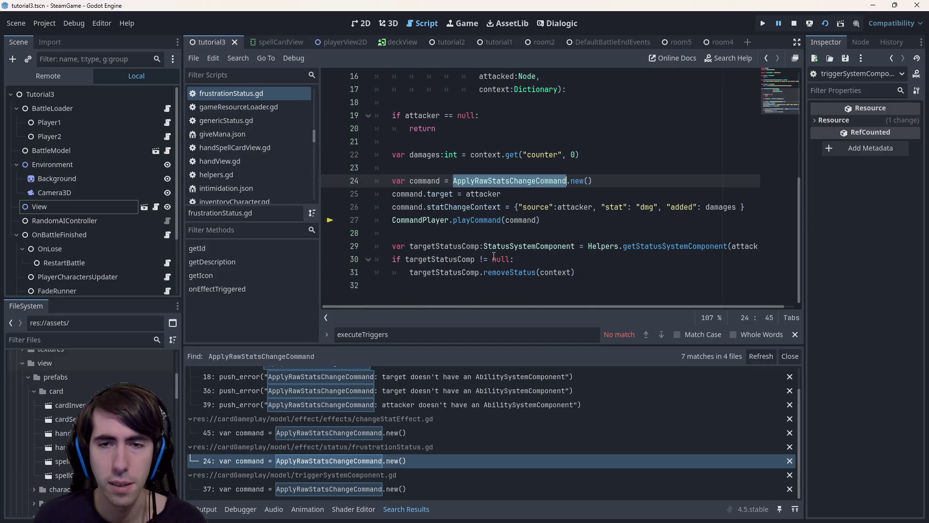
scroll(494, 255, "up", 1)
scroll(494, 256, "down", 1)
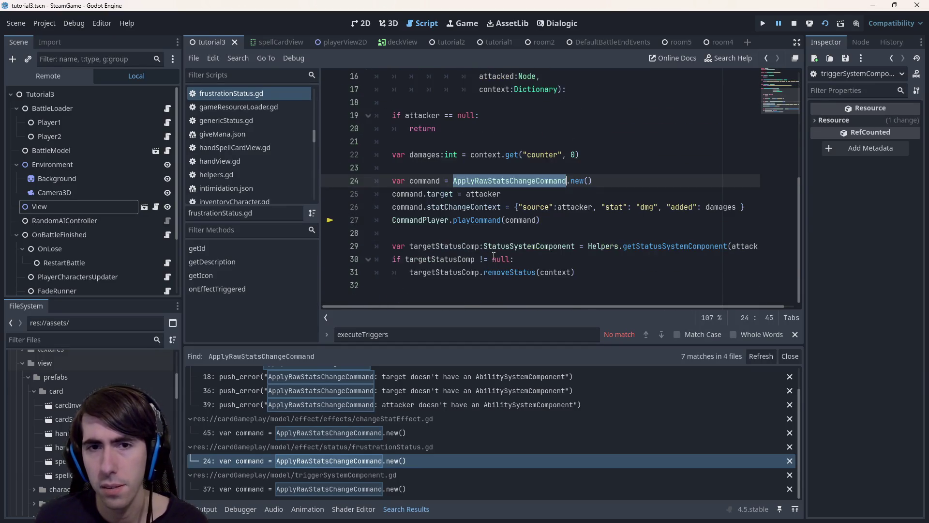
scroll(493, 256, "up", 1)
scroll(493, 255, "up", 1)
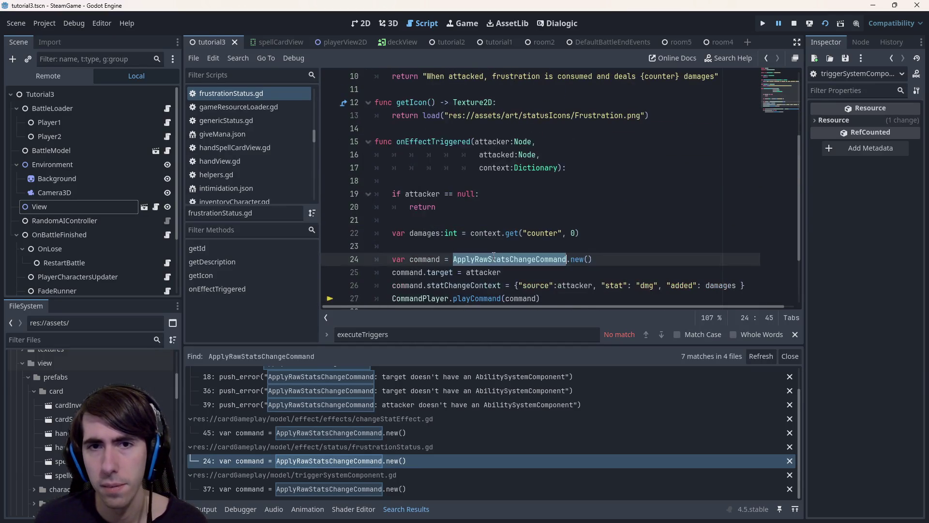
Step: Add command.source = attacked after frustrationStatus.gd's command creation, save, and move to changeStatEffect.gd line 45
double_click(495, 154)
left_click(614, 264)
key("Return")
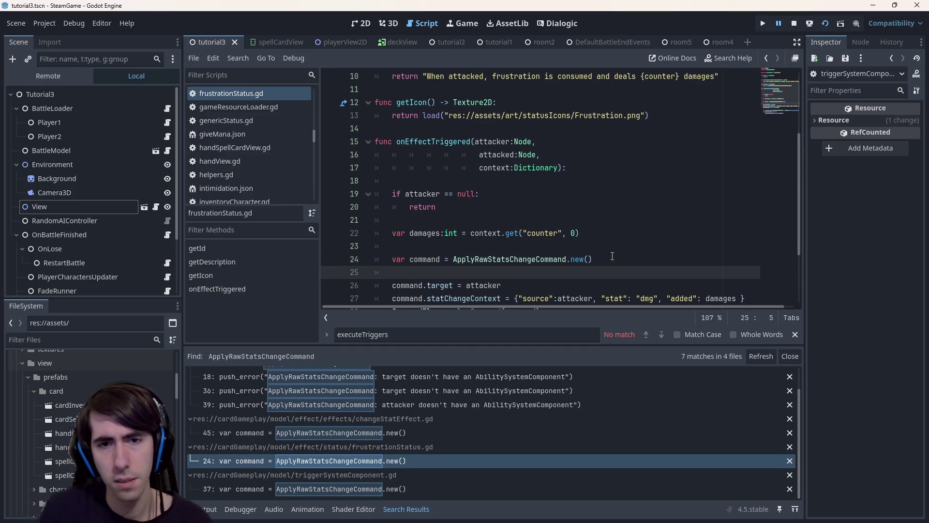
key("ctrl+z")
scroll(612, 256, "up", 2)
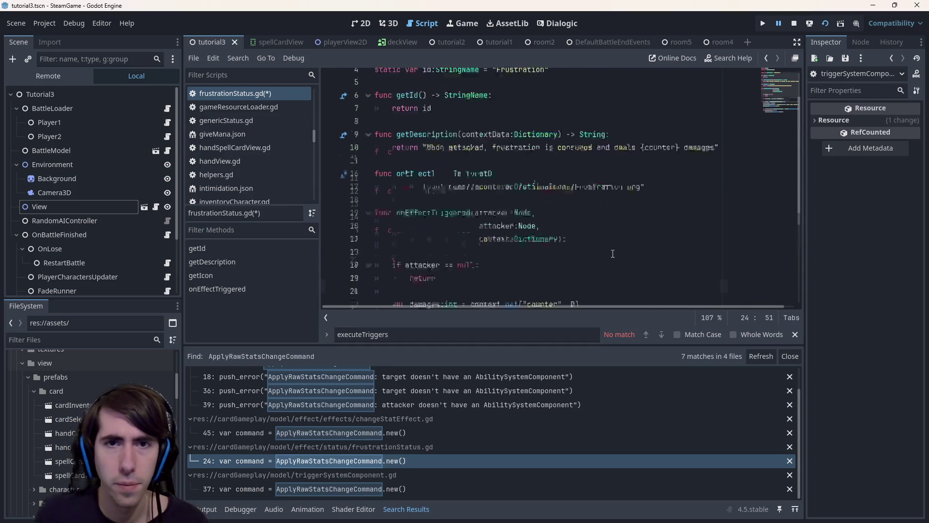
scroll(612, 256, "up", 2)
key("ctrl+s")
scroll(612, 255, "down", 1)
scroll(607, 254, "down", 2)
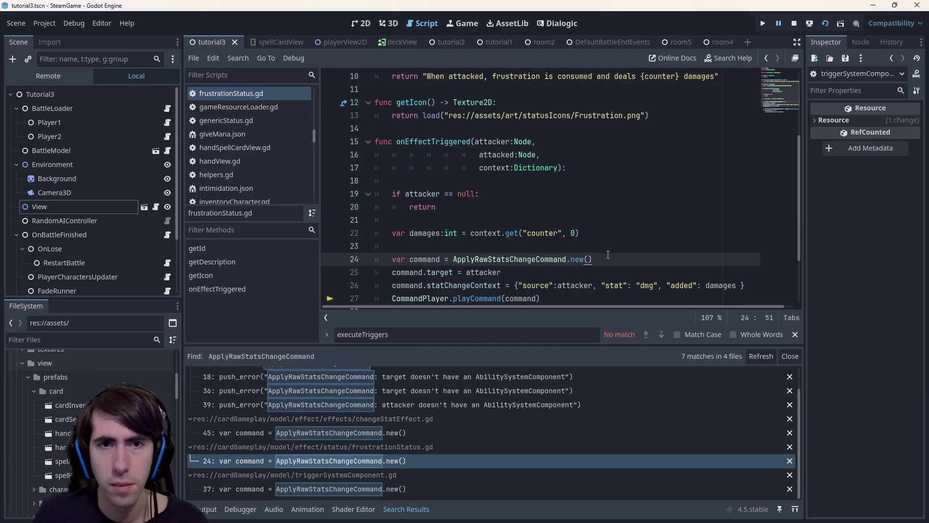
scroll(607, 254, "down", 1)
key("Return")
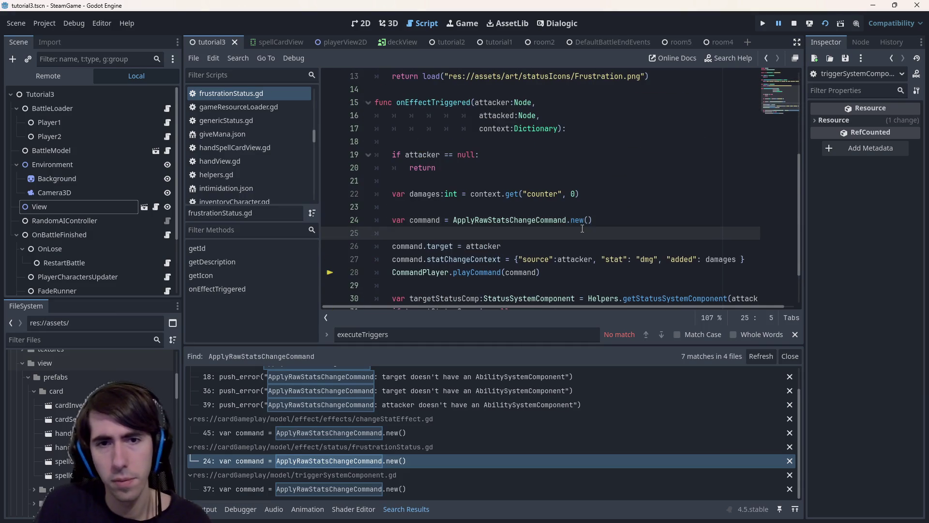
type("command.")
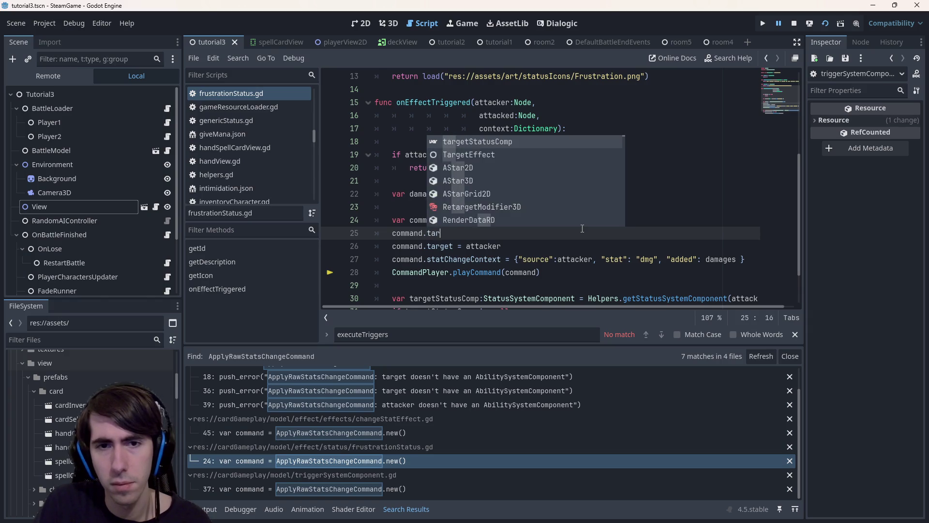
type("source = attacked")
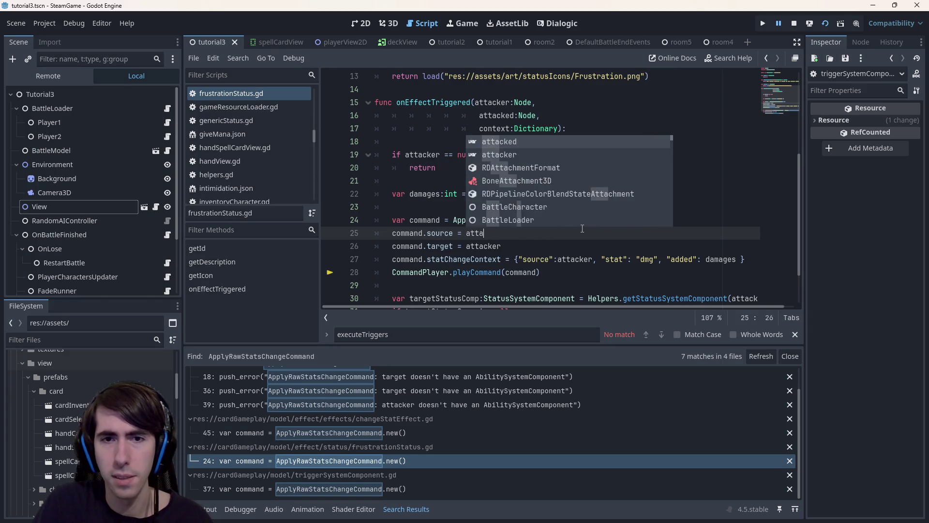
key("ctrl+s")
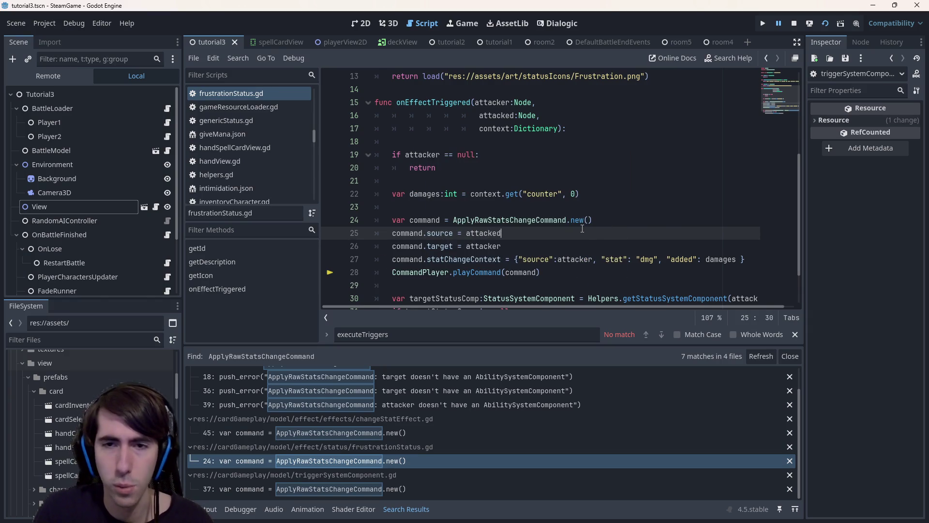
key("ctrl+s")
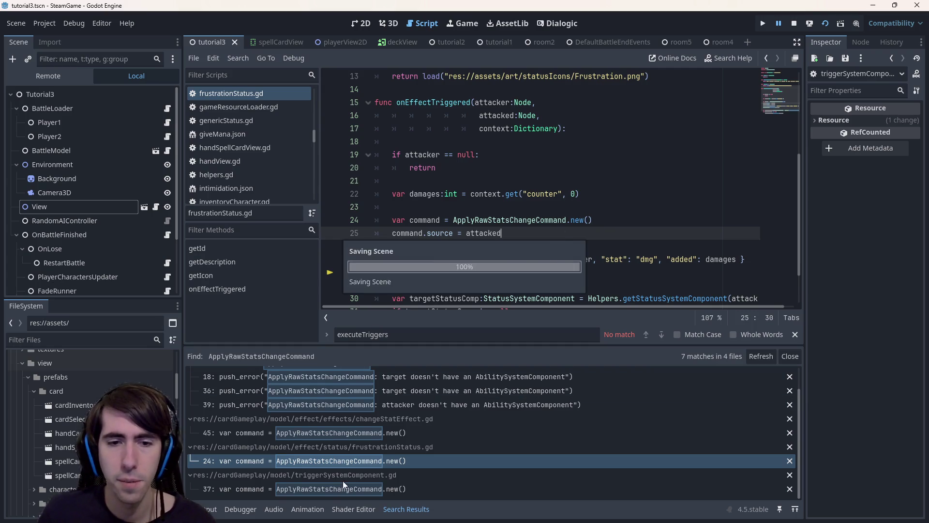
left_click(391, 461)
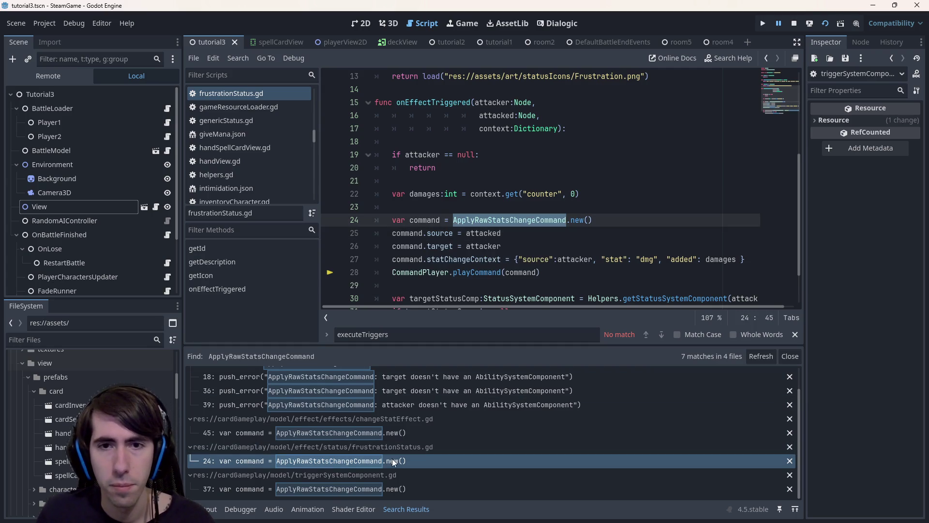
left_click(394, 433)
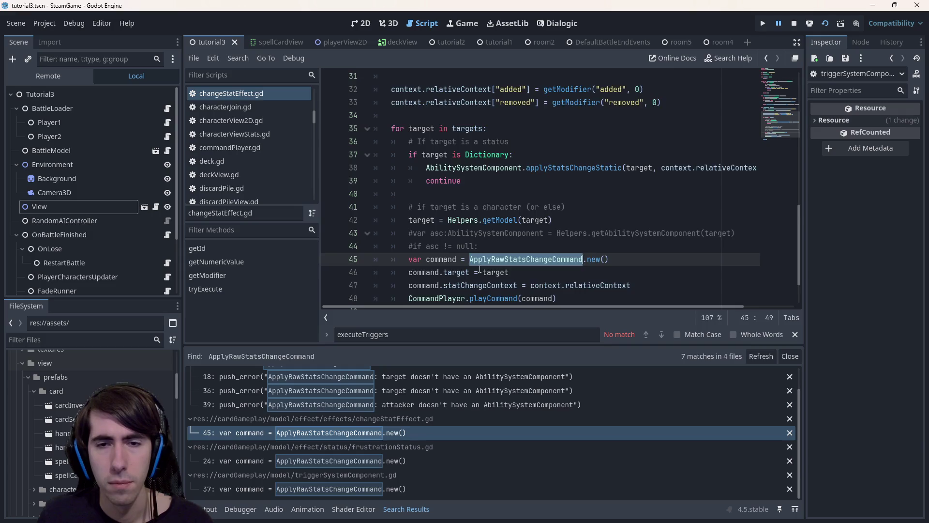
Step: Paste the command class name below the id declaration by mistake, then undo it
left_click(528, 272)
scroll(528, 280, "up", 5)
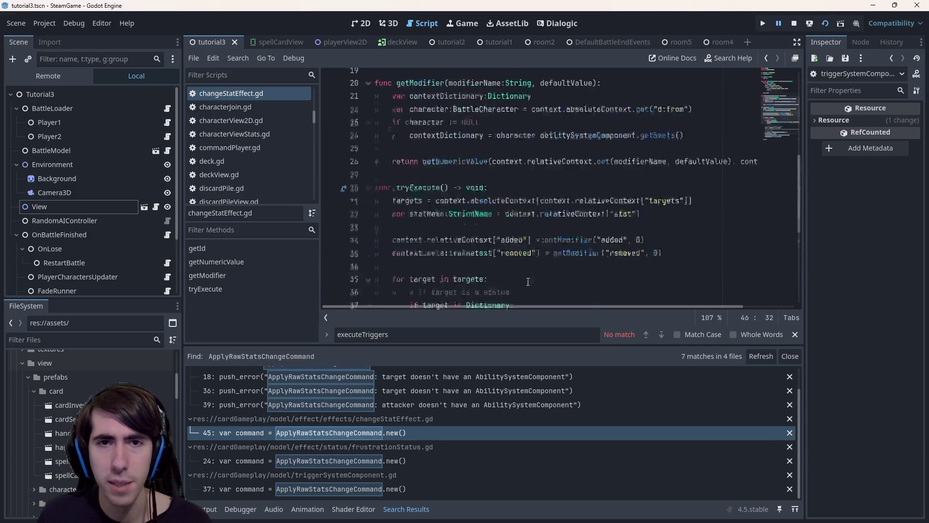
scroll(528, 280, "up", 6)
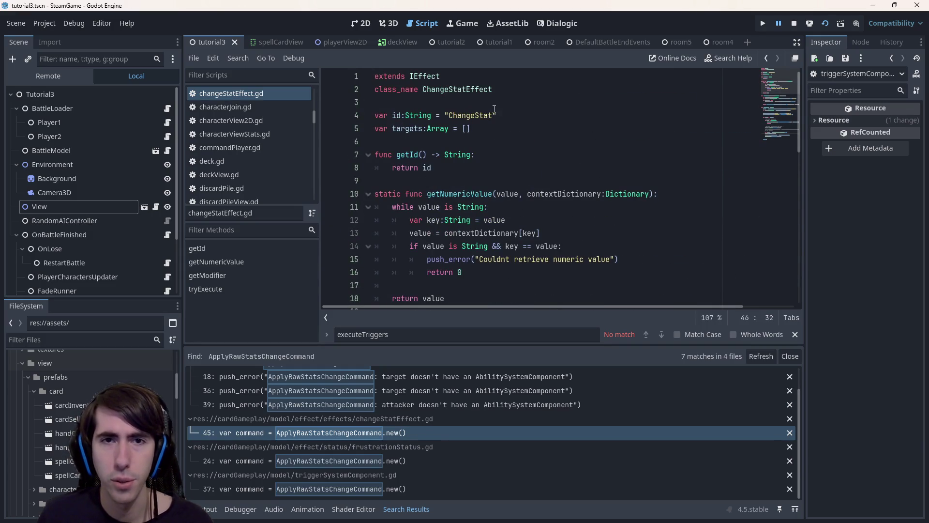
left_click(510, 117)
key("Return")
key("ctrl+v")
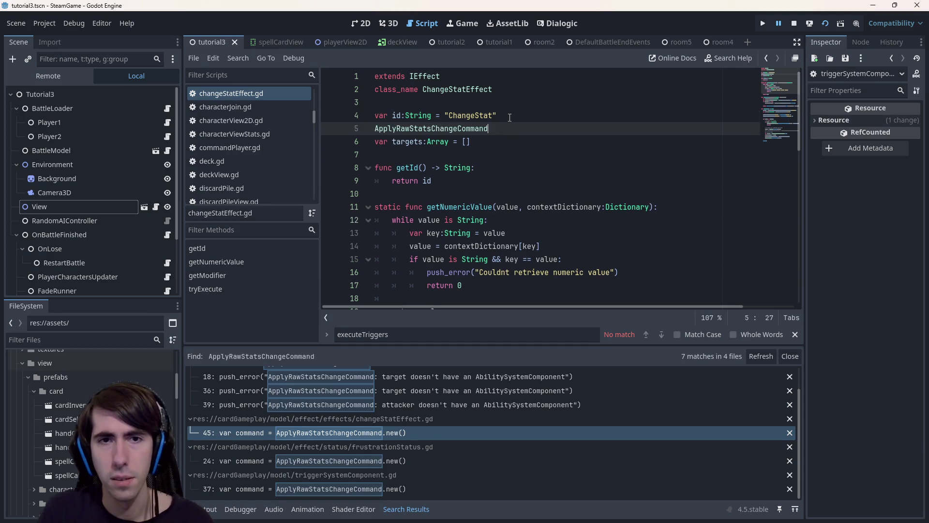
key("ctrl+z")
key("ctrl+z")
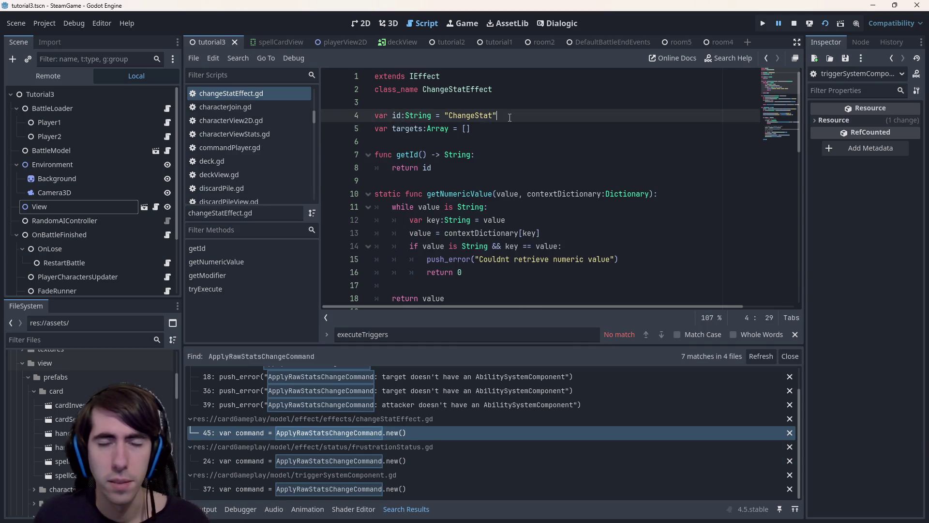
scroll(510, 117, "down", 5)
scroll(506, 125, "up", 5)
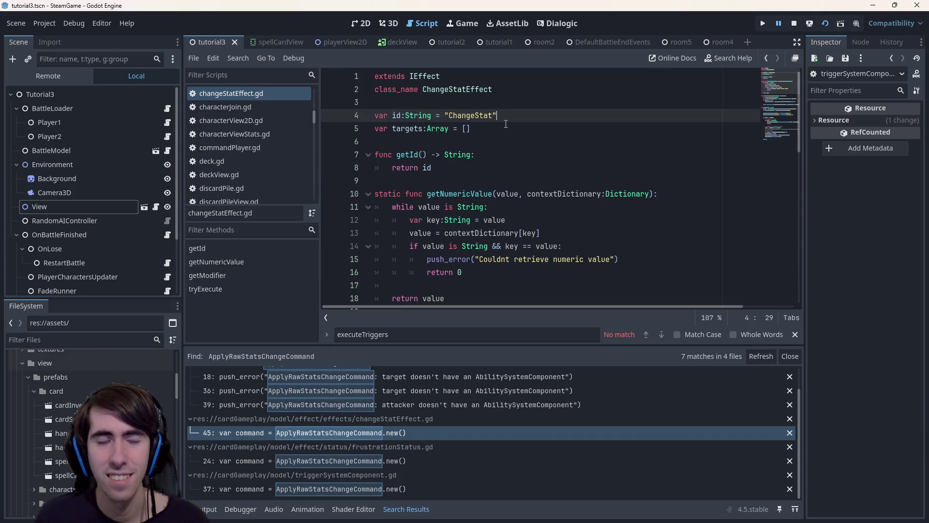
scroll(506, 123, "down", 3)
scroll(506, 123, "up", 3)
scroll(506, 123, "down", 9)
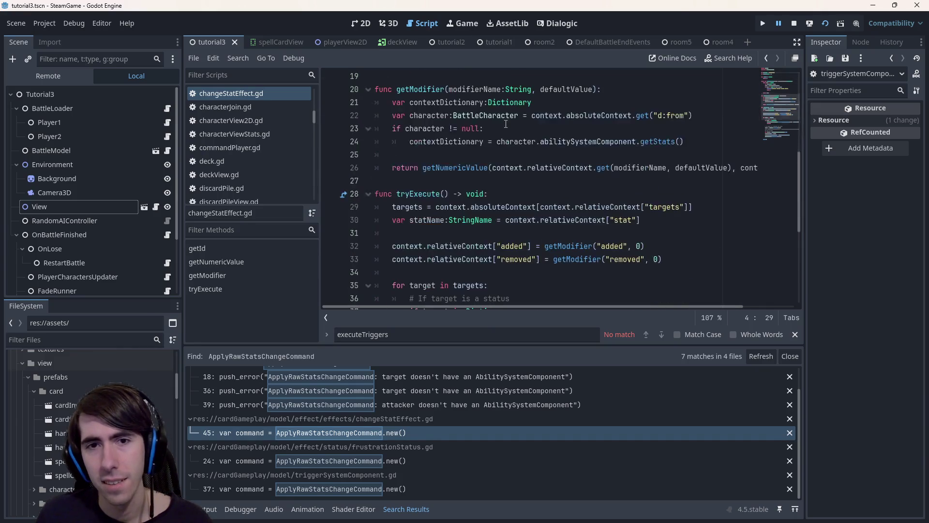
scroll(506, 124, "down", 2)
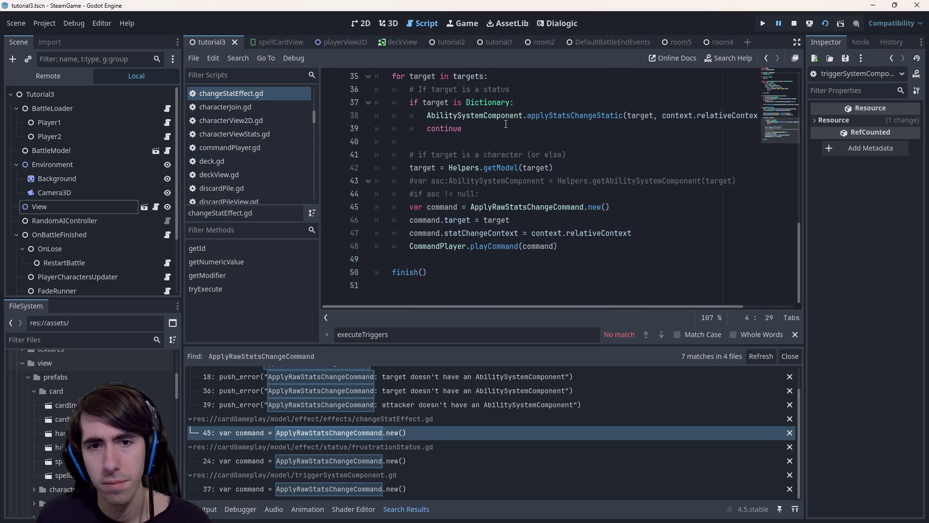
Step: Add command.source = null on line 46 of changeStatEffect.gd and set a breakpoint there
double_click(419, 220)
left_click(631, 204)
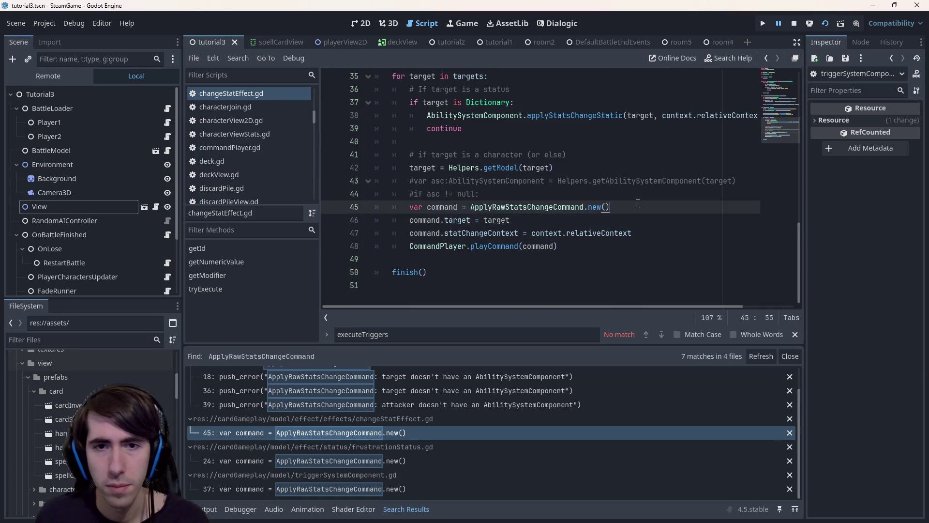
key("Return")
type("command.source = null")
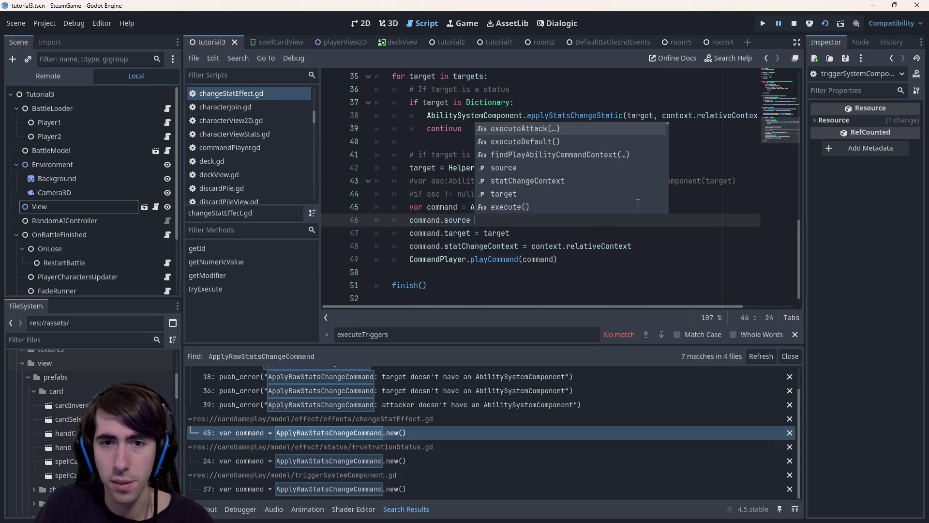
key("Escape")
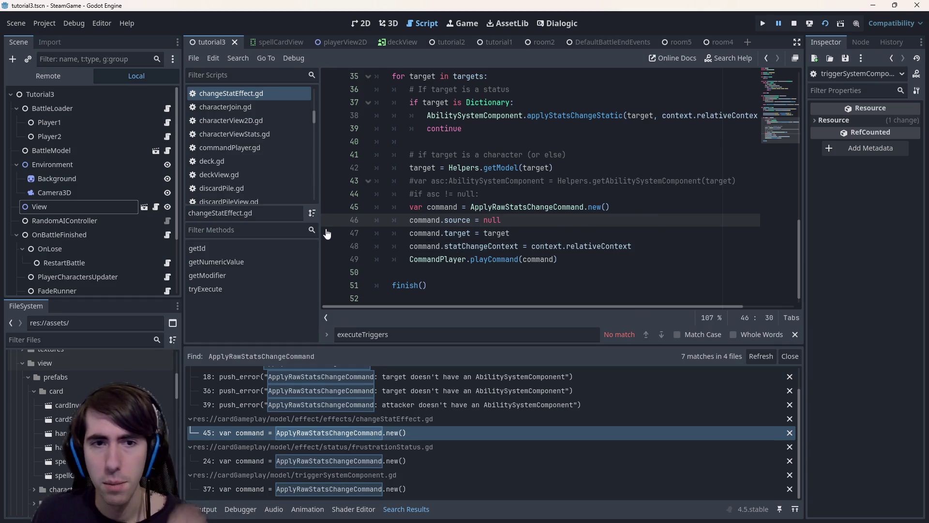
left_click(332, 220)
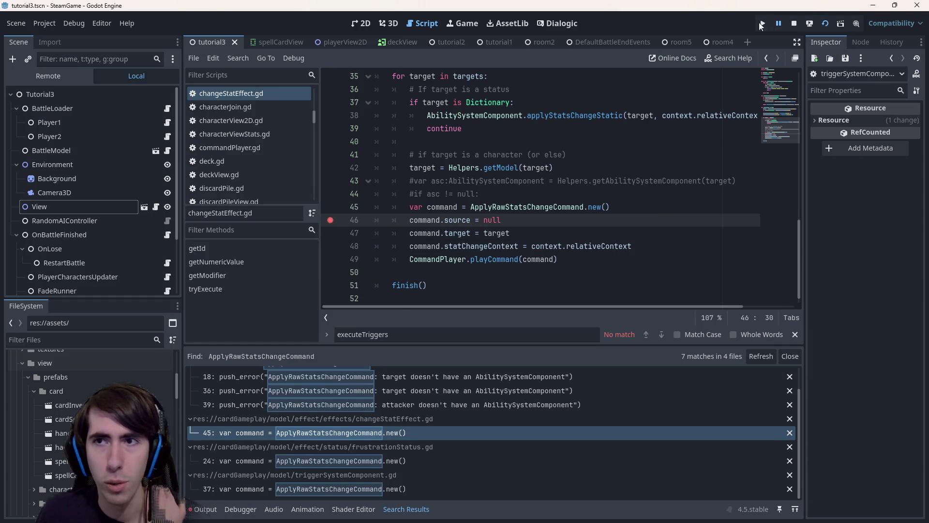
Step: Run the scene and place the character and both slimes onto the battlefield
left_click(809, 24)
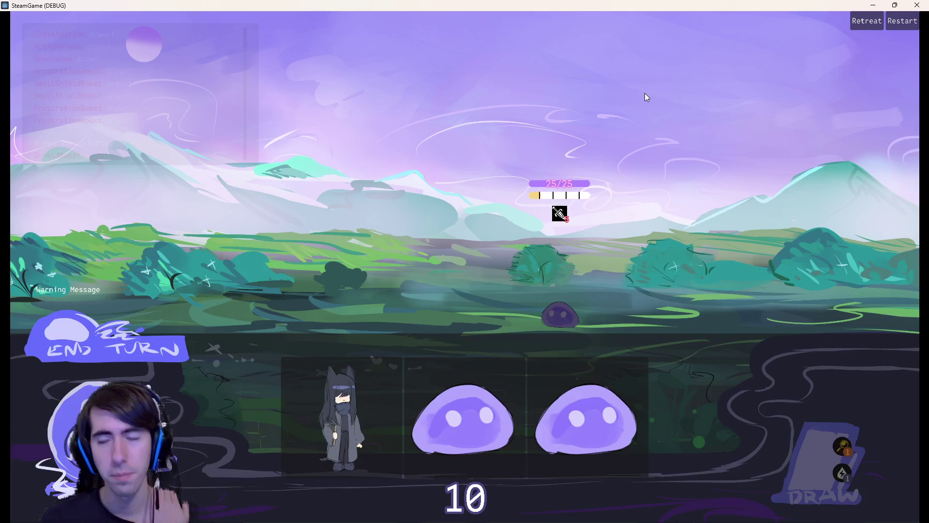
left_click_drag(392, 299, 410, 295)
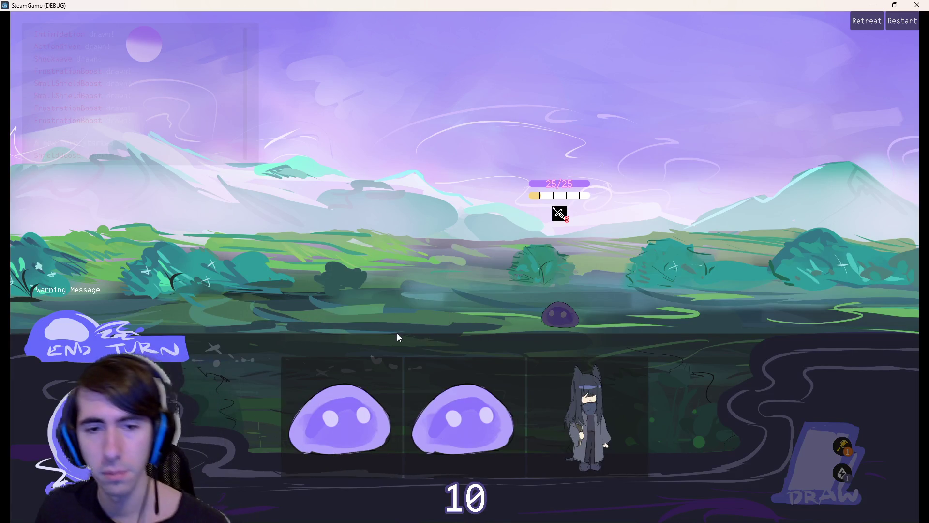
left_click_drag(402, 419, 301, 312)
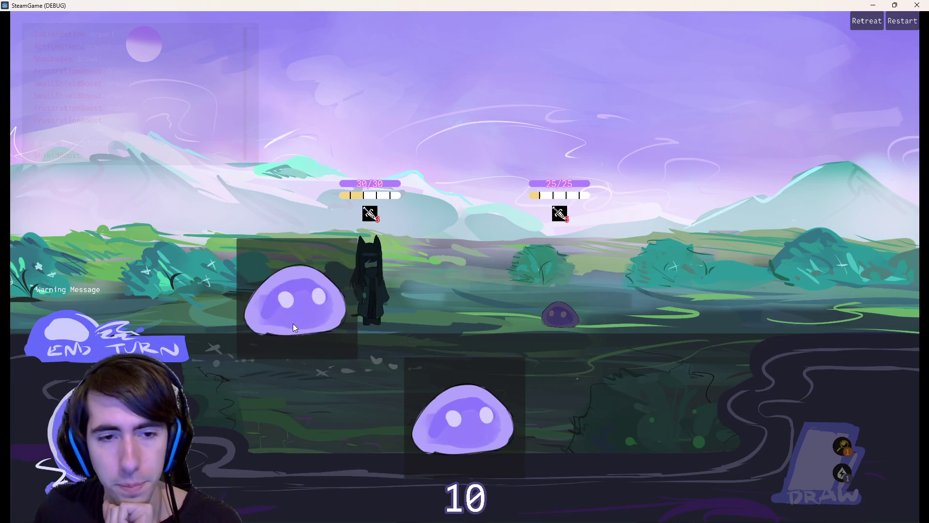
left_click_drag(465, 420, 229, 312)
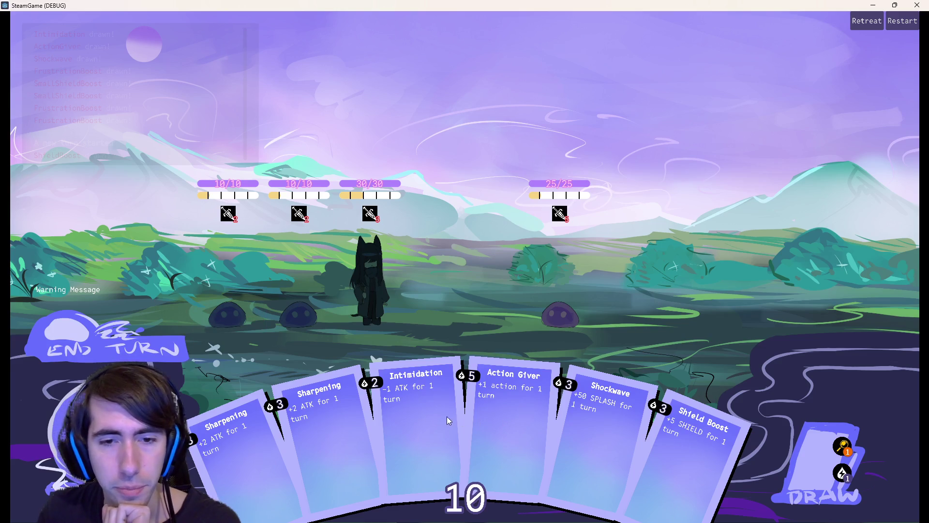
Step: Play Intimidation on the enemy slime, Shield Boost and Sharpening on the character, and end the turn
left_click_drag(413, 407, 559, 271)
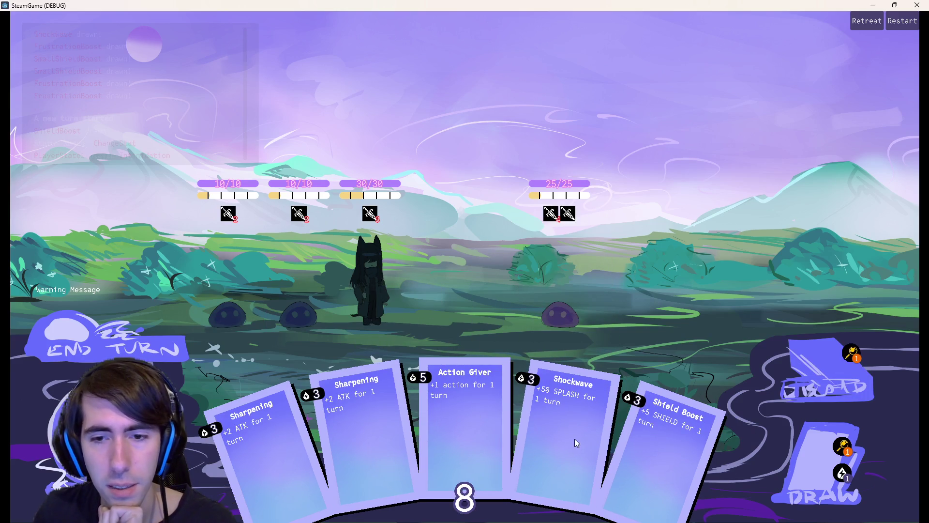
mouse_move(651, 439)
left_mouse_down()
mouse_move(345, 281)
mouse_move(365, 278)
left_mouse_up()
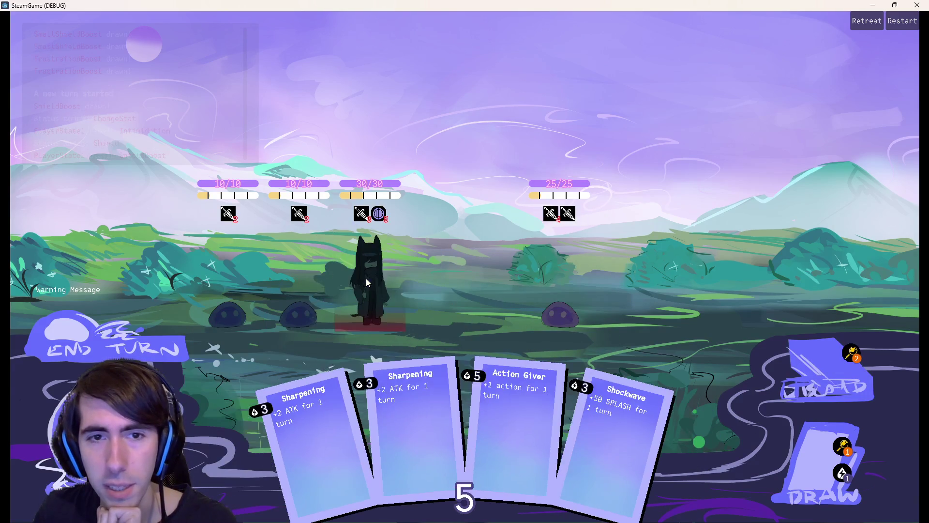
left_click(808, 449)
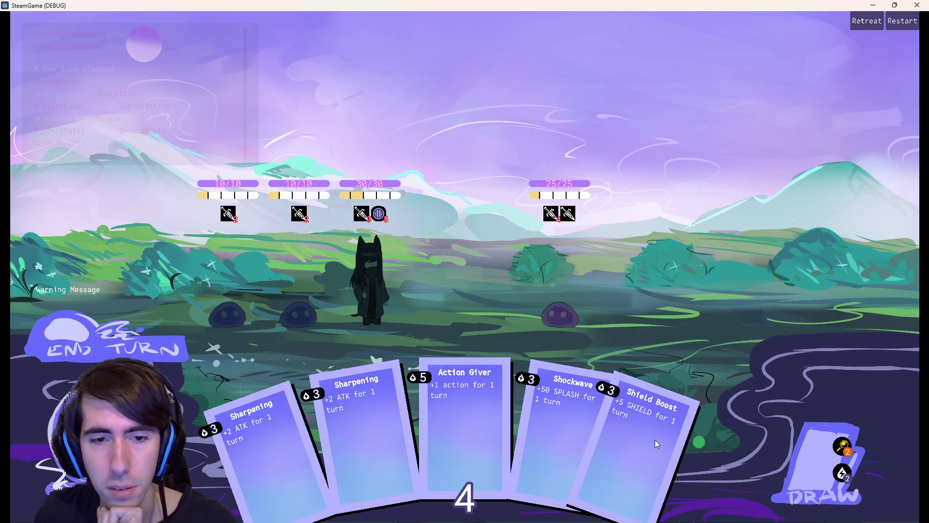
left_click_drag(333, 413, 355, 275)
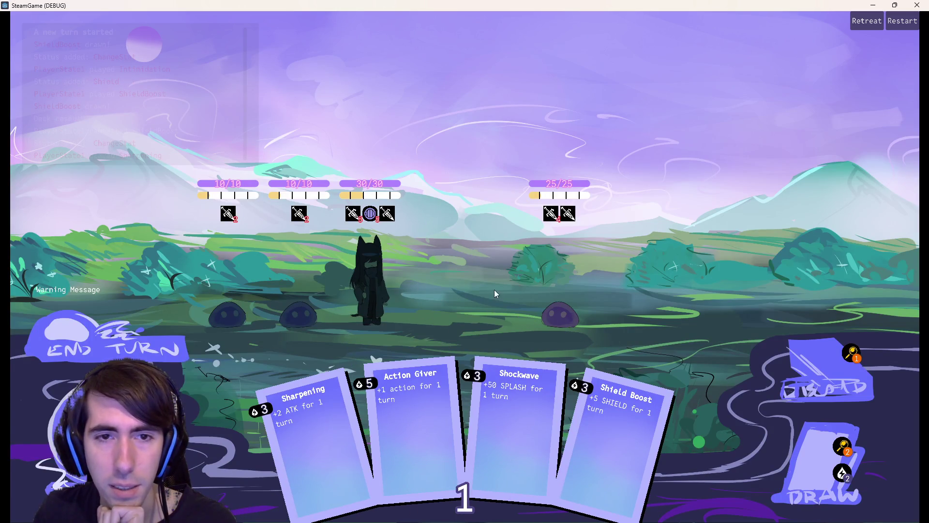
left_click(101, 341)
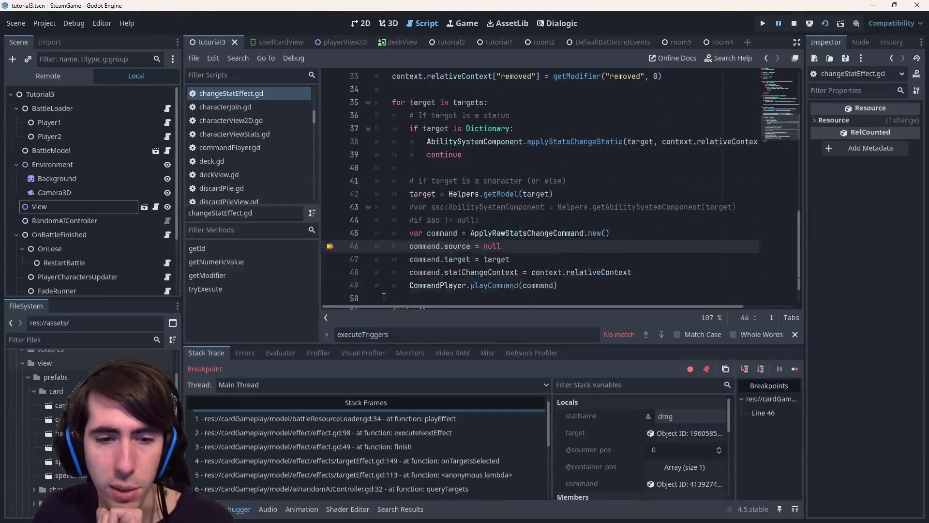
scroll(442, 461, "up", 1)
Step: Step through the targetEffect.gd lambda and effect.gd executeNextEffect stack frames
left_click(420, 415)
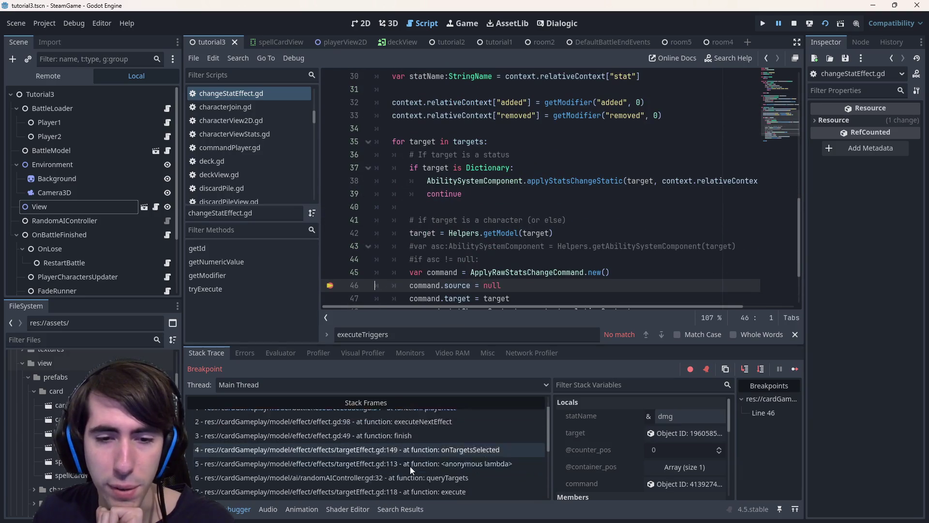
scroll(410, 466, "down", 3)
left_click(429, 442)
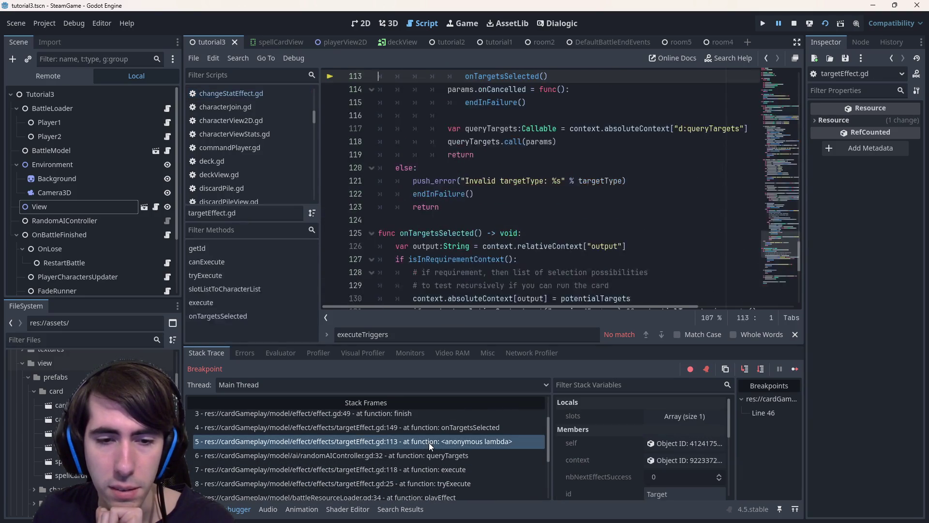
scroll(429, 442, "up", 1)
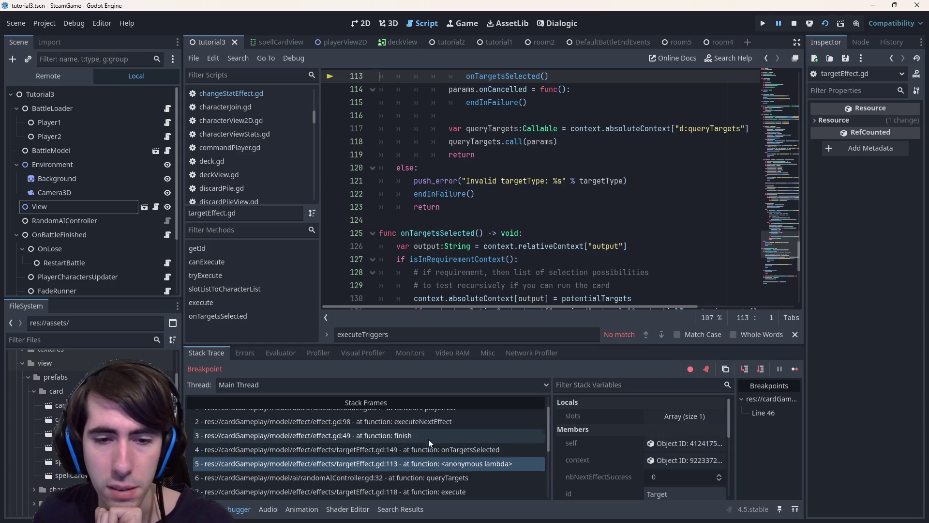
scroll(428, 439, "up", 2)
left_click(428, 443)
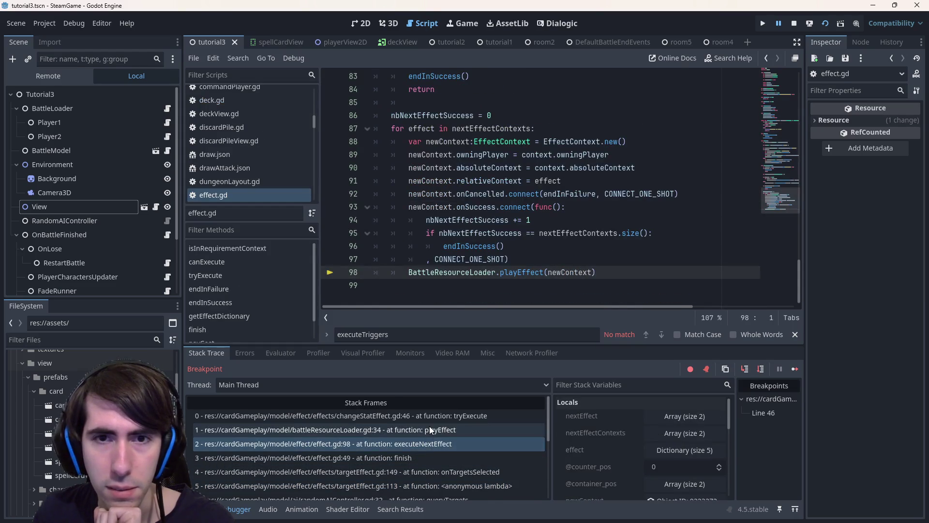
Step: Highlight newContext, expand nextEffect to see x:effect and x:effect2, then jump to queryTargets in randomAIController.gd
double_click(565, 272)
left_click(653, 420)
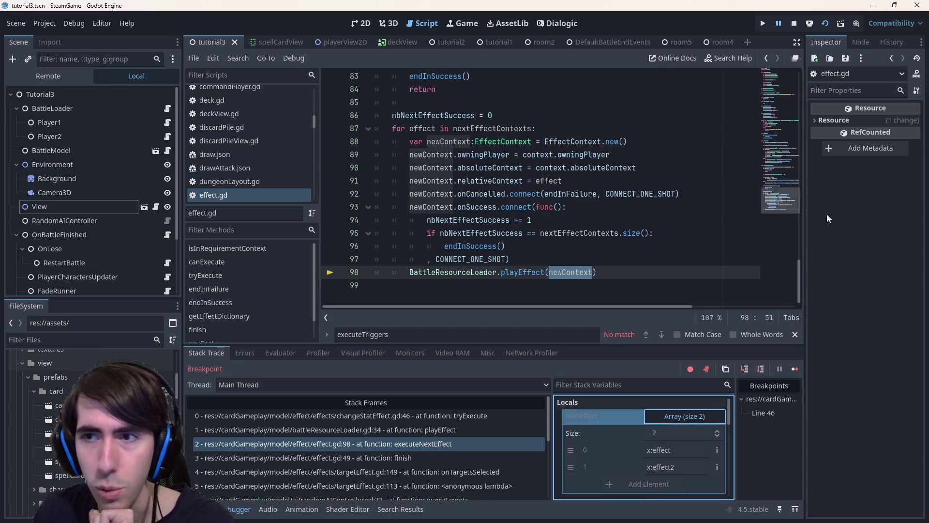
scroll(665, 458, "down", 1)
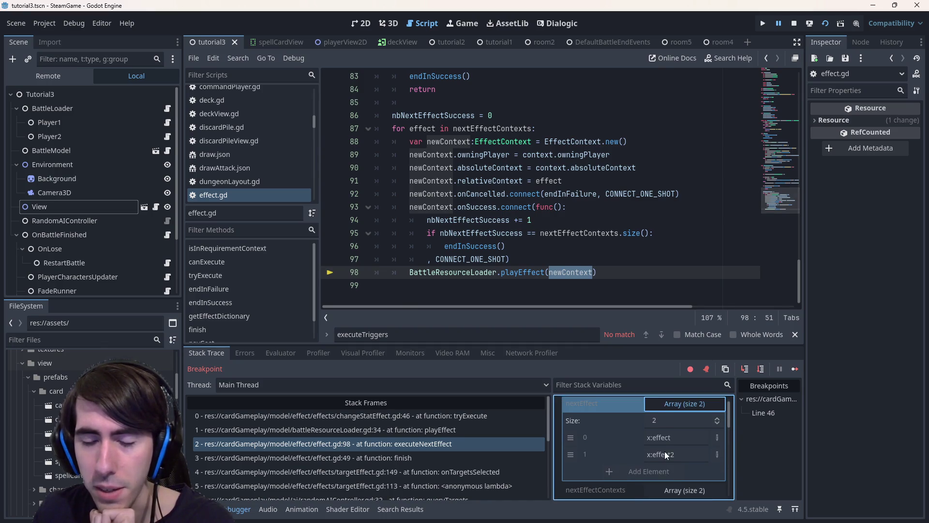
scroll(664, 459, "up", 2)
scroll(538, 268, "up", 1)
scroll(537, 267, "up", 2)
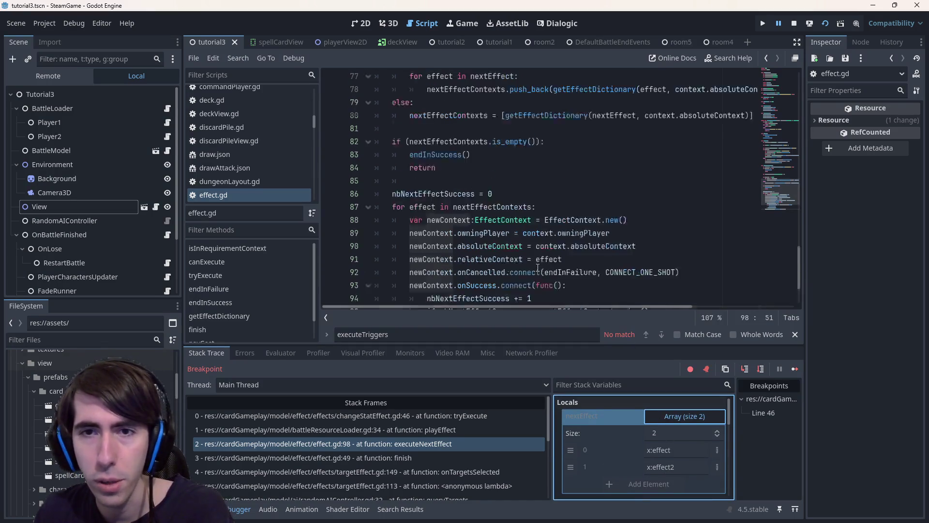
scroll(538, 267, "up", 2)
scroll(538, 268, "up", 1)
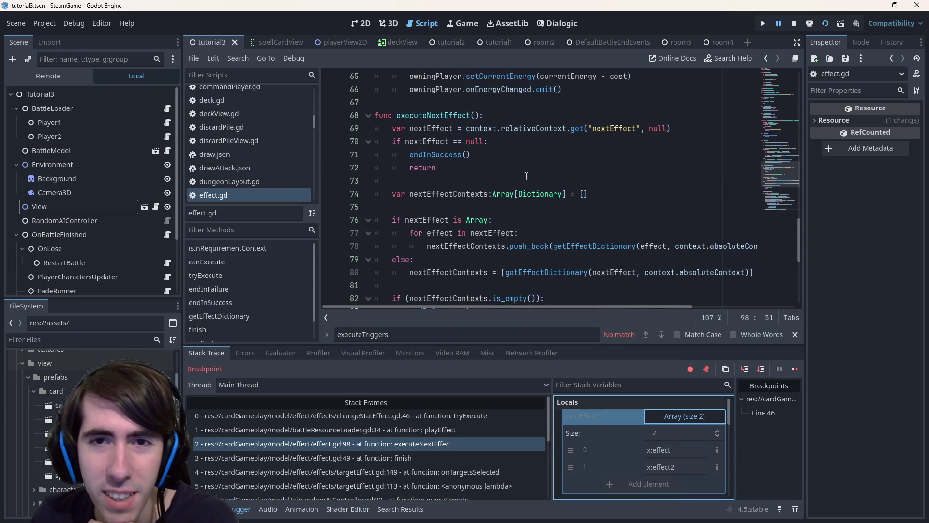
scroll(414, 435, "down", 3)
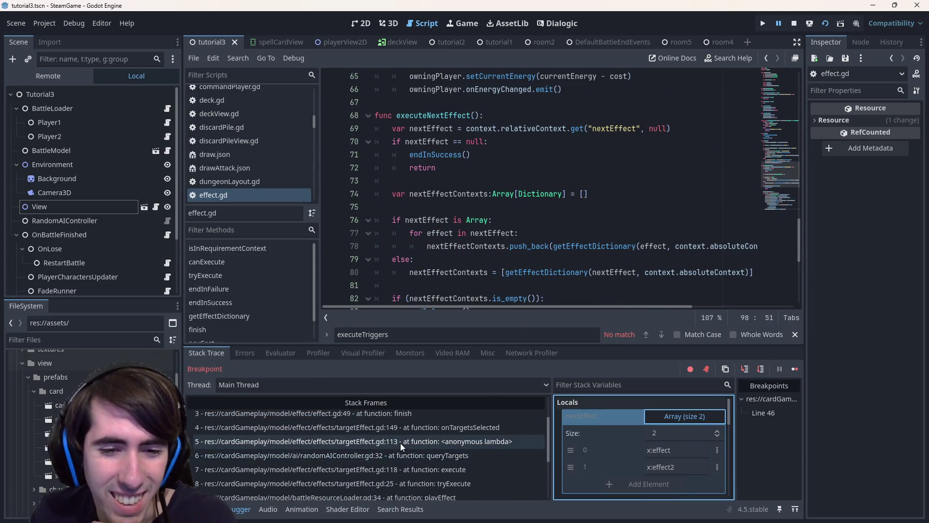
scroll(400, 443, "up", 2)
scroll(399, 464, "down", 2)
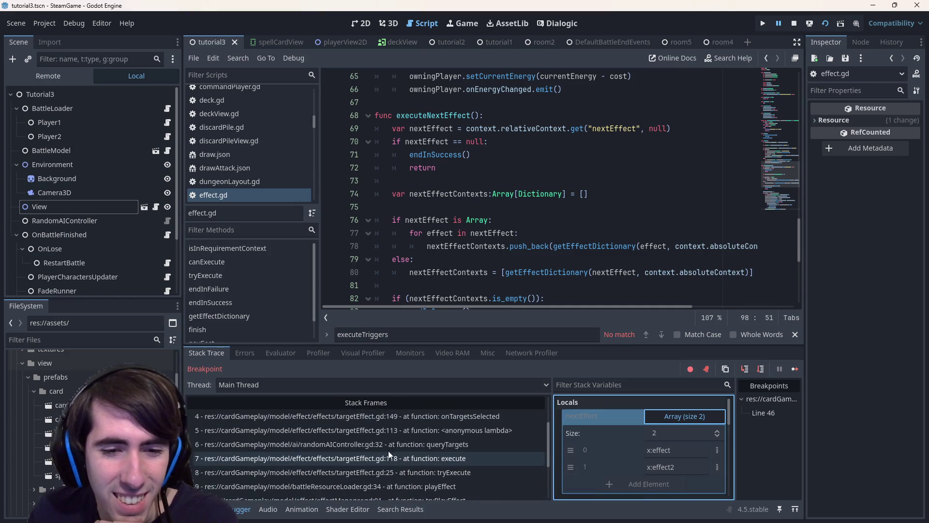
left_click(385, 441)
scroll(548, 254, "up", 2)
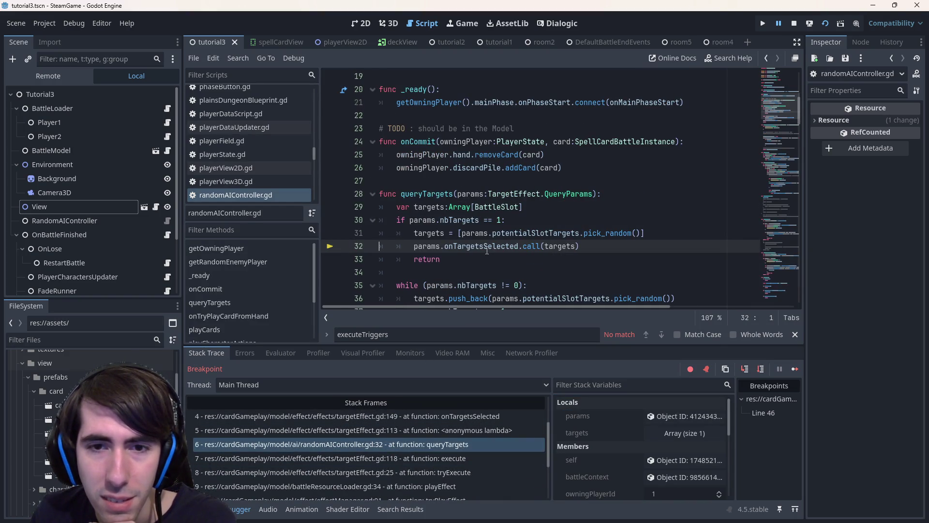
Step: Check params, then jump through targetEffect.gd execute to battleResourceLoader.gd playEffect
left_click(472, 194)
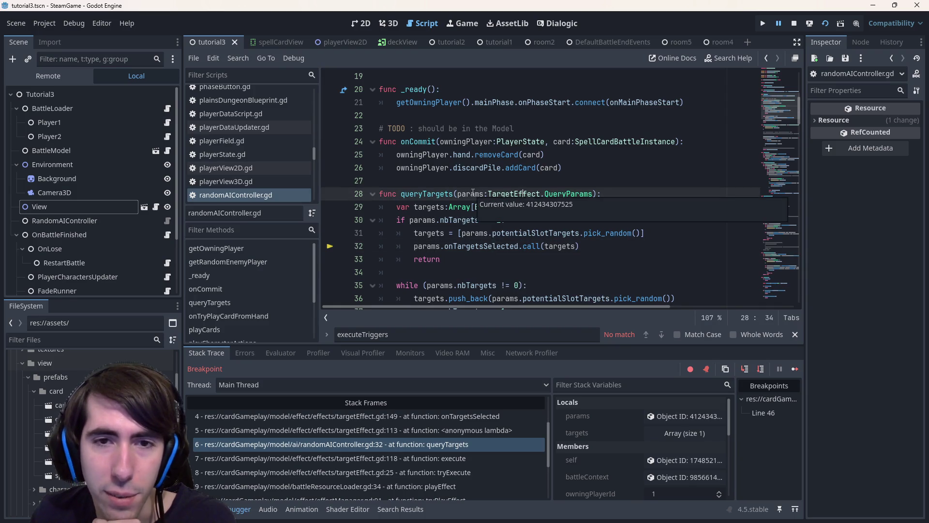
left_click(393, 456)
left_click(395, 485)
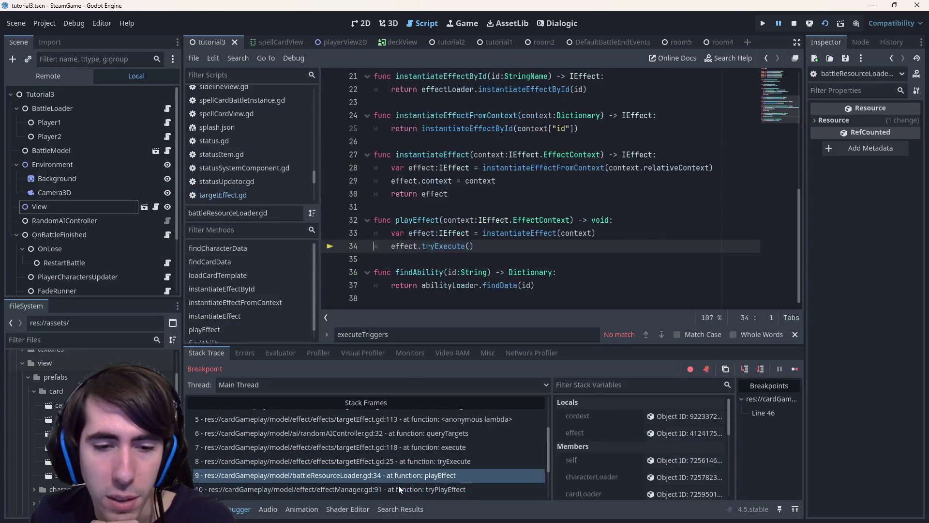
scroll(396, 471, "down", 1)
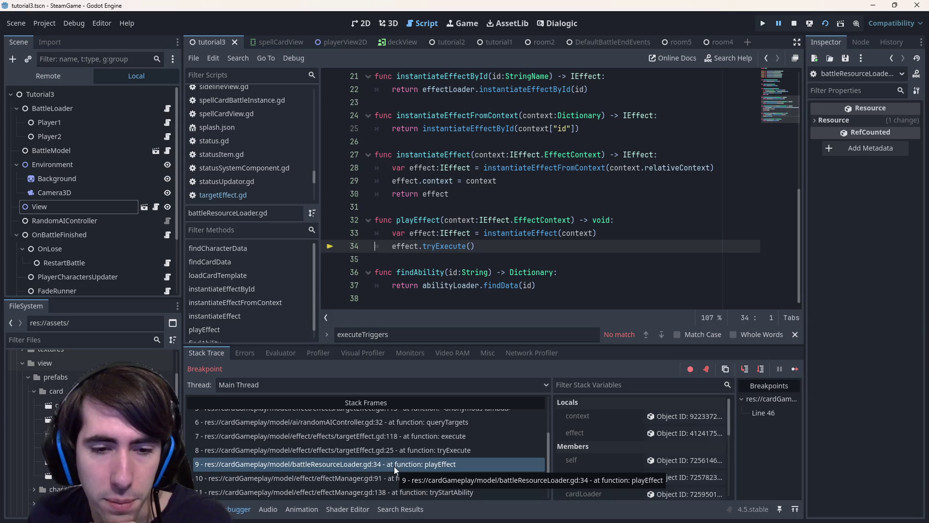
mouse_move(459, 220)
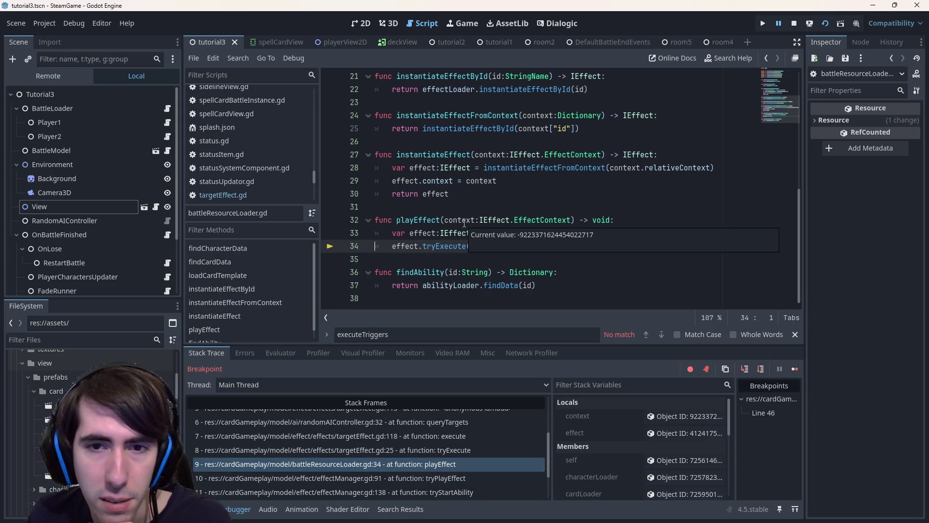
Step: Inspect the context object's Absolute Context (DrawAttack), then return to the changeStatEffect.gd line-46 frame
left_click(667, 417)
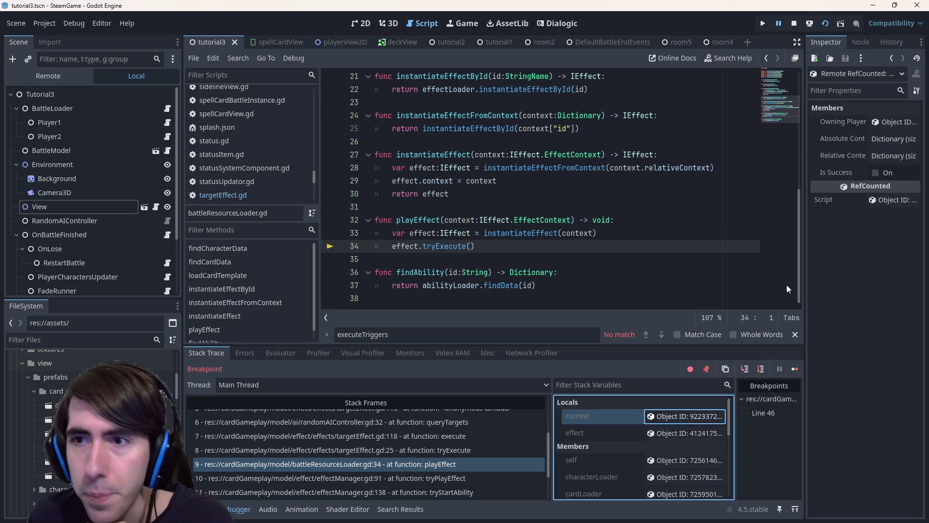
left_click_drag(804, 204, 652, 204)
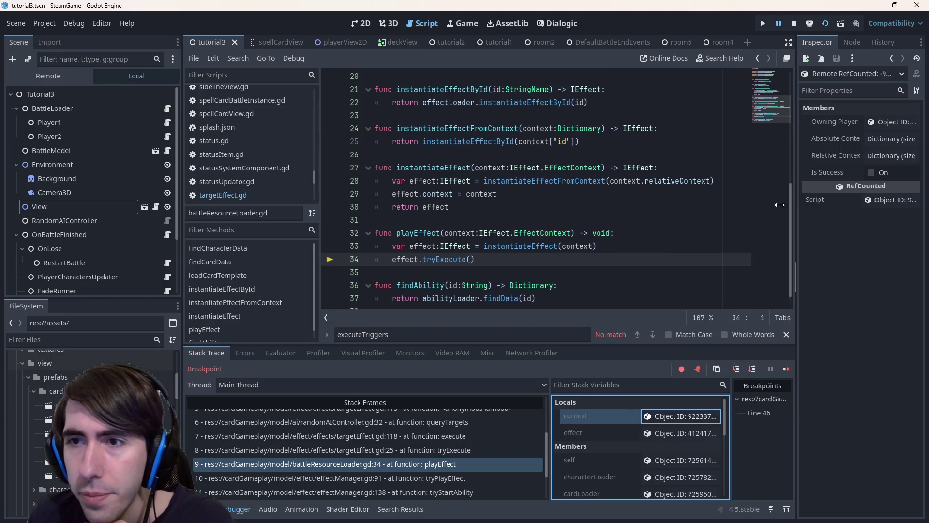
left_click(822, 139)
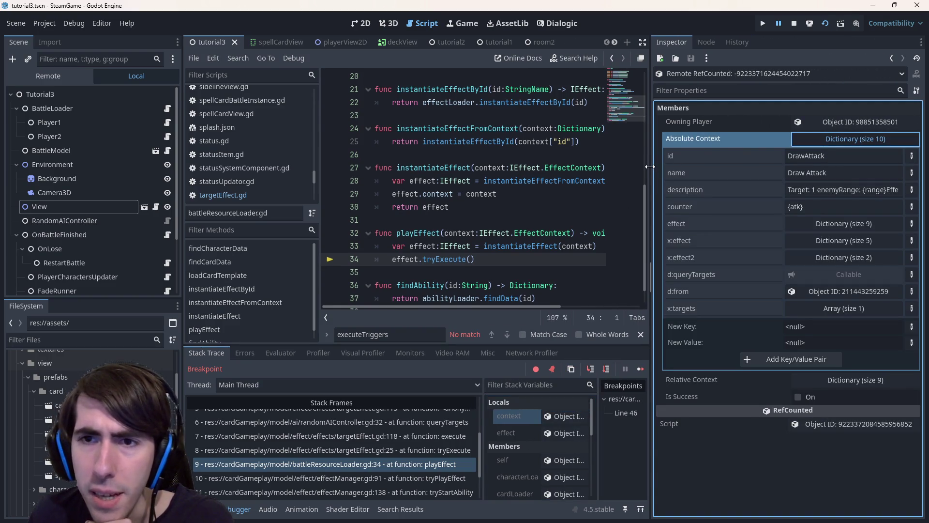
mouse_move(650, 167)
left_mouse_down()
mouse_move(714, 177)
mouse_move(695, 179)
left_mouse_up()
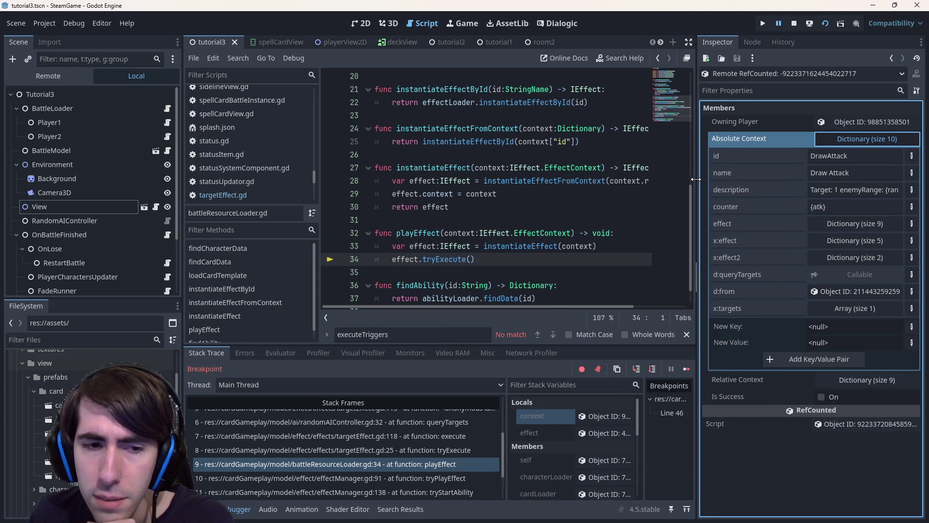
scroll(417, 441, "up", 3)
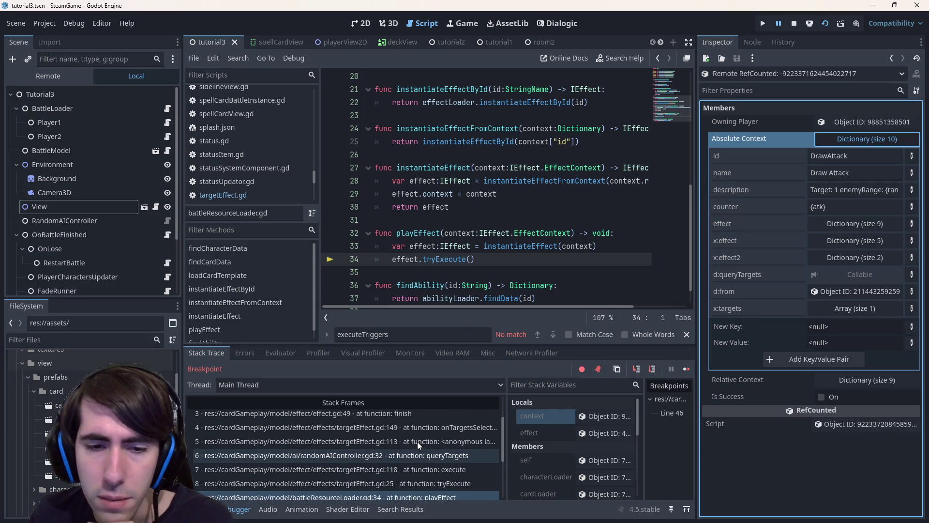
scroll(418, 442, "up", 3)
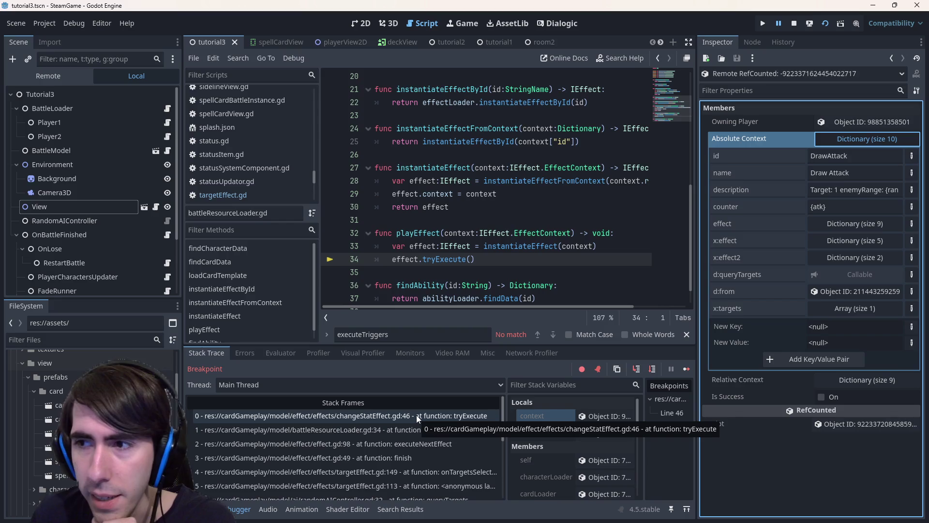
left_click(416, 415)
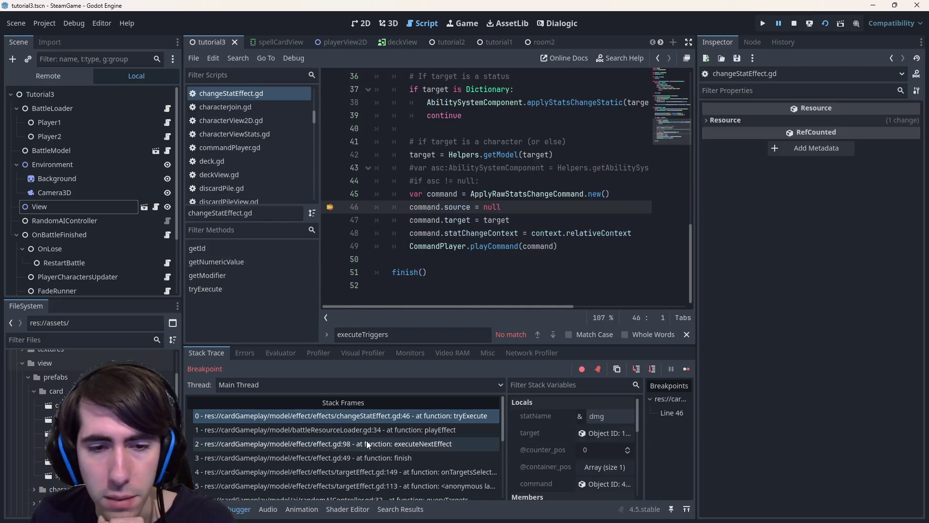
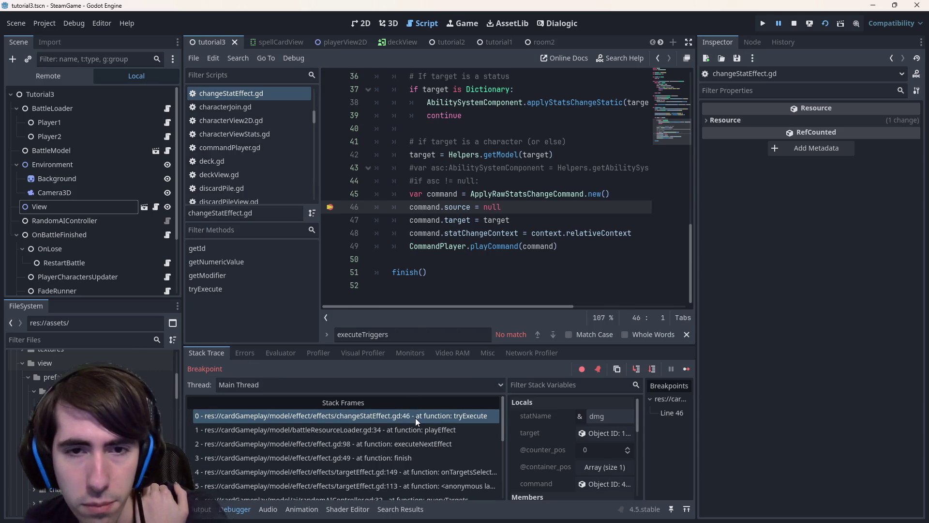
scroll(463, 240, "up", 1)
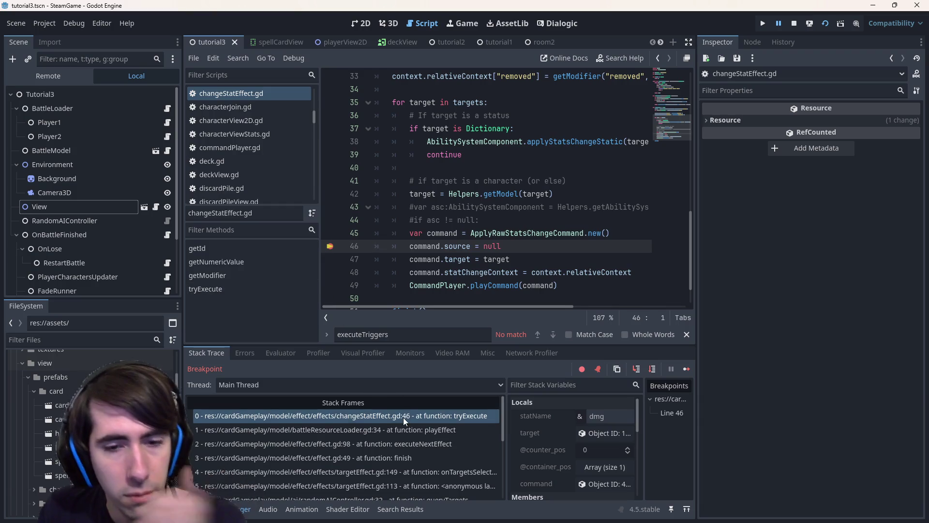
scroll(373, 457, "down", 3)
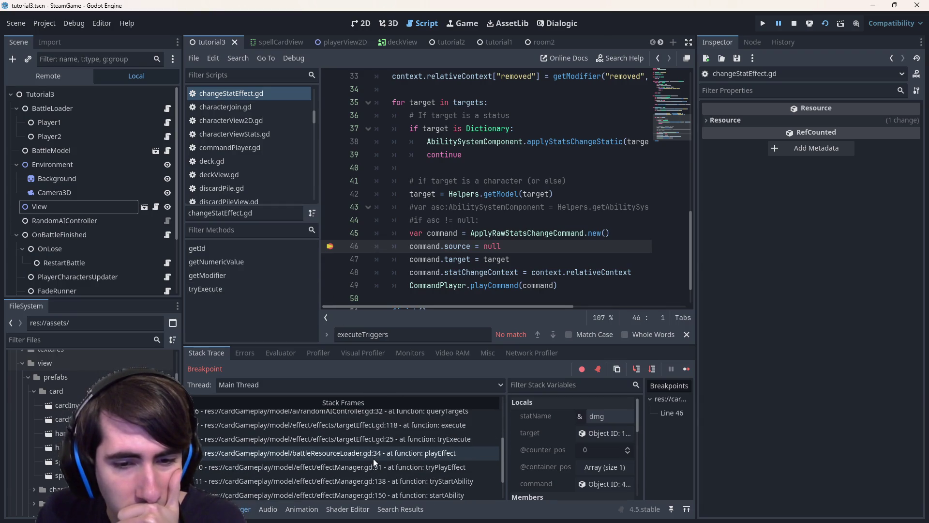
scroll(374, 458, "up", 1)
Step: Inspect the targetEffect.gd:118 frame's params and slot targets, then the battleResourceLoader.gd:34 playEffect frame
left_click(373, 434)
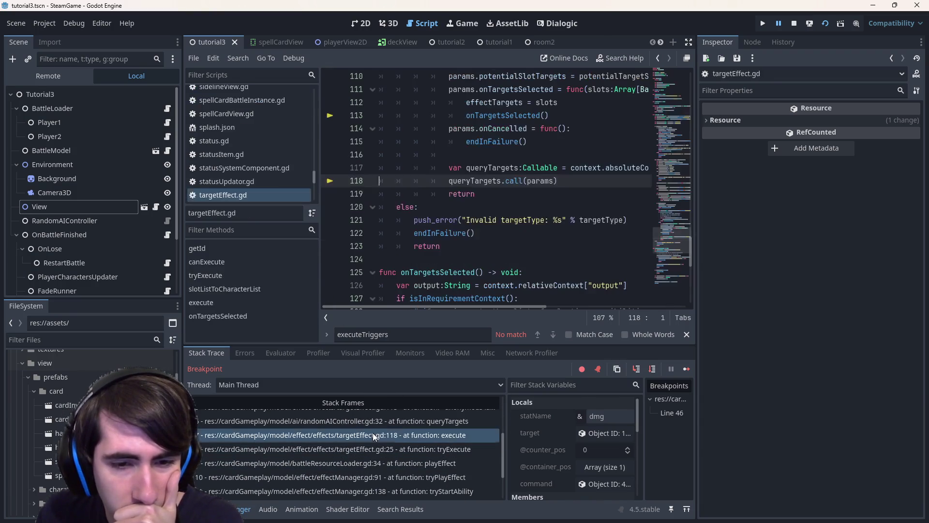
scroll(573, 435, "down", 3)
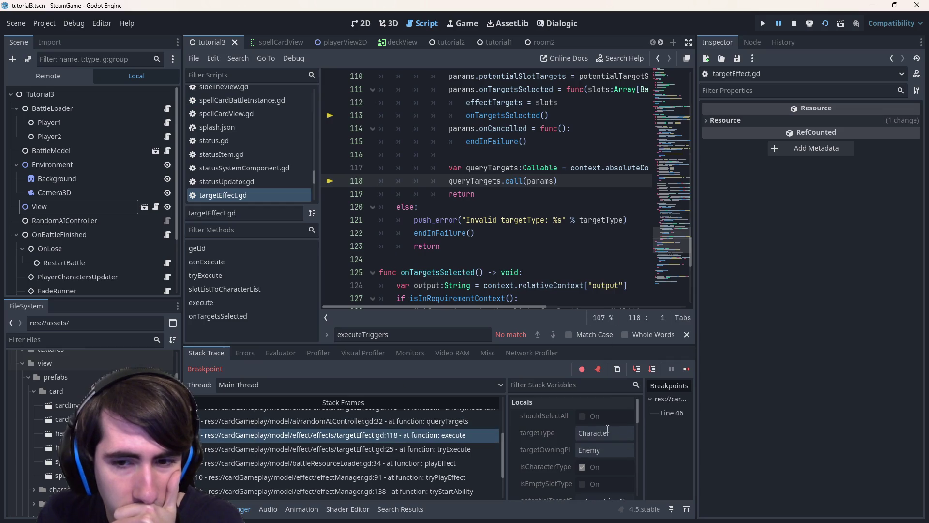
scroll(538, 438, "down", 3)
scroll(538, 435, "down", 2)
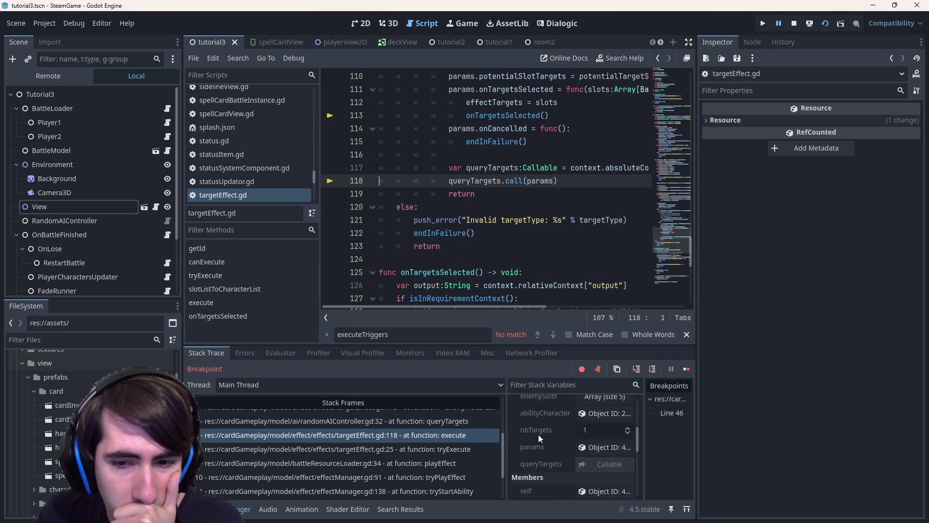
left_click(604, 447)
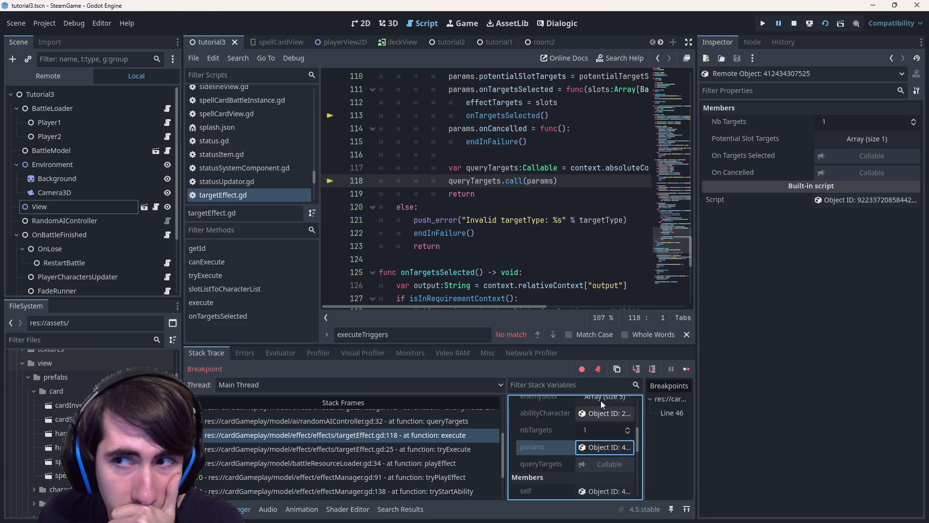
left_click(864, 139)
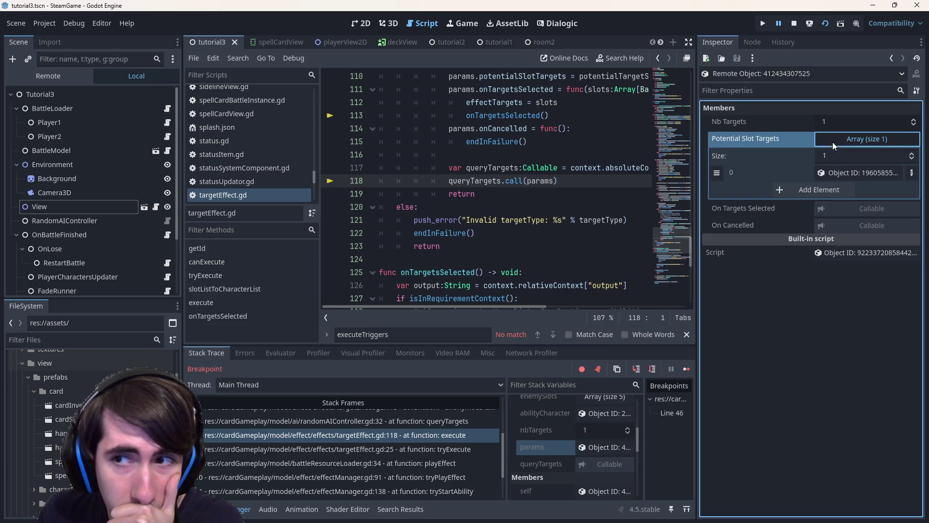
left_click(388, 463)
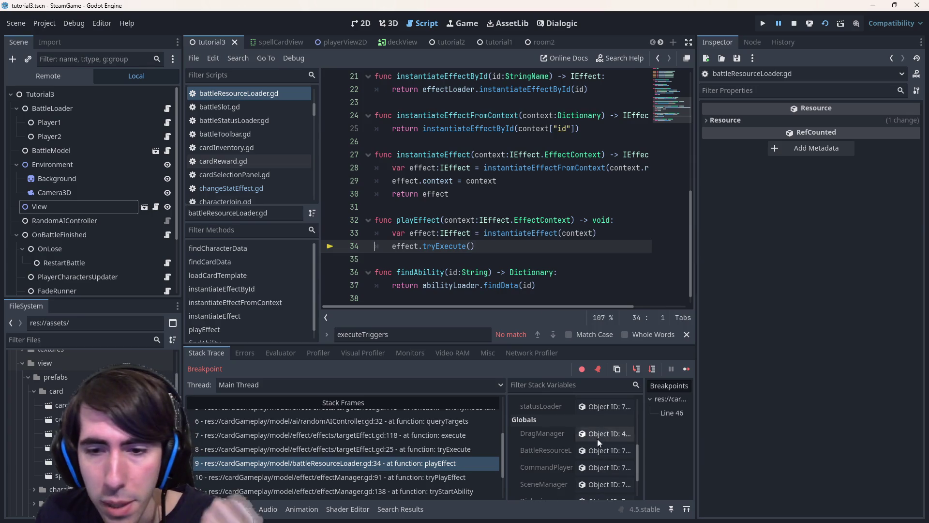
scroll(602, 430, "up", 5)
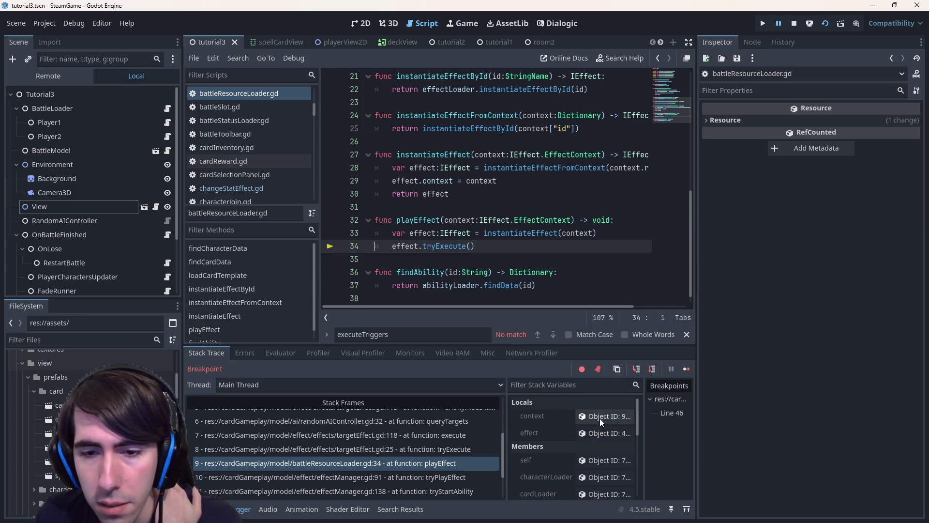
Step: Inspect playEffect's context, then walk the stack frames up to effect.gd:98 executeNextEffect
left_click(606, 415)
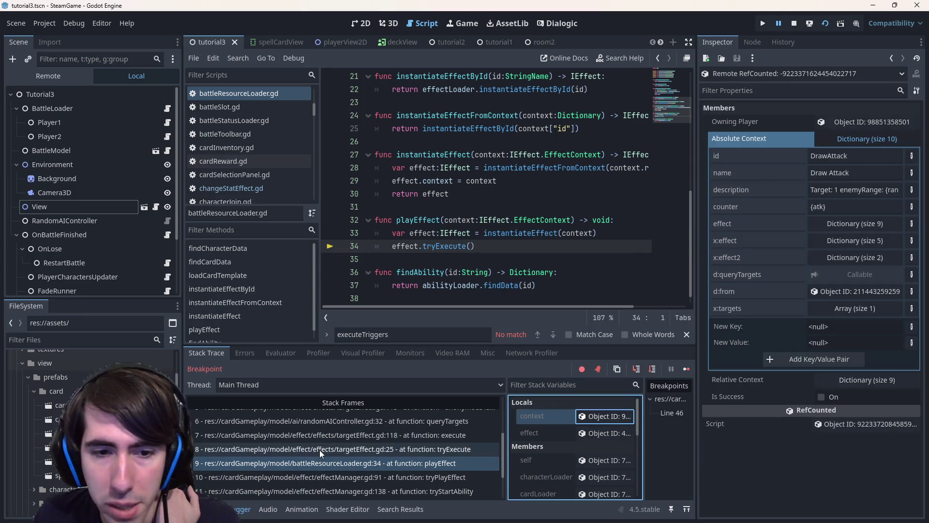
left_click(360, 449)
left_click(351, 435)
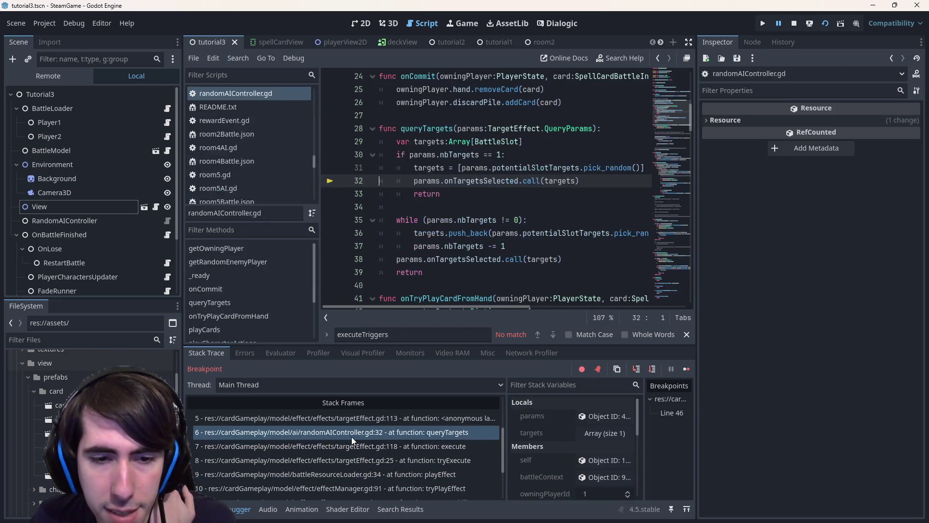
left_click(370, 440)
scroll(369, 441, "up", 2)
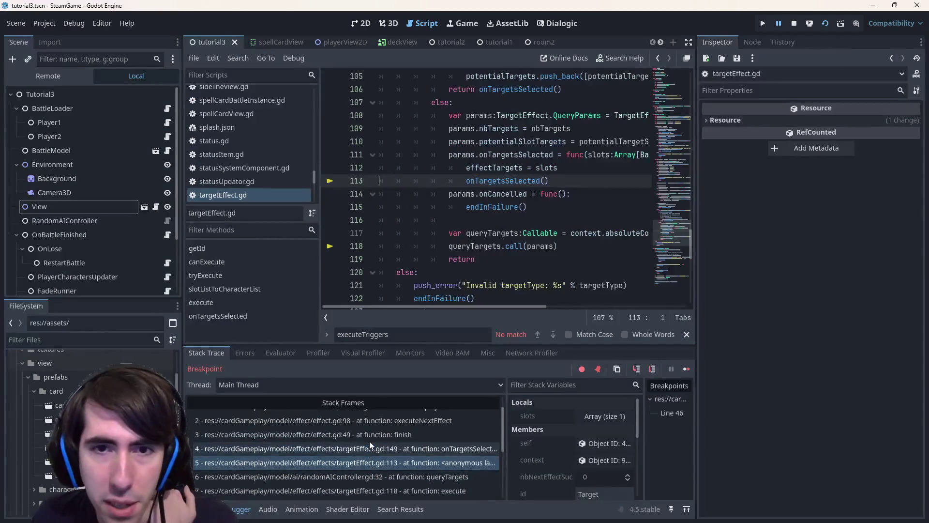
left_click(381, 452)
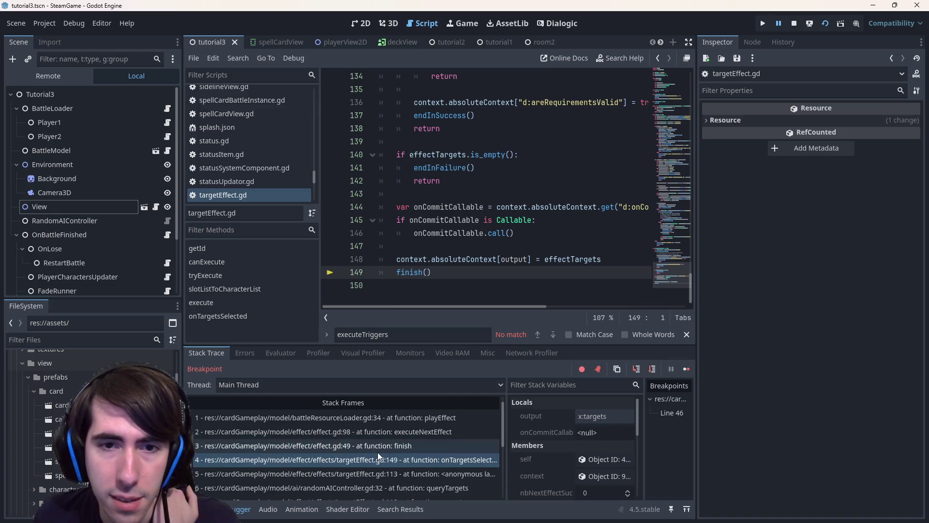
left_click(378, 452)
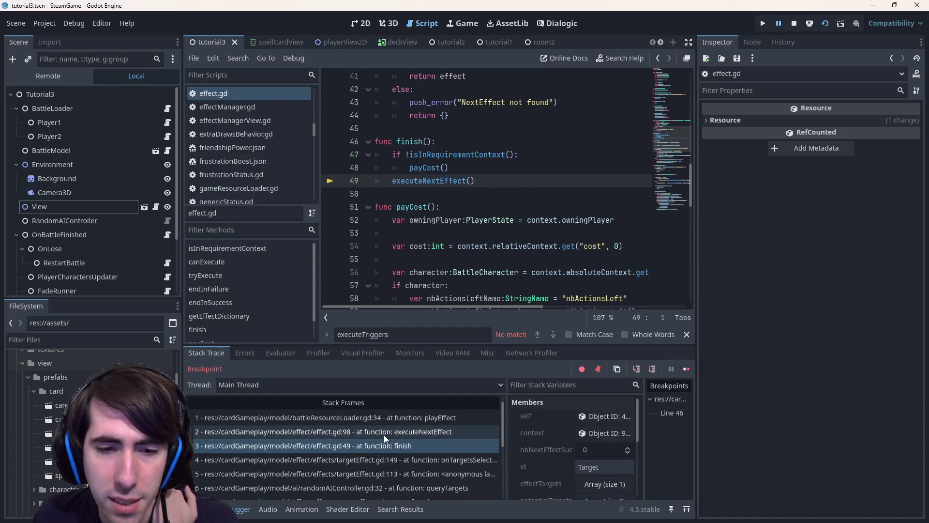
left_click(384, 435)
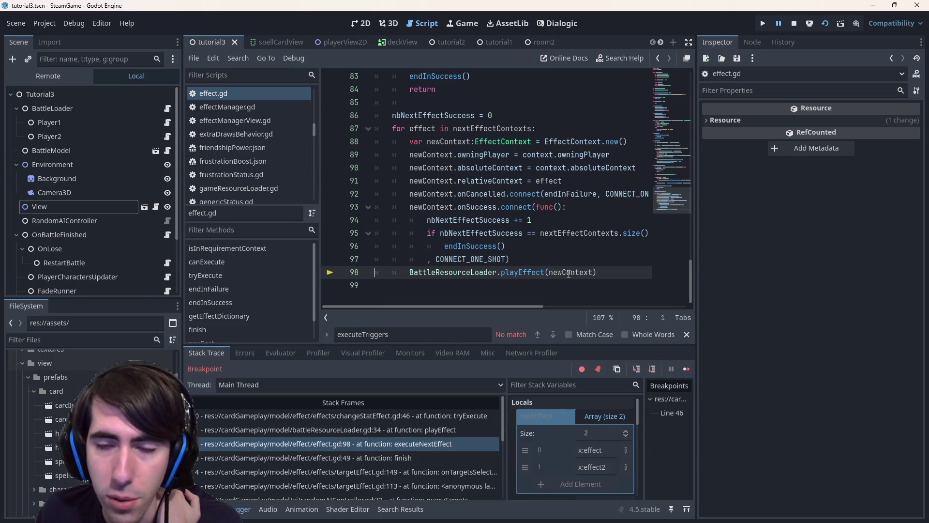
scroll(537, 467, "down", 2)
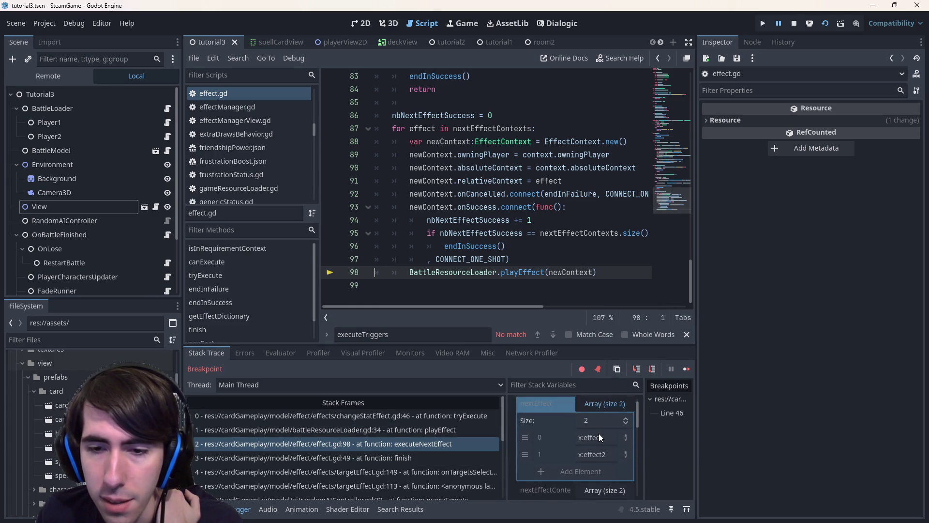
scroll(599, 436, "up", 2)
Step: Expand nextEffectContexts and its two dictionaries: the ChangeStat dmg and DrawCard contexts
left_click(603, 452)
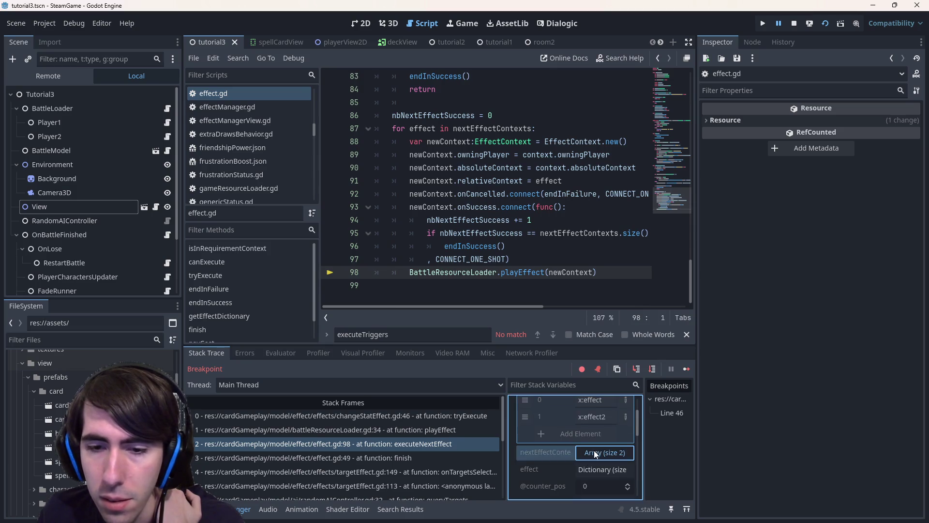
scroll(593, 474, "down", 2)
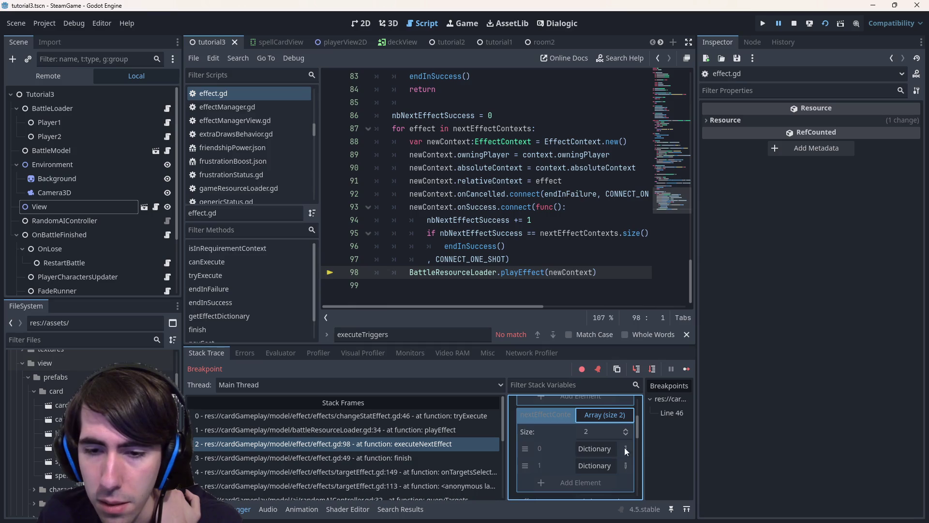
left_click_drag(642, 432, 501, 433)
left_click(594, 448)
scroll(579, 443, "up", 2)
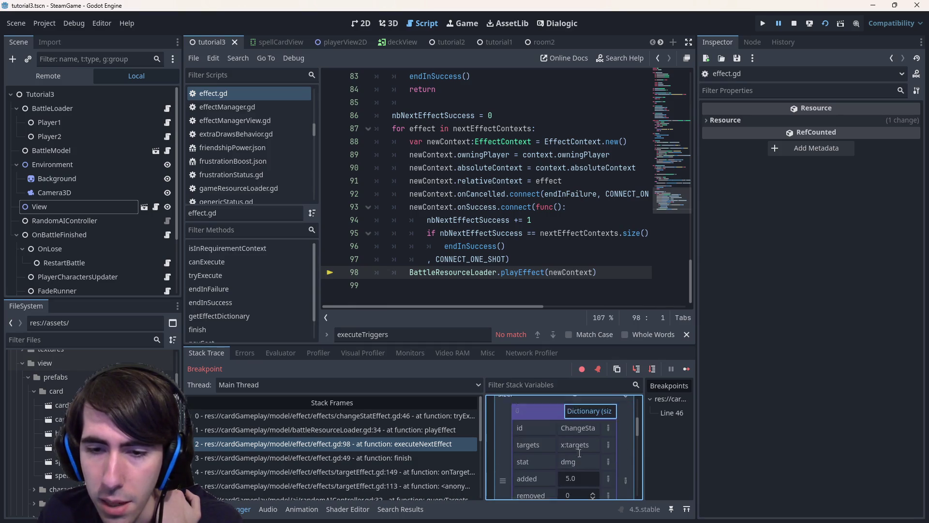
left_click(589, 423)
left_click(589, 452)
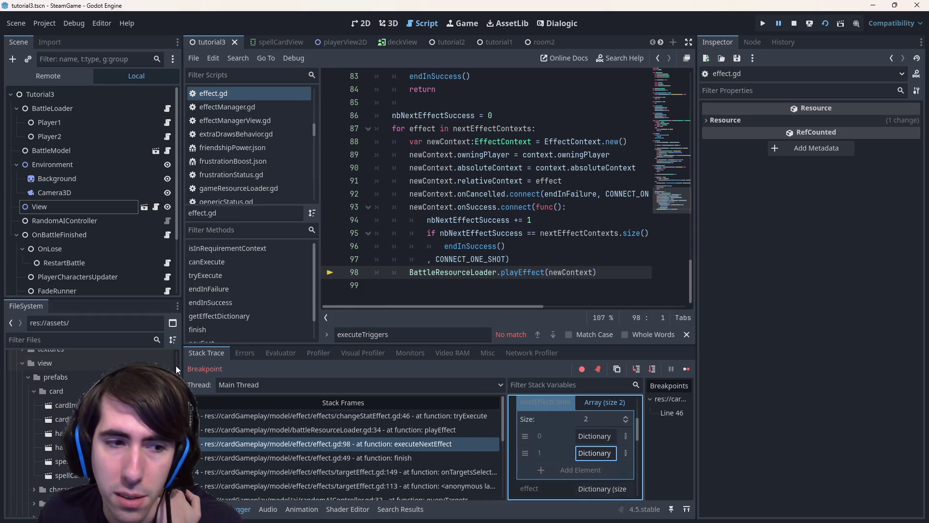
scroll(87, 407, "up", 5)
scroll(87, 406, "down", 5)
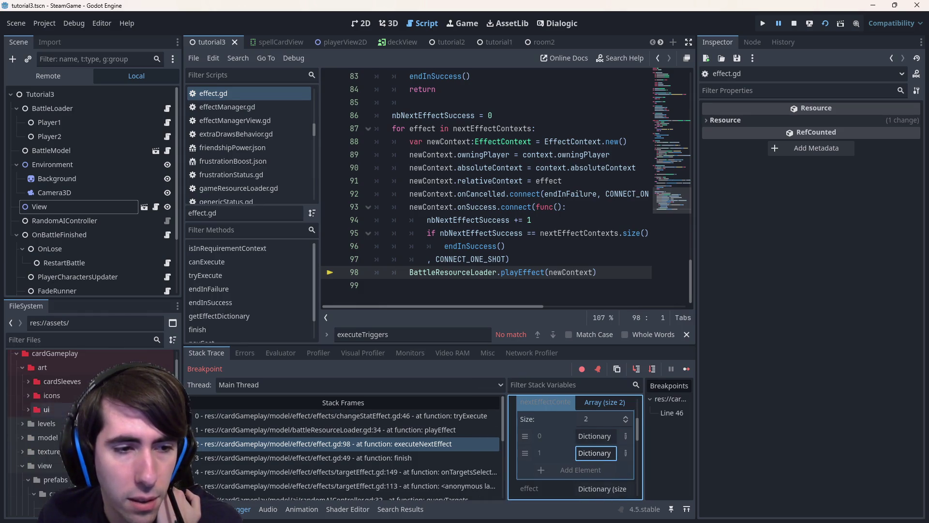
scroll(88, 407, "down", 5)
scroll(87, 407, "down", 3)
scroll(77, 421, "down", 3)
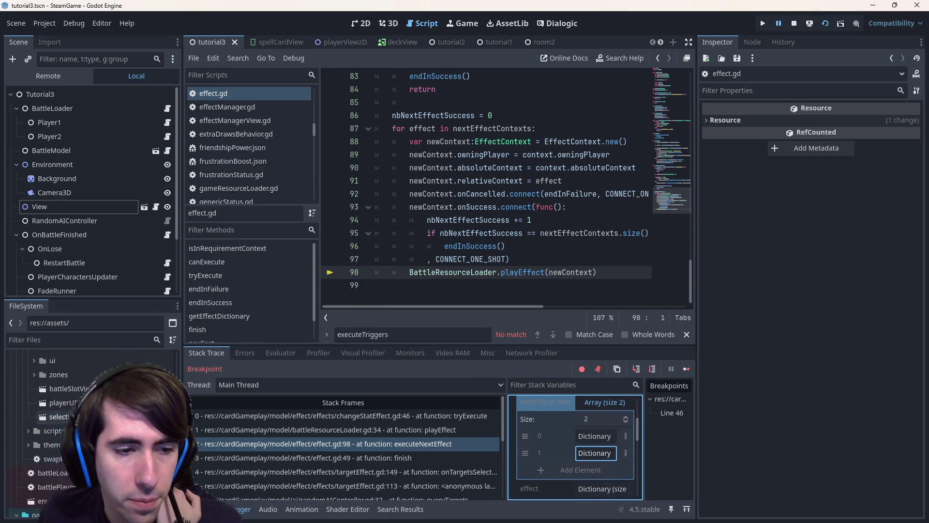
scroll(77, 421, "down", 3)
scroll(76, 421, "down", 3)
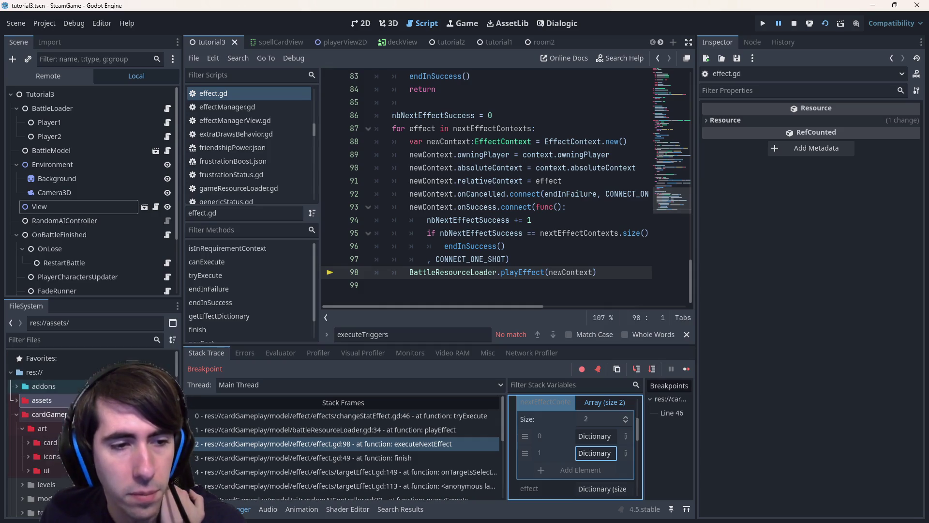
scroll(58, 450, "up", 1)
Step: Browse the FileSystem dock to gameplay/abilities and open drawAttack.json in the script editor
left_click(51, 436)
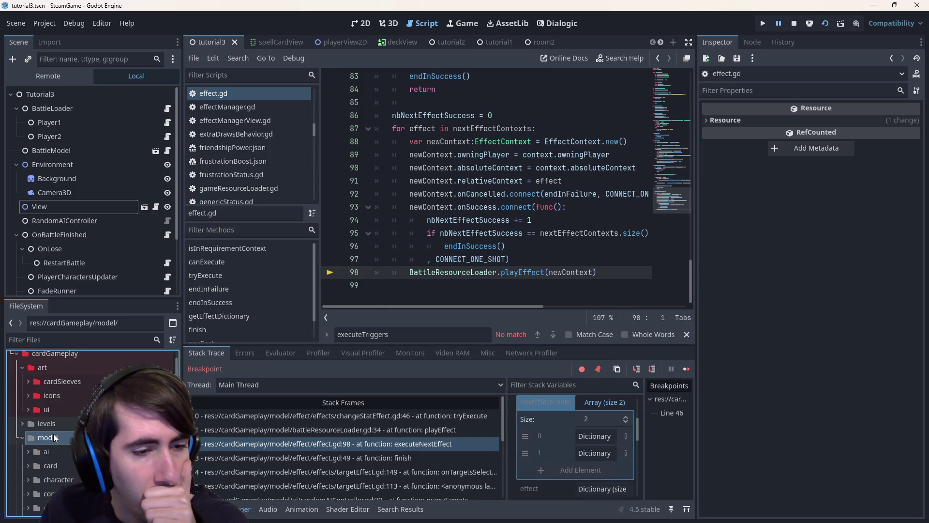
scroll(53, 434, "up", 3)
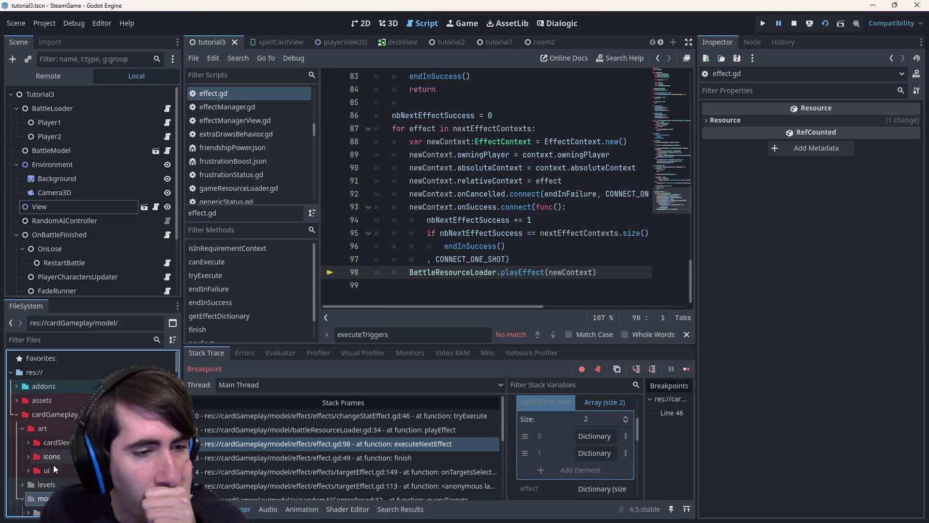
double_click(54, 413)
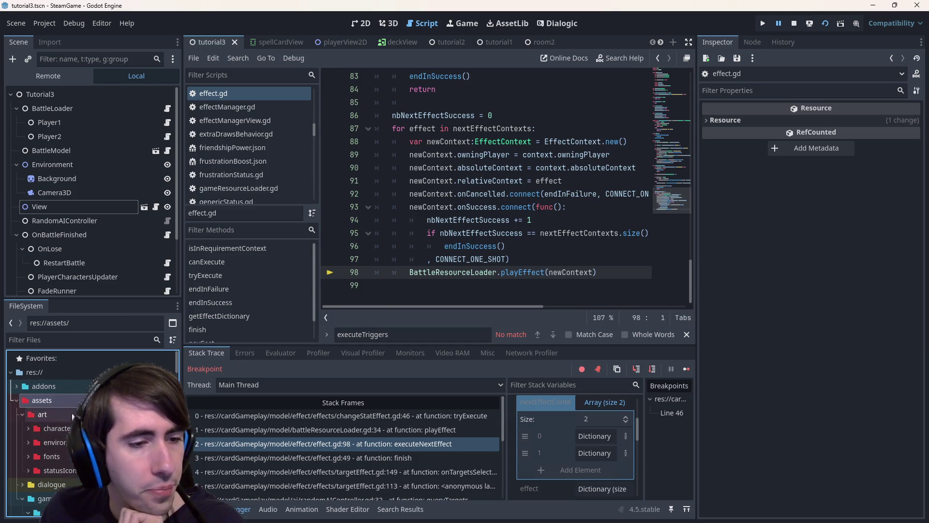
double_click(43, 400)
left_click(57, 428)
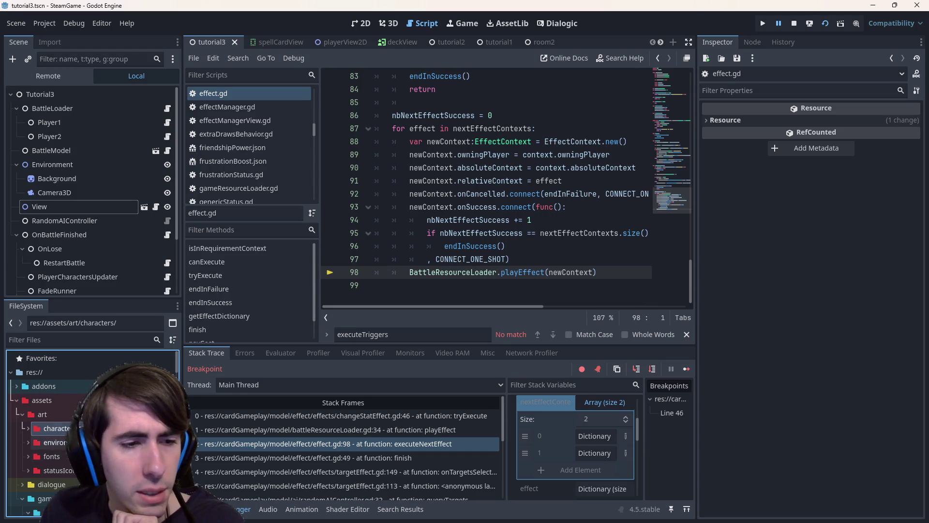
scroll(78, 420, "down", 3)
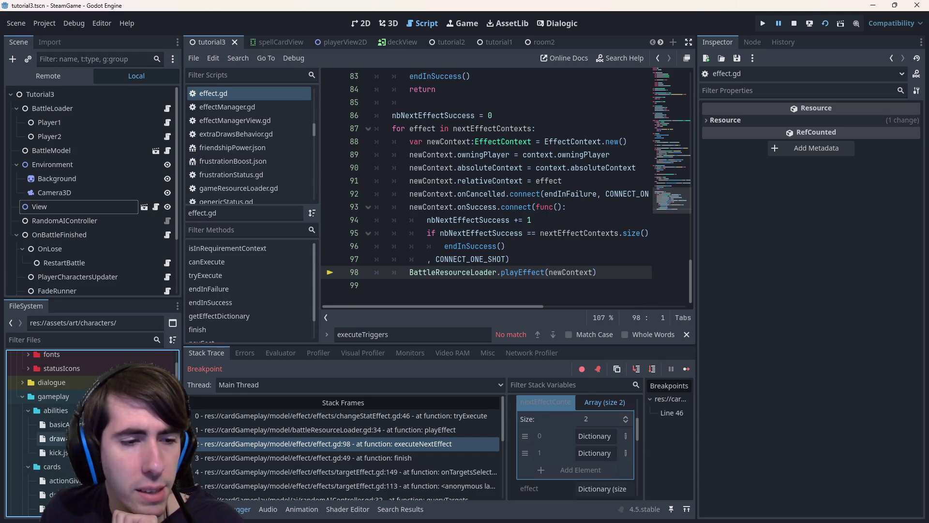
double_click(56, 438)
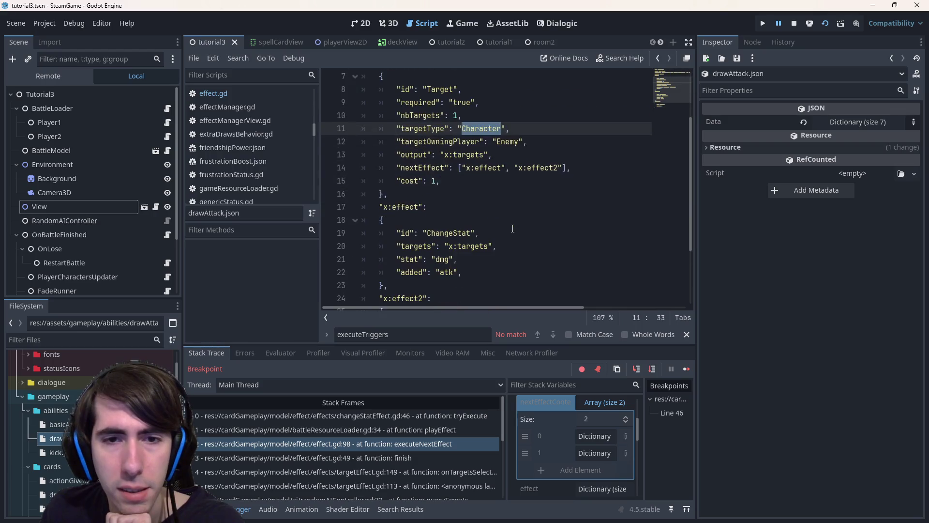
scroll(394, 290, "down", 4)
Step: Open basicAttack.json and review its Target entry chaining a single x:effect
left_click(58, 424)
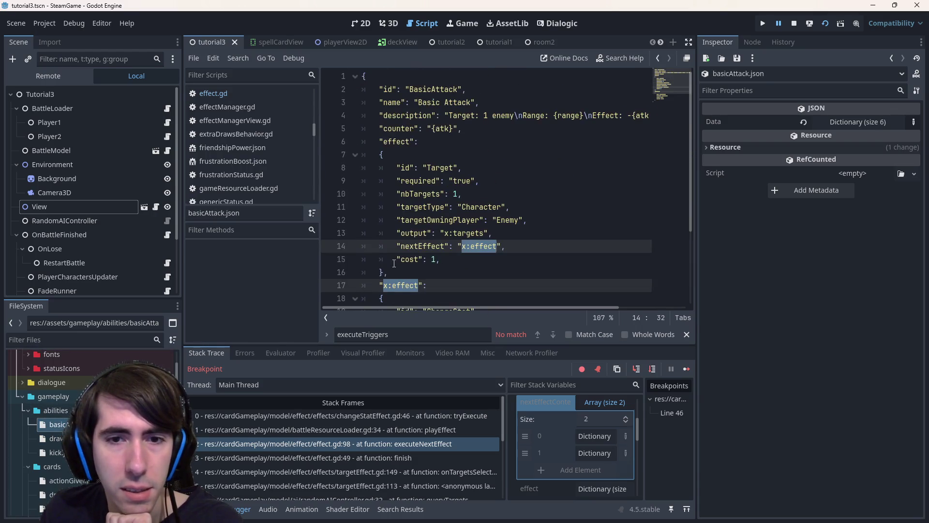
scroll(452, 233, "up", 2)
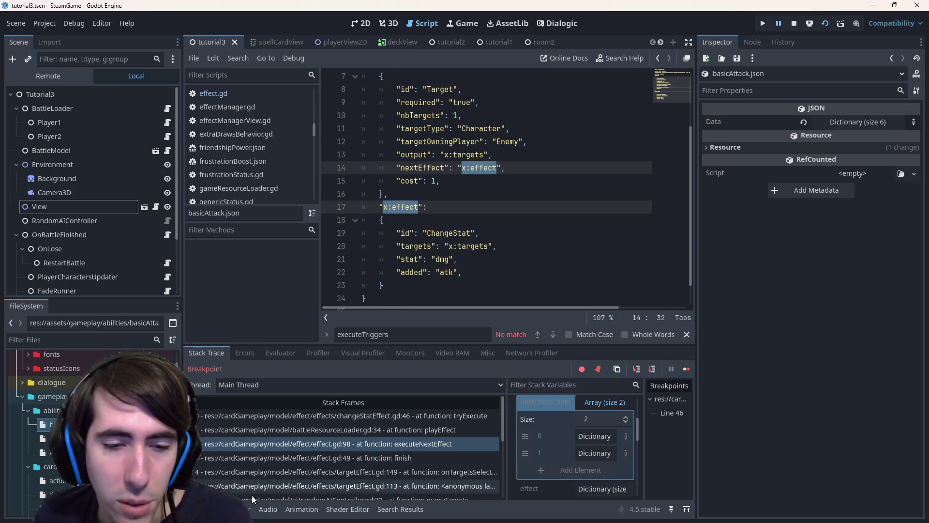
Step: Inspect playEffect's context Absolute Context and its d:from entry, then return to changeStatEffect.gd:46 tryExecute
left_click(365, 445)
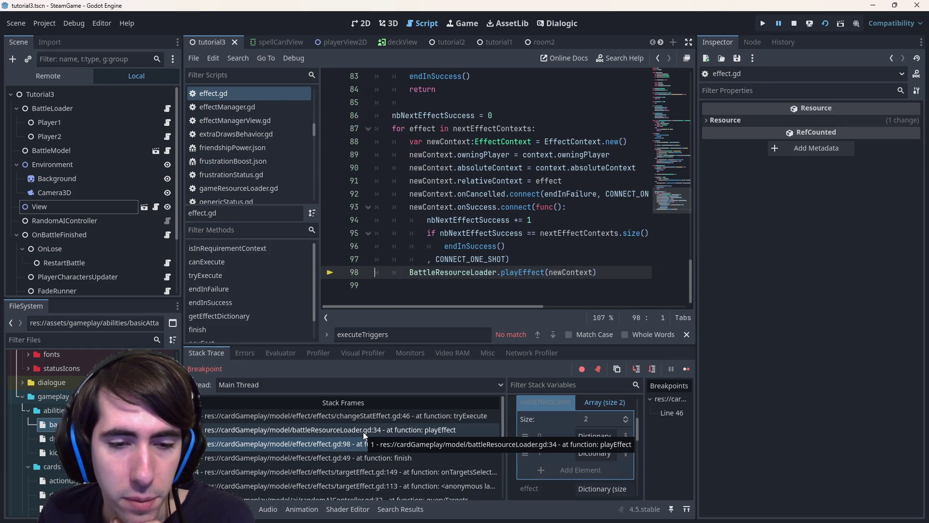
left_click(363, 430)
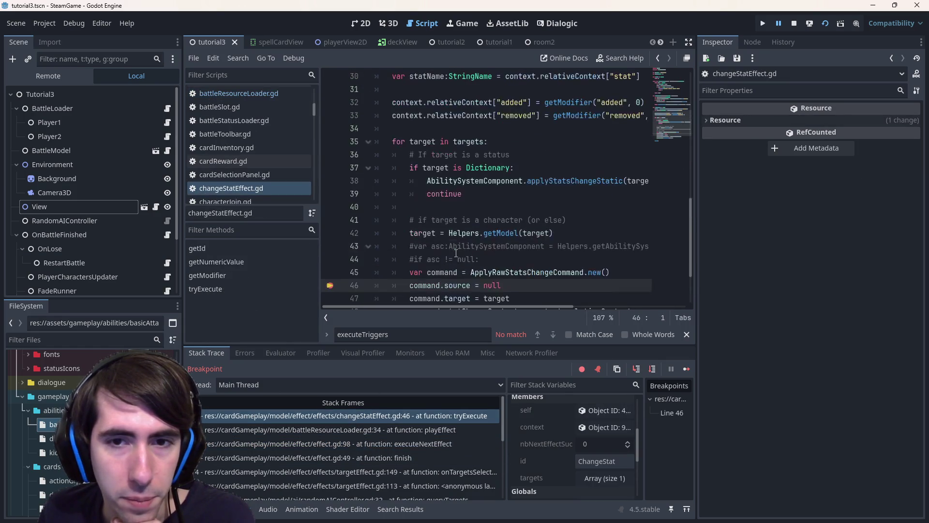
left_click(416, 430)
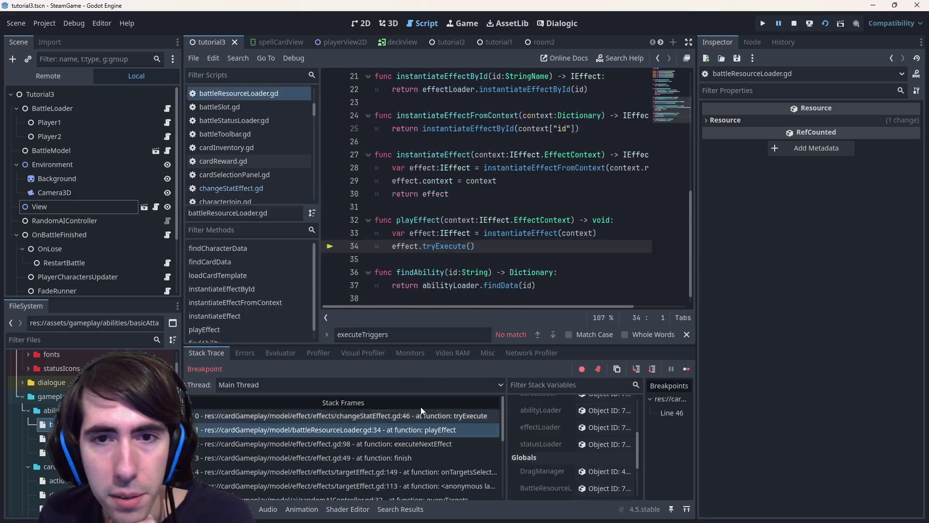
scroll(594, 480, "up", 3)
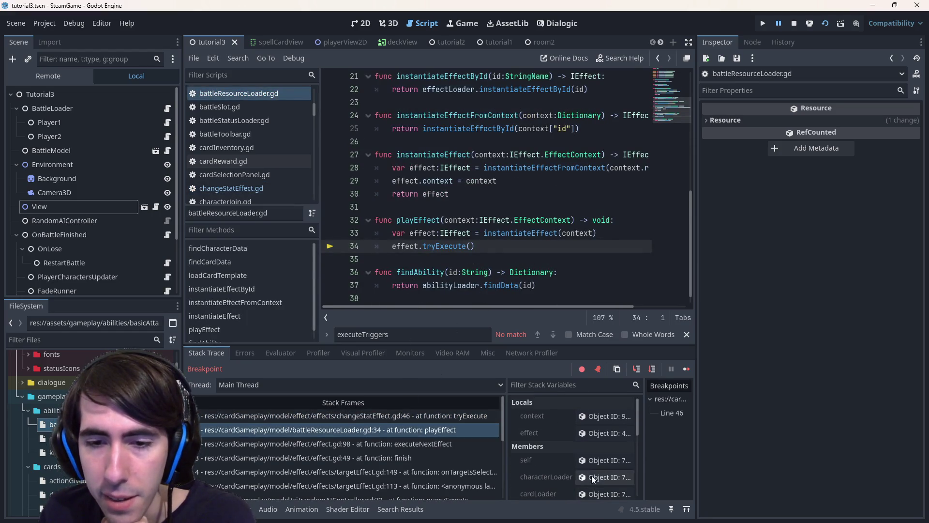
left_click(604, 416)
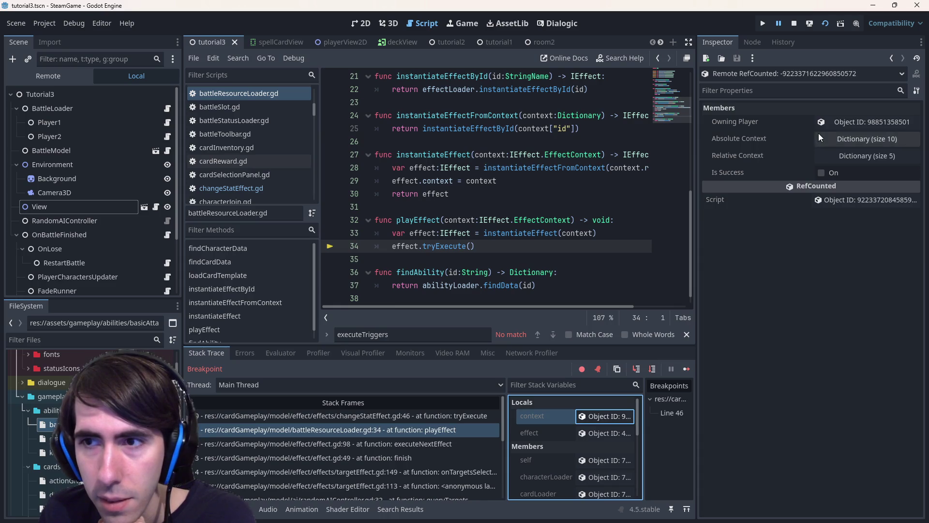
left_click(857, 139)
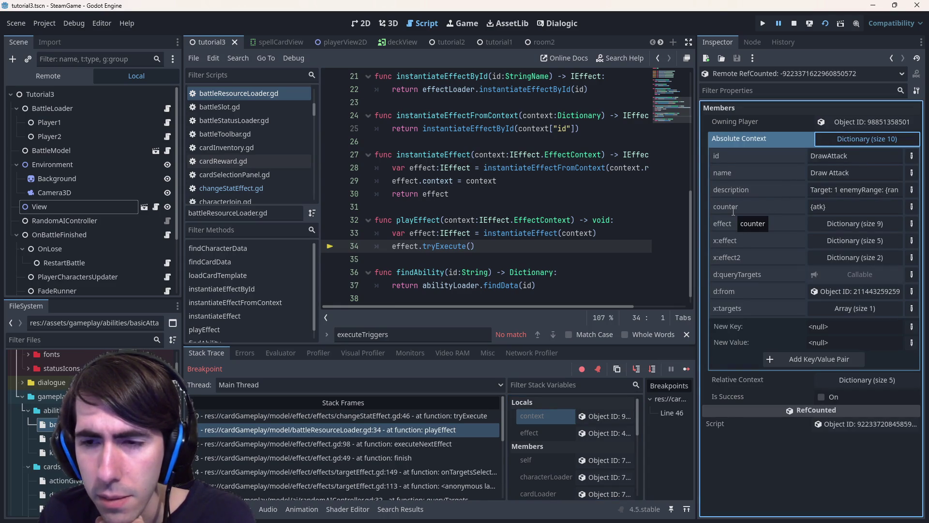
left_click(824, 292)
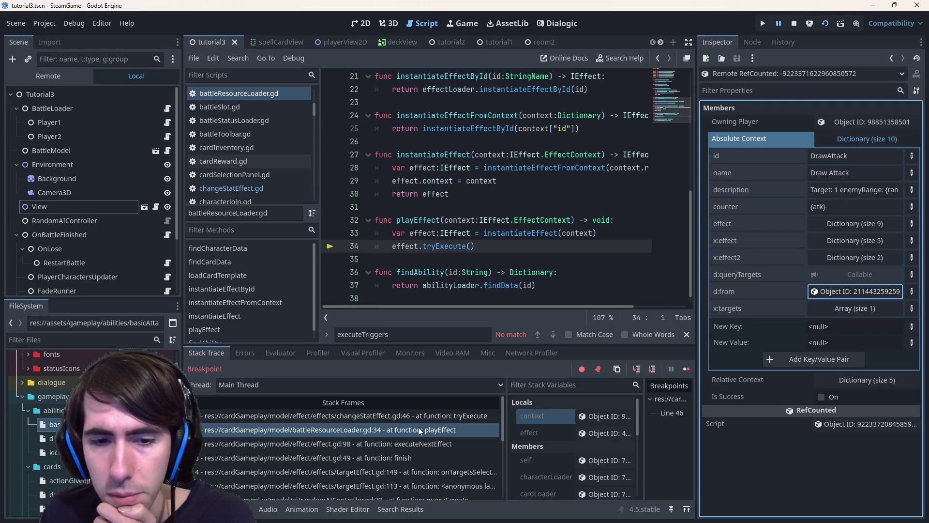
left_click(408, 417)
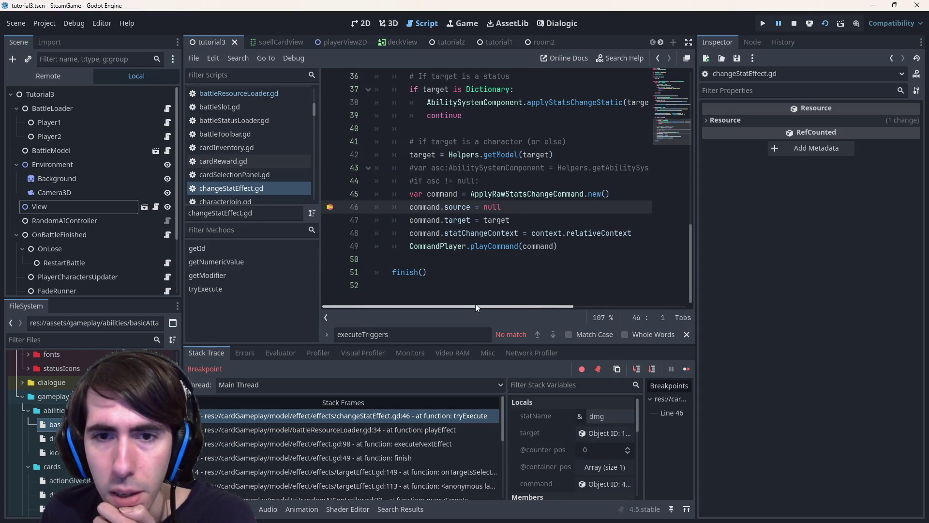
scroll(479, 255, "up", 5)
scroll(479, 239, "up", 4)
scroll(483, 233, "up", 3)
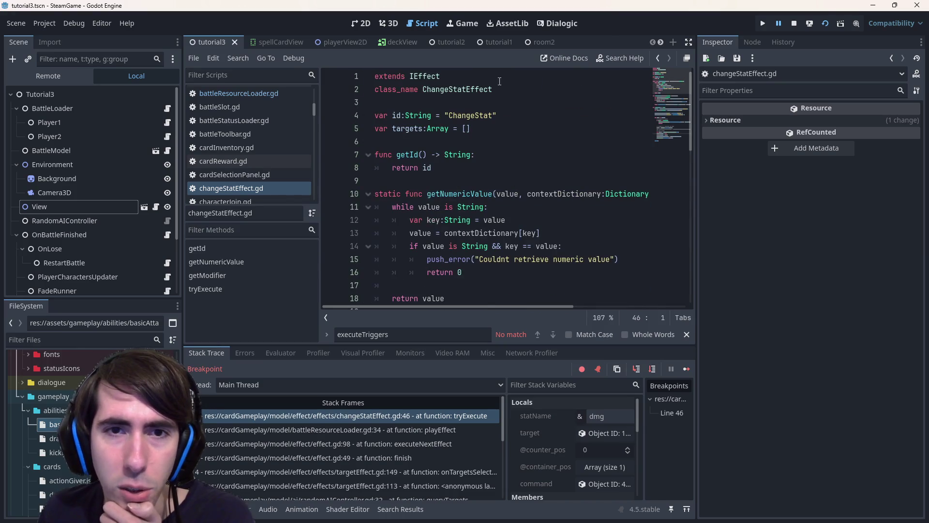
scroll(493, 182, "down", 3)
scroll(490, 218, "down", 4)
scroll(487, 240, "down", 2)
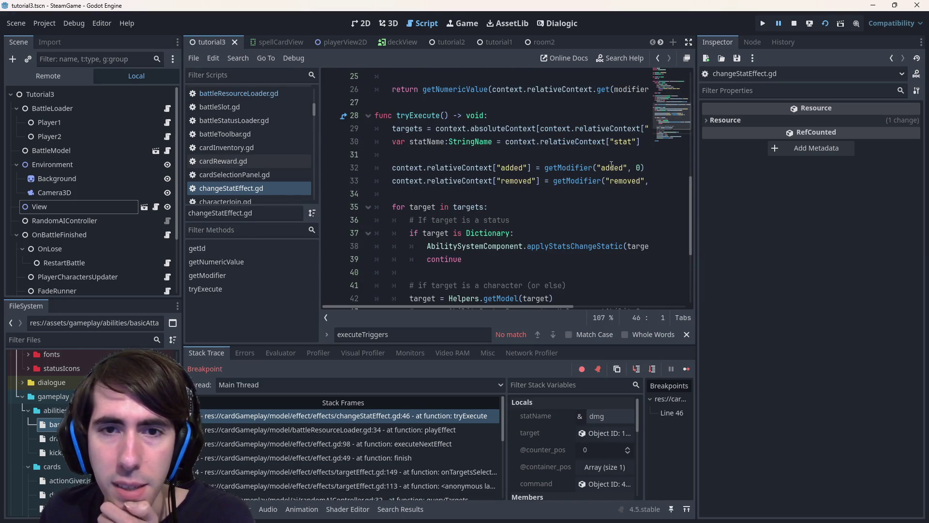
Step: Widen the script editor over the Inspector and inspect tryExecute's context variable
left_click_drag(694, 162, 780, 175)
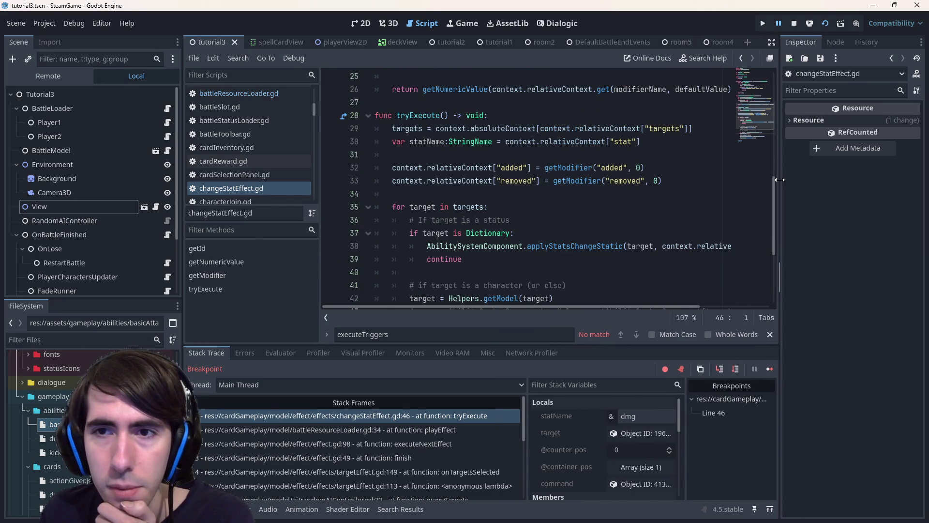
scroll(628, 470, "down", 4)
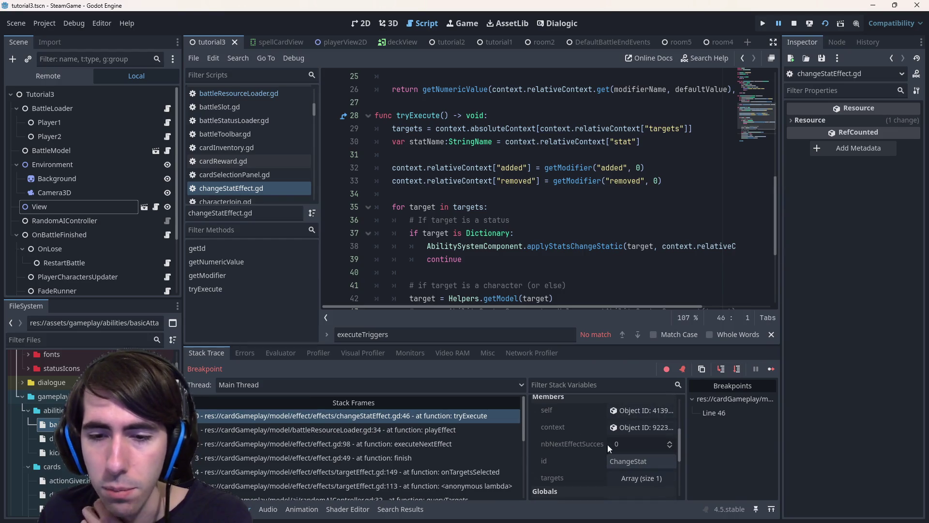
scroll(581, 446, "up", 4)
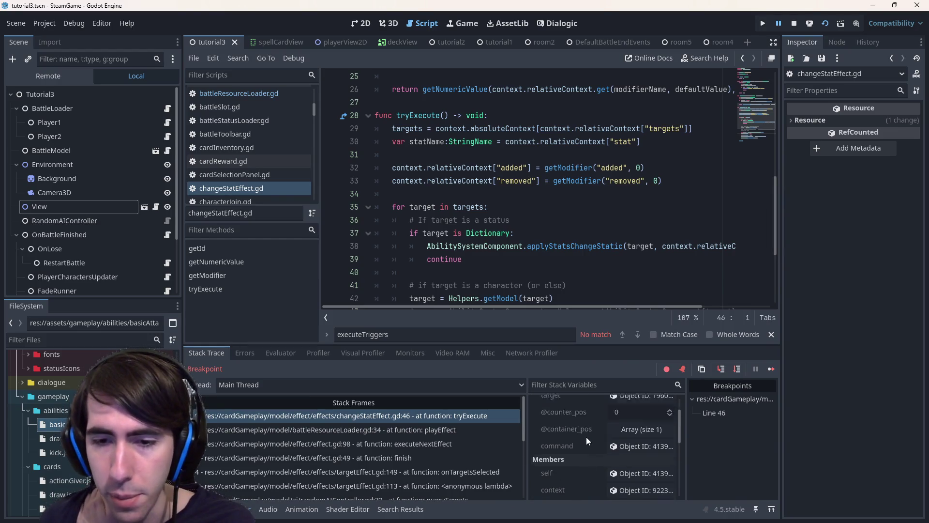
scroll(580, 441, "down", 4)
scroll(580, 441, "down", 3)
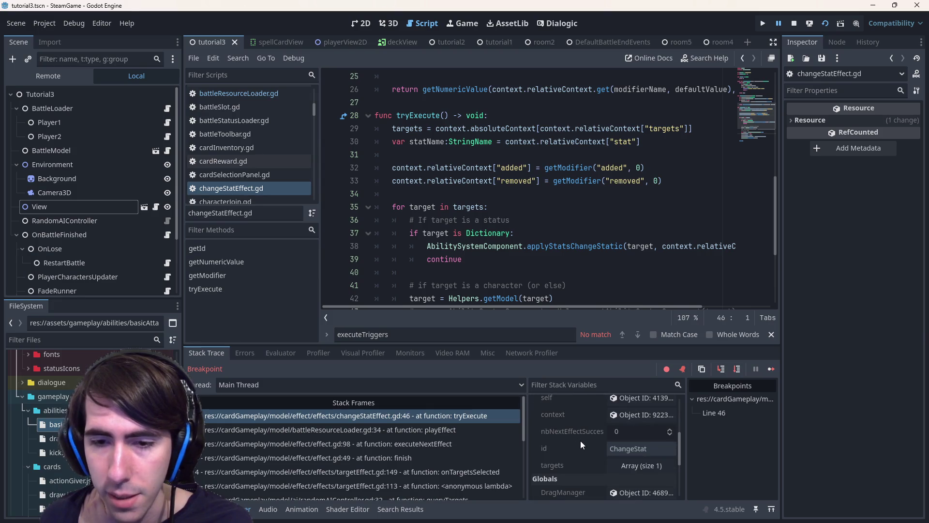
scroll(580, 440, "down", 2)
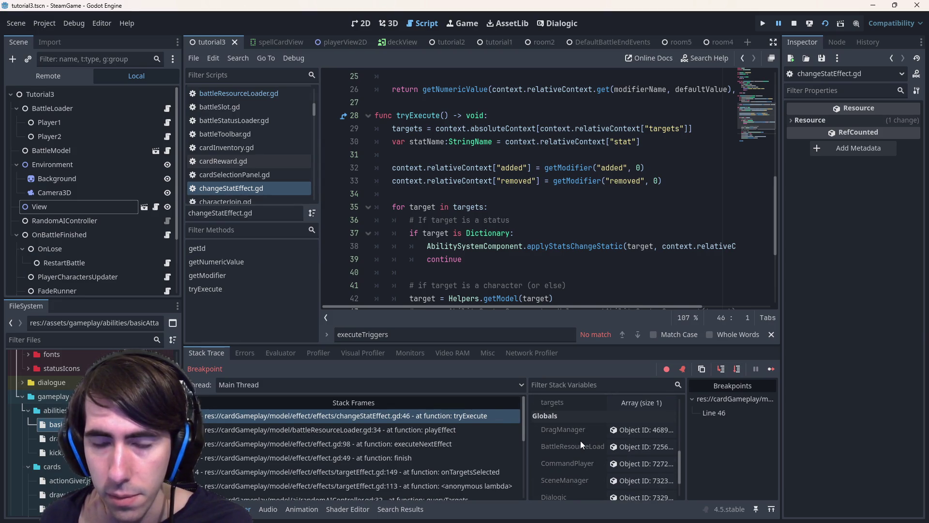
scroll(580, 441, "down", 1)
scroll(476, 257, "down", 3)
scroll(476, 256, "down", 3)
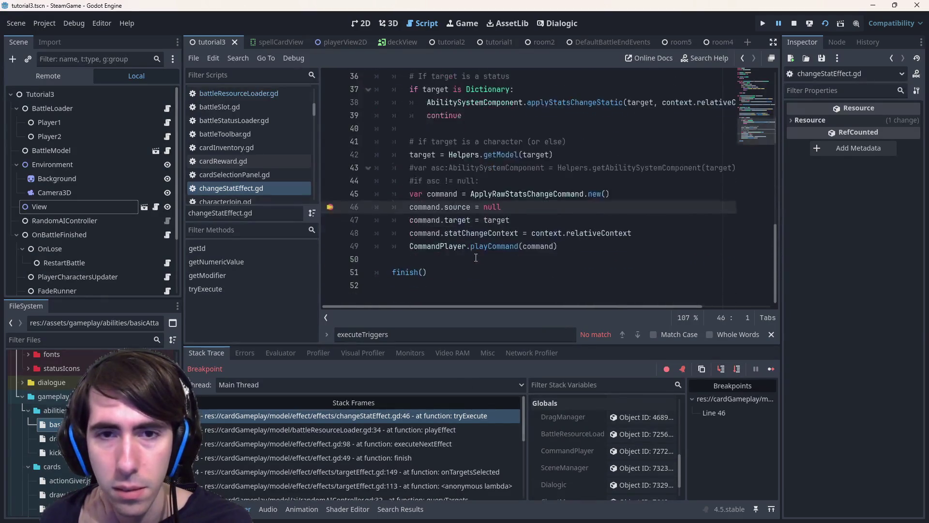
scroll(476, 257, "down", 2)
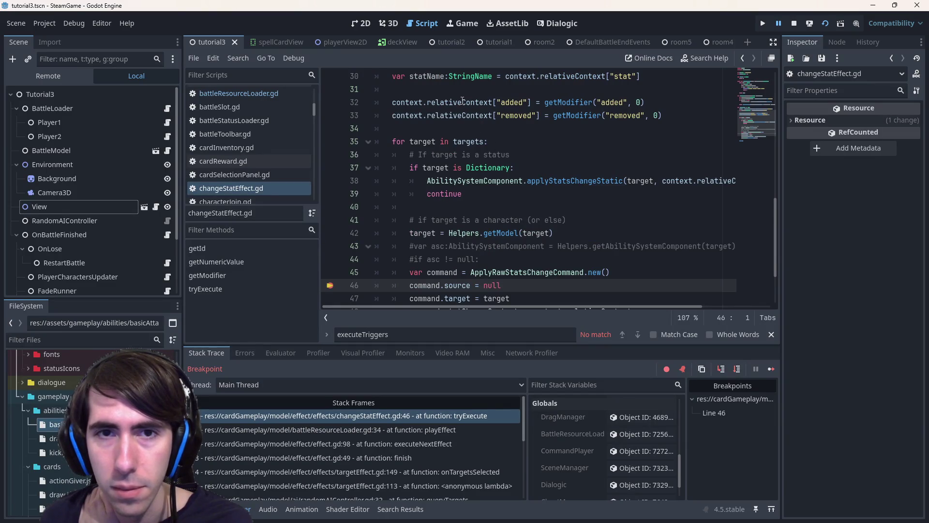
scroll(580, 442, "up", 3)
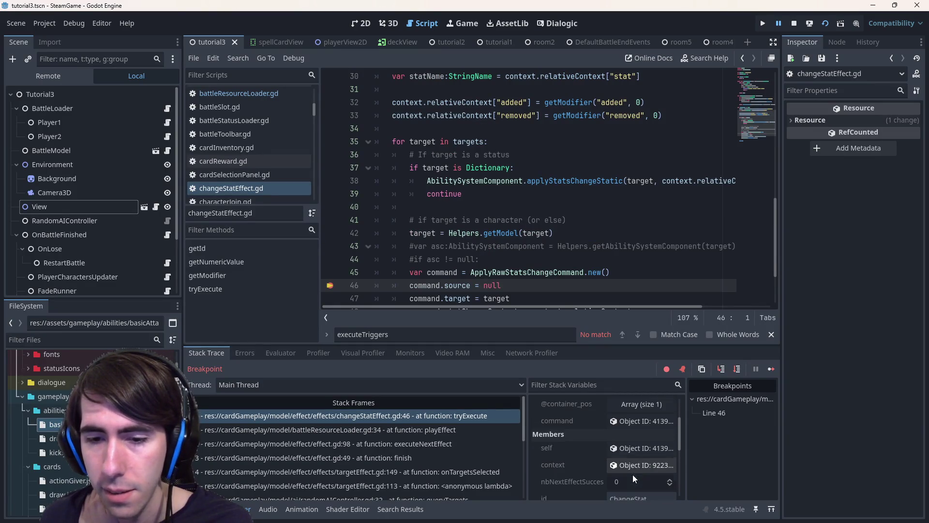
left_click(642, 465)
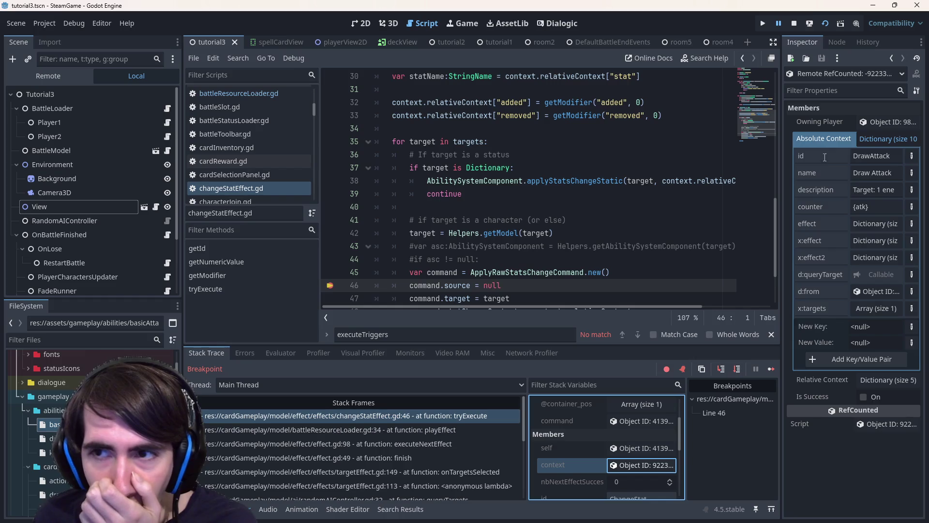
left_click(885, 138)
left_click(886, 156)
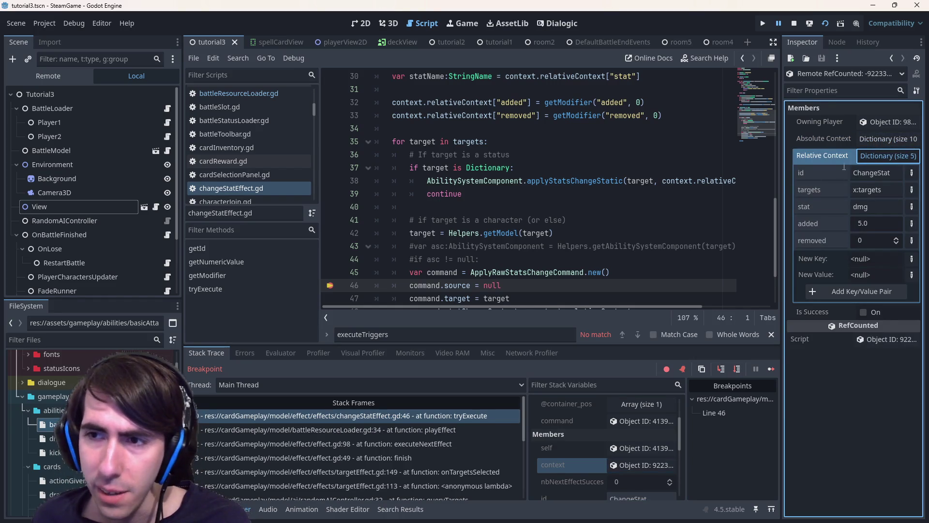
left_click(876, 139)
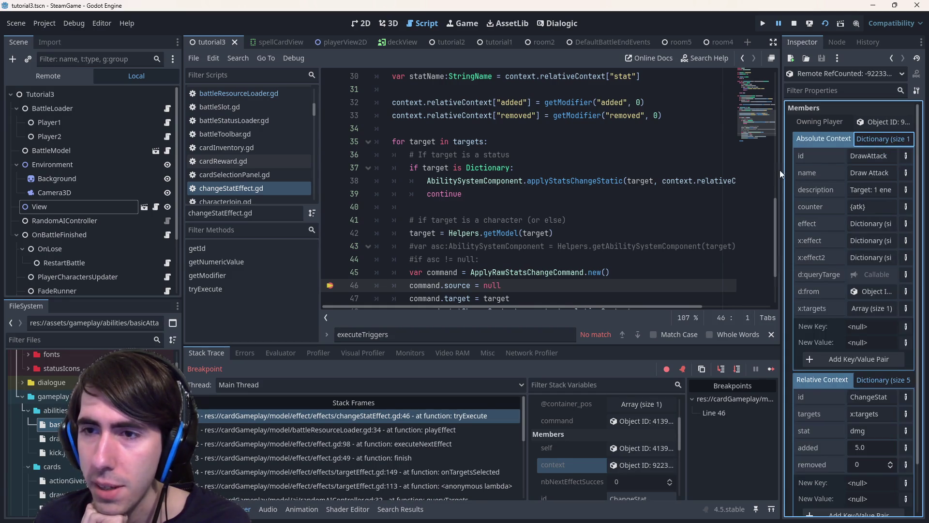
left_click_drag(783, 172, 722, 172)
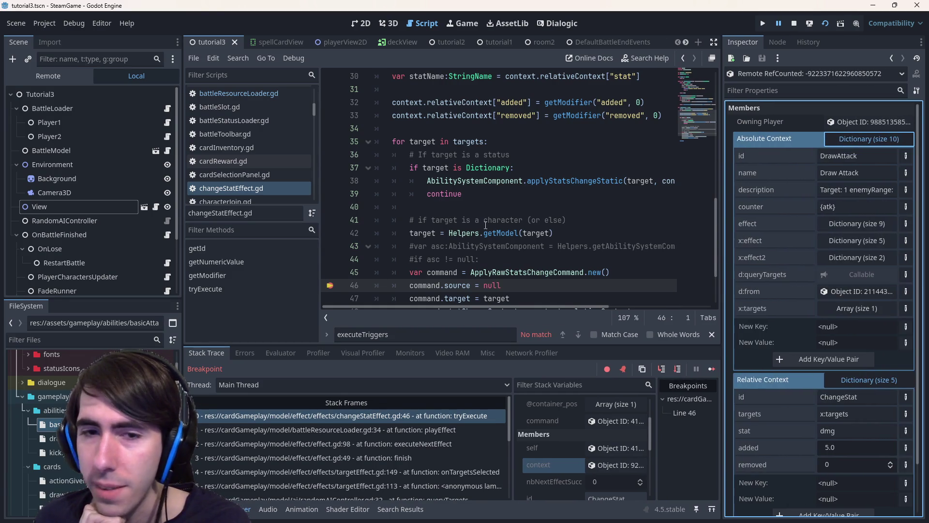
scroll(485, 223, "down", 3)
scroll(485, 223, "up", 3)
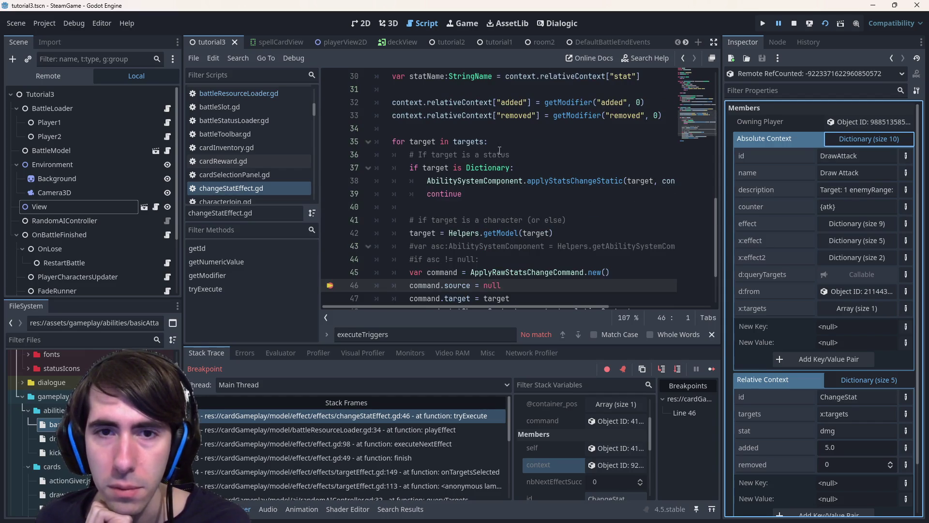
left_click_drag(392, 103, 537, 103)
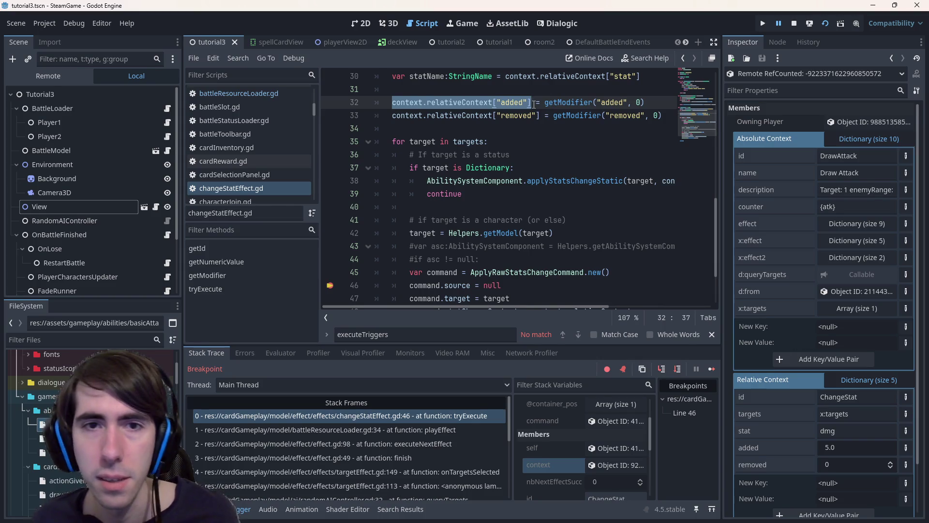
Step: Set command.source to context.absoluteContext.get("d:from", null) on line 46 and save
double_click(491, 284)
type("context.relativeContext[\"added\"]")
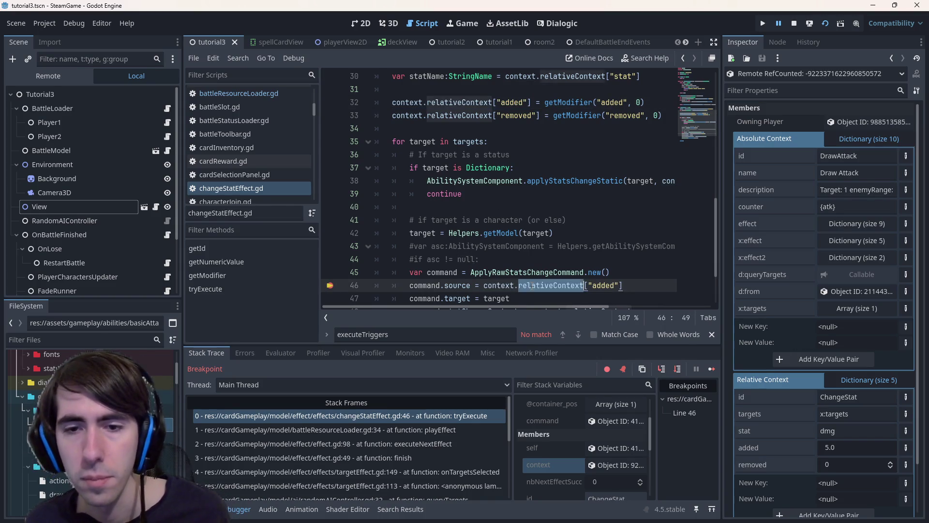
type("abs")
key("Tab")
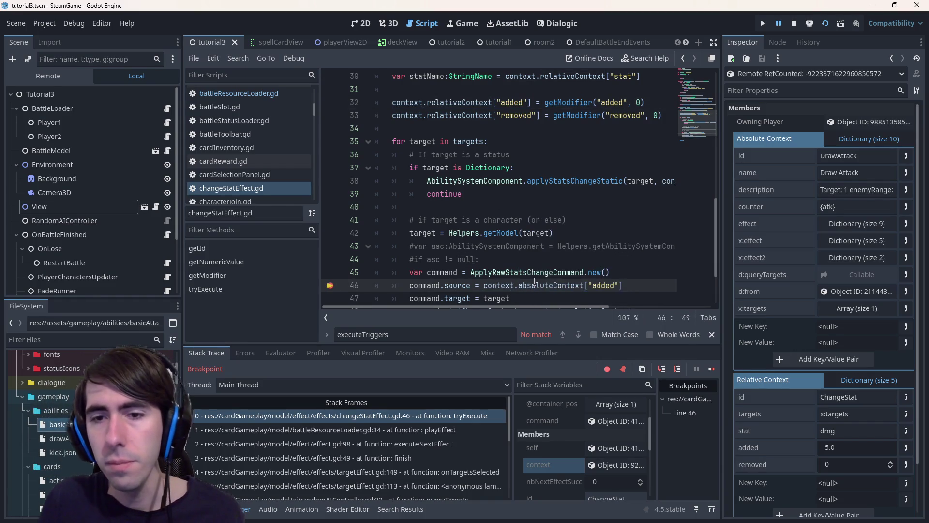
type("t(")
key("Tab")
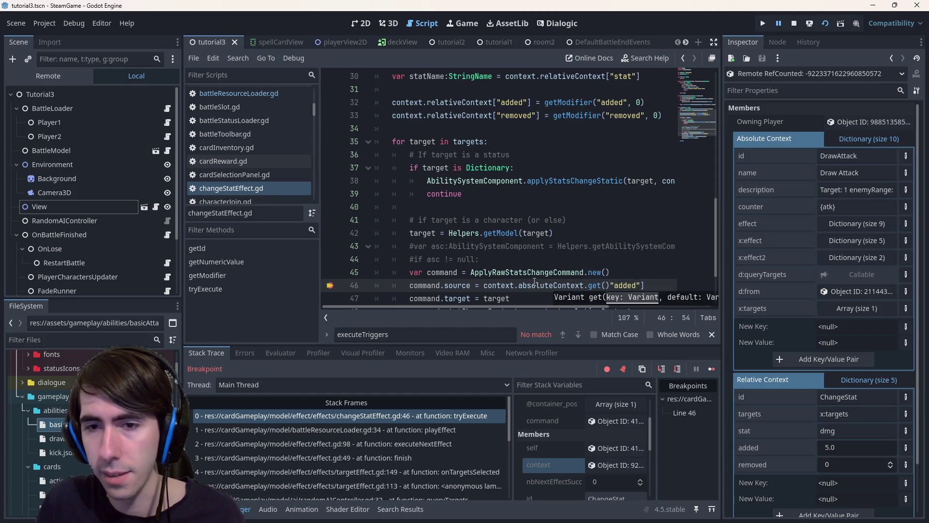
key("ctrl+shift+Right")
type("d")
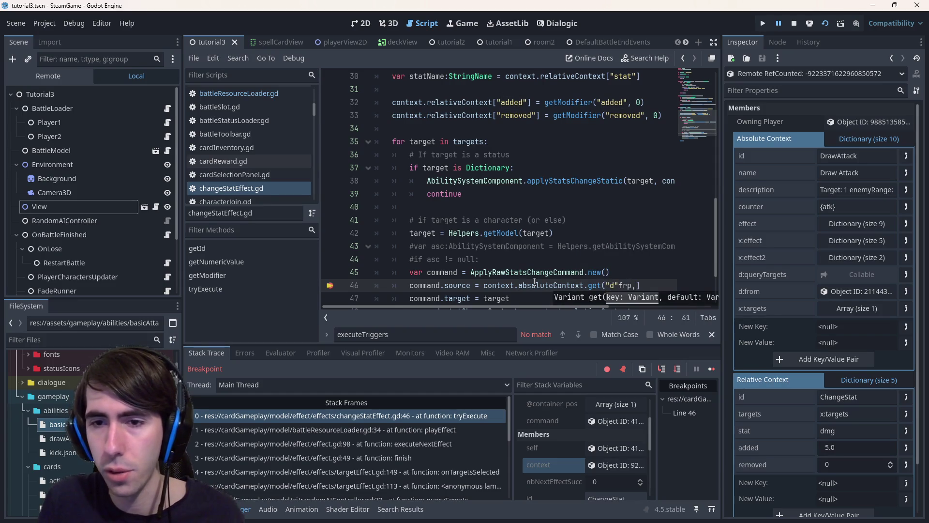
key("Escape")
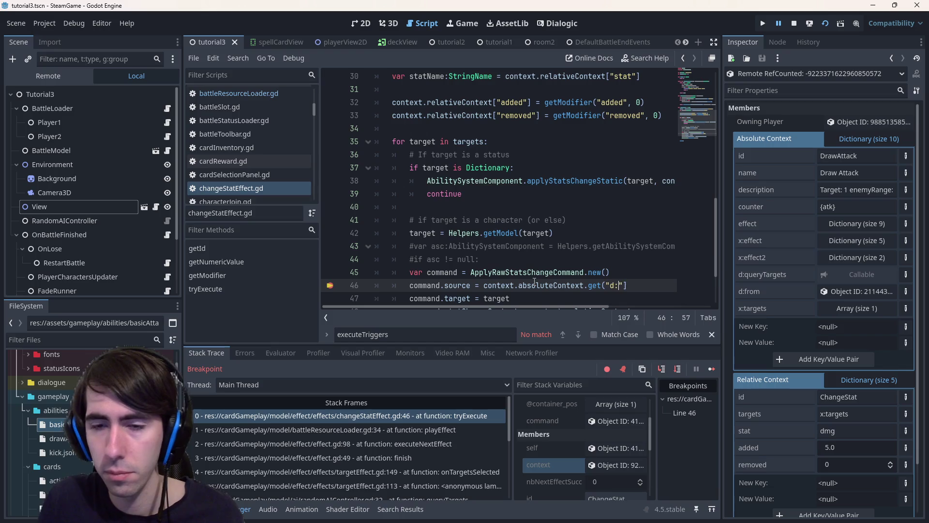
type("m")
key("End")
key("BackSpace")
type(")")
key("ctrl+s")
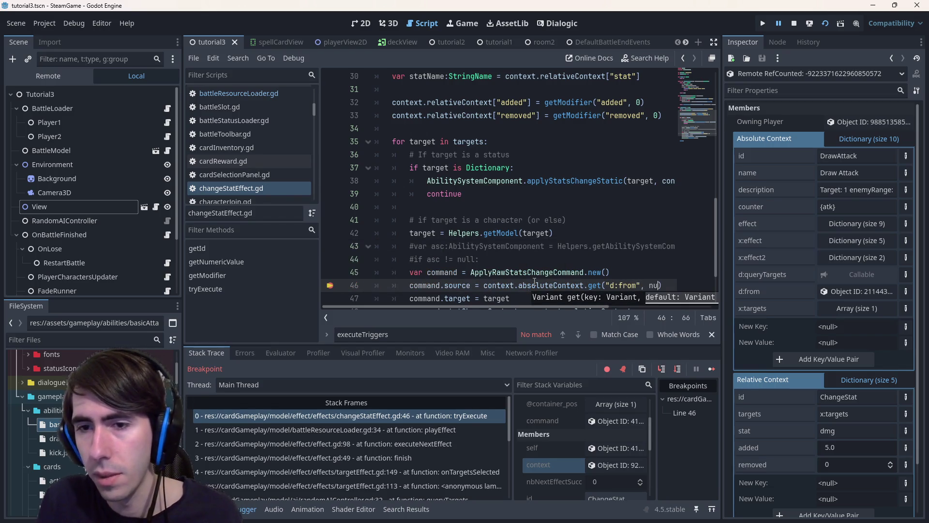
type("ll")
key("Escape")
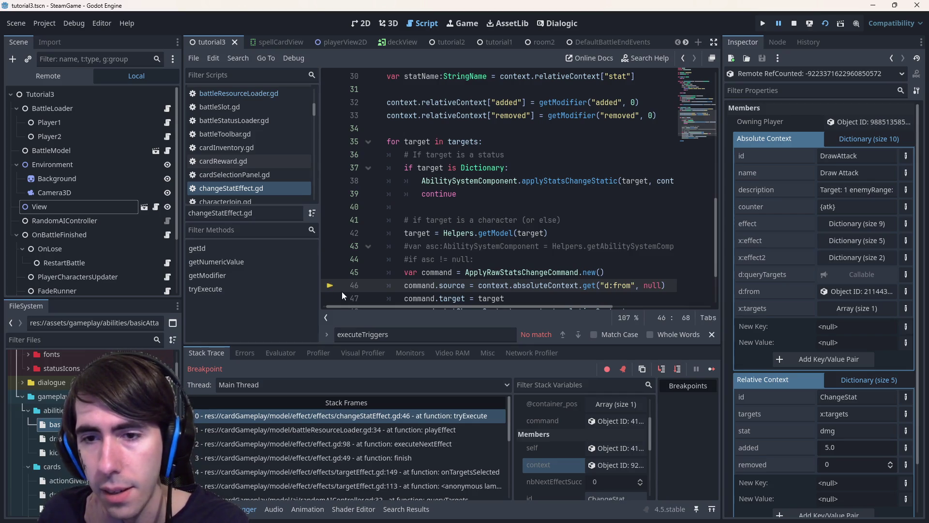
left_click_drag(603, 285, 629, 284)
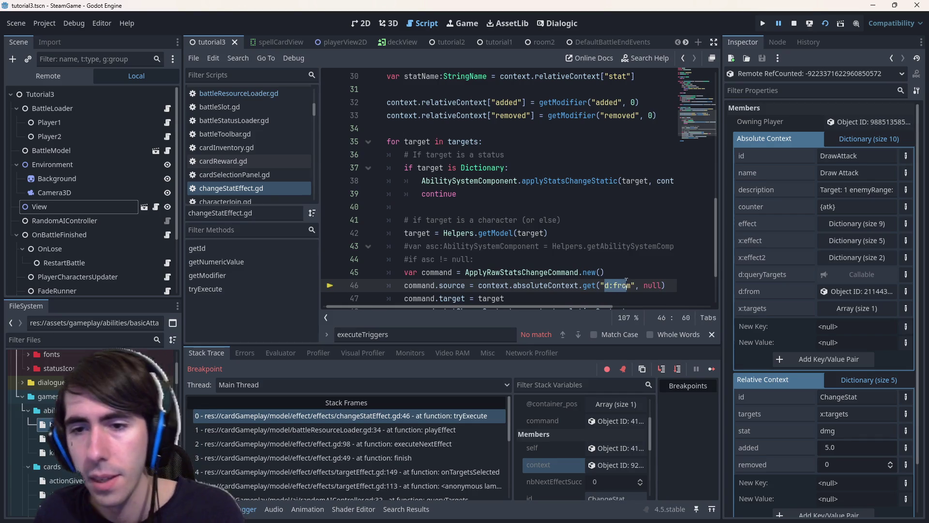
Step: Search the project for d:from (7 matches in 4 files) and open the targetEffect.gd and effectManager.gd:121 results
key("ctrl+shift+f")
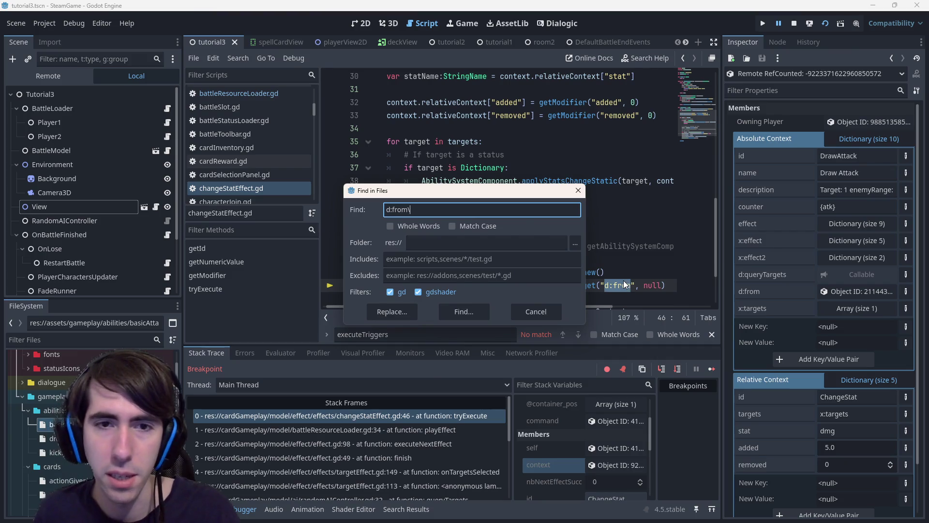
key("Return")
key("ctrl+shift+f")
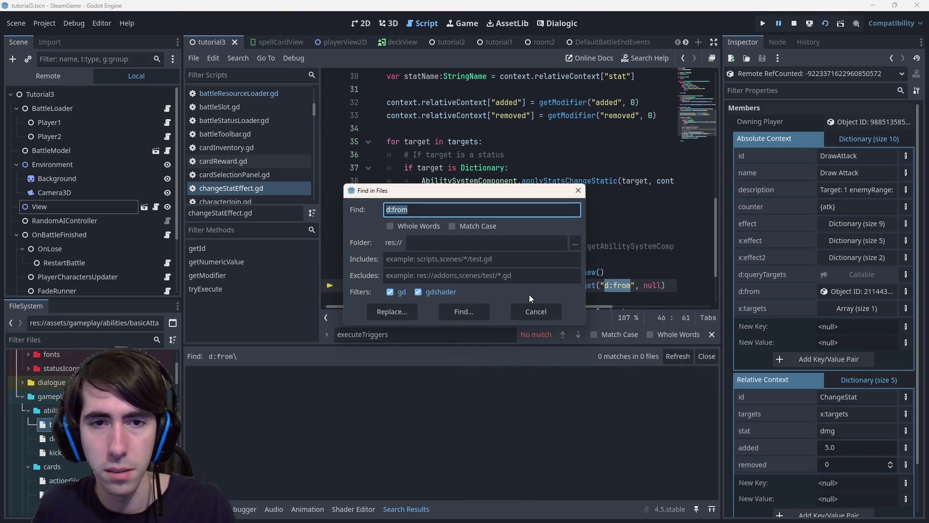
key("Return")
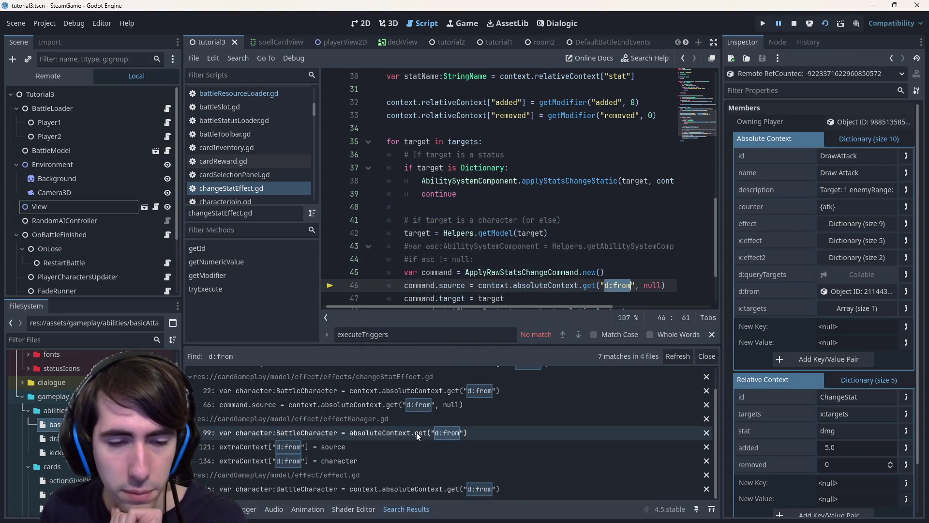
scroll(372, 457, "up", 1)
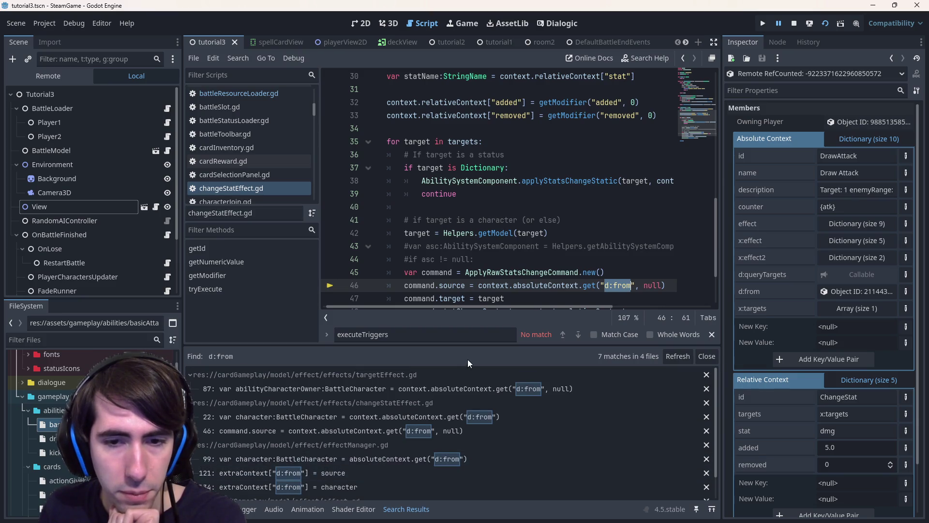
double_click(453, 388)
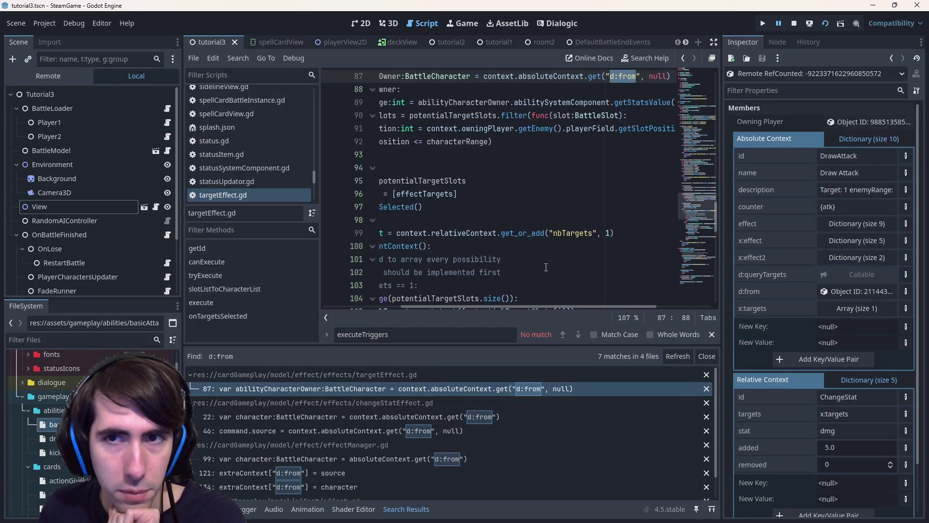
scroll(545, 267, "up", 3)
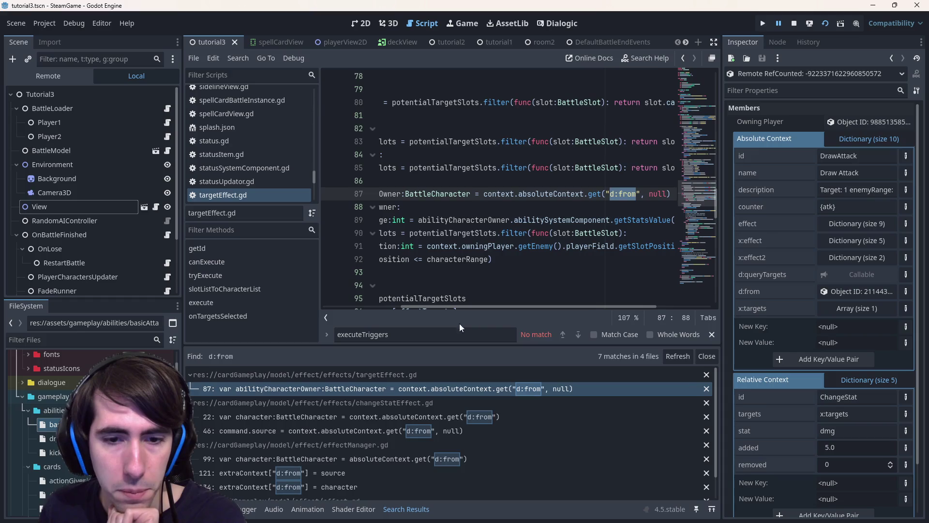
scroll(441, 410, "down", 1)
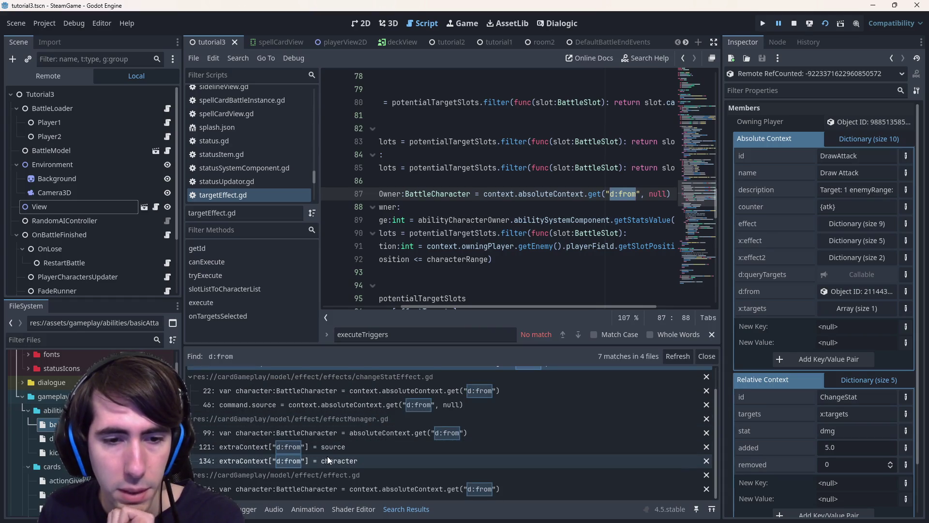
left_click(350, 444)
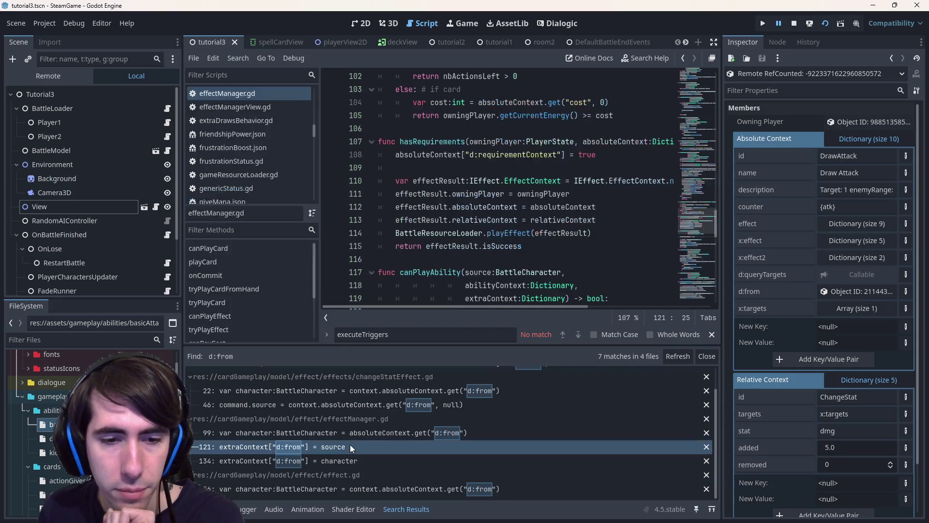
Step: Rename d:from to d:source in effectManager.gd lines 121 and 134 and effect.gd line 56, saving each
left_click(355, 458)
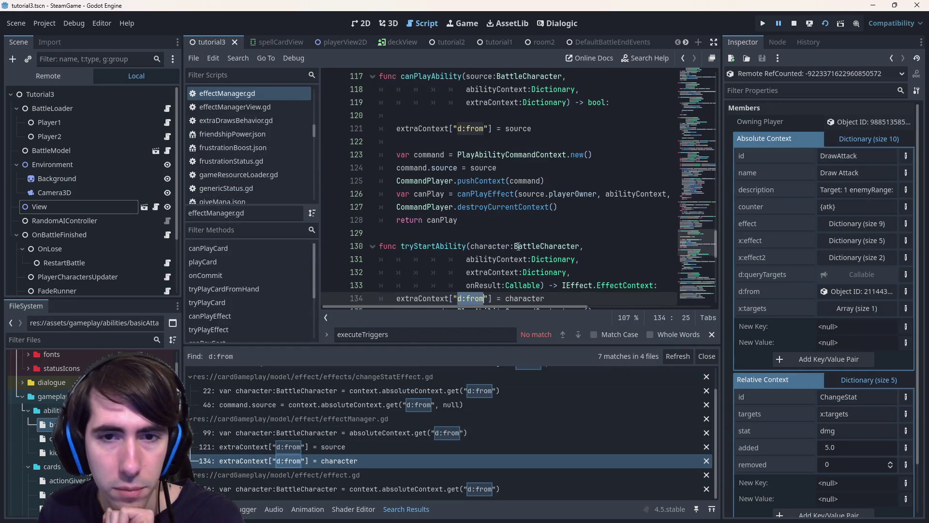
scroll(500, 224, "down", 3)
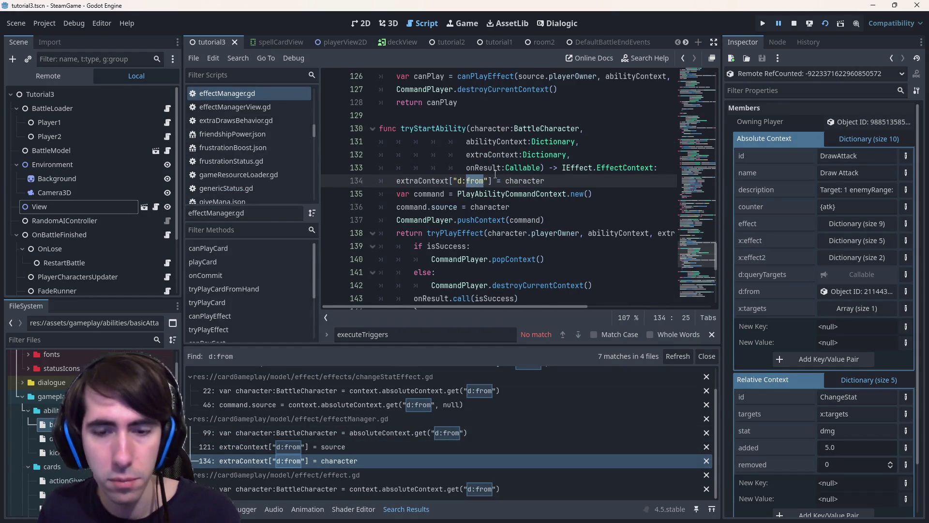
type("source")
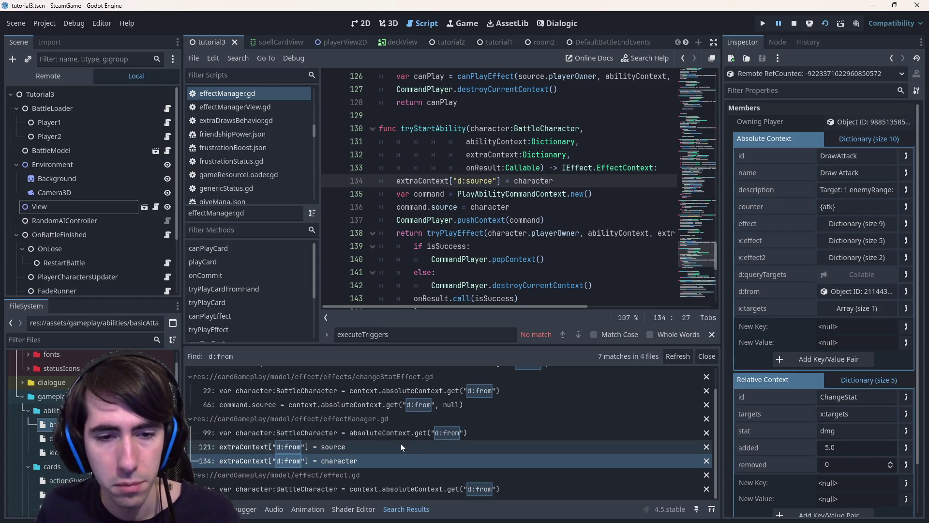
left_click(374, 445)
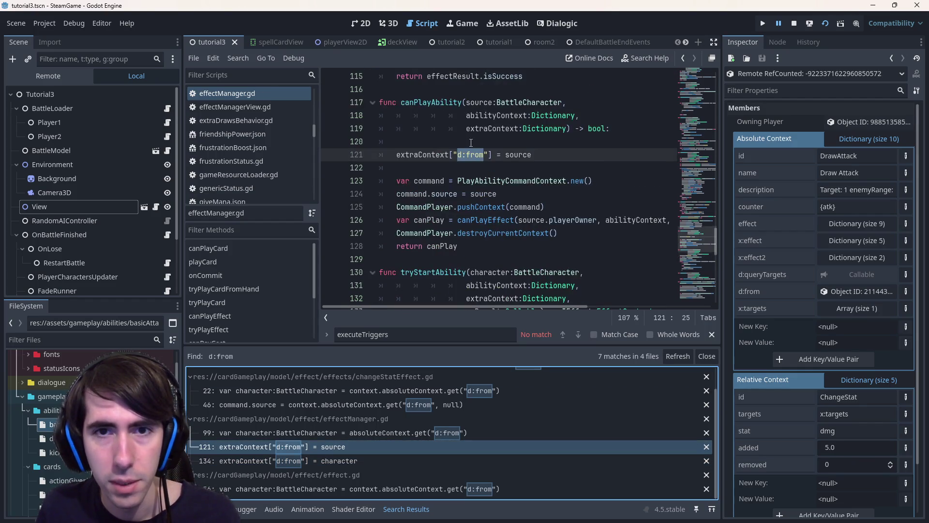
double_click(475, 155)
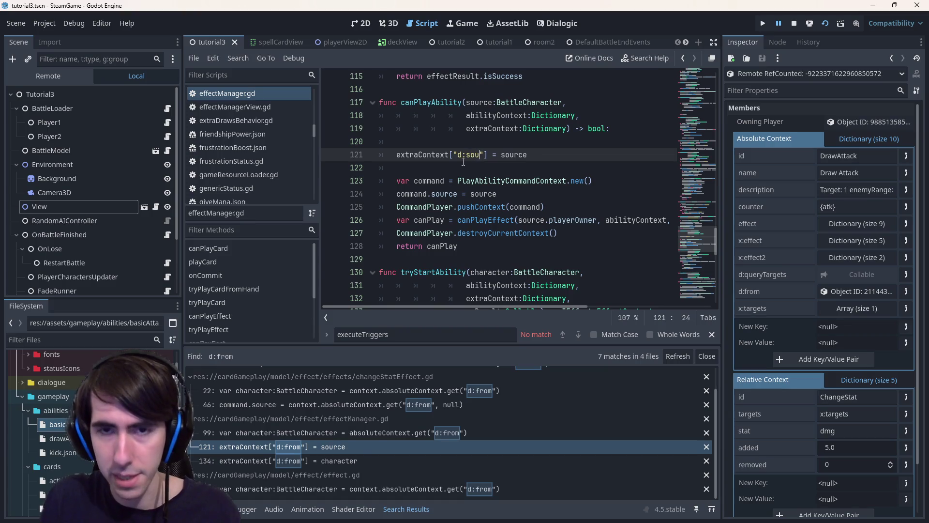
key("ctrl+s")
left_click(427, 489)
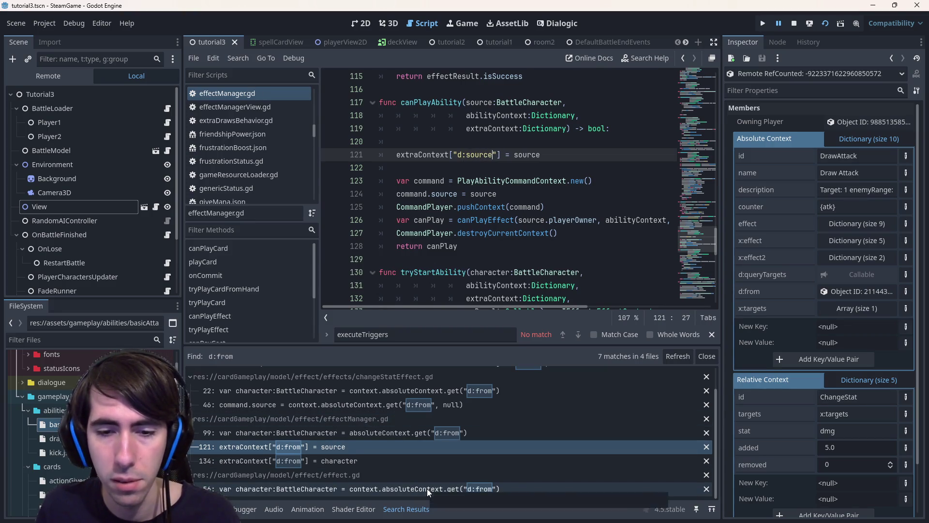
double_click(628, 76)
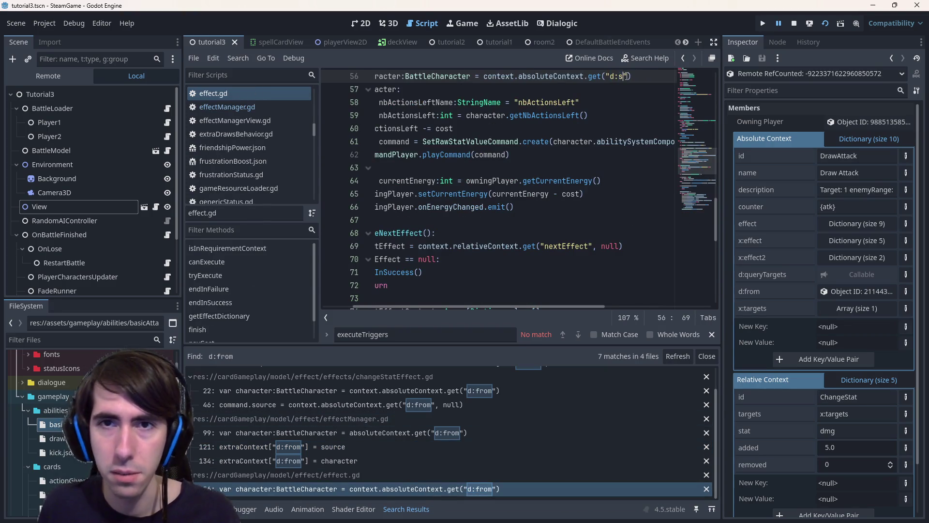
type("s")
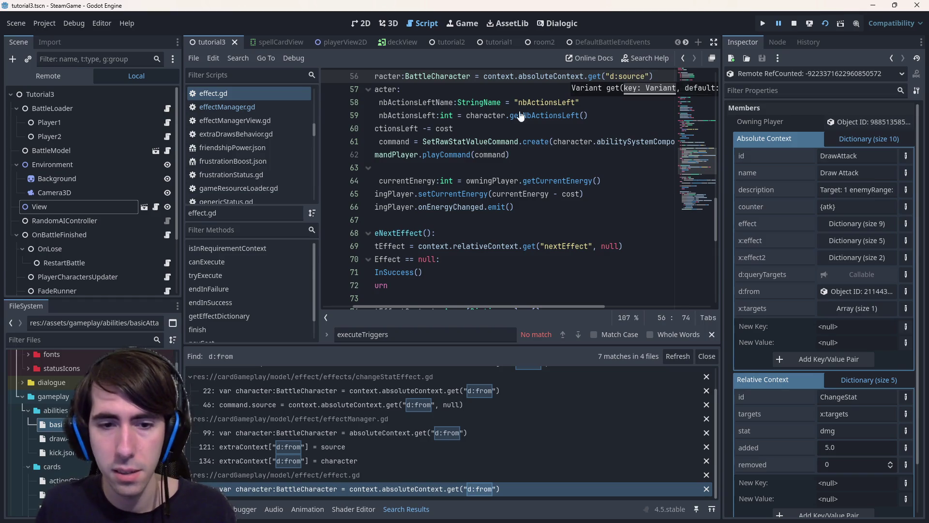
left_click(445, 403)
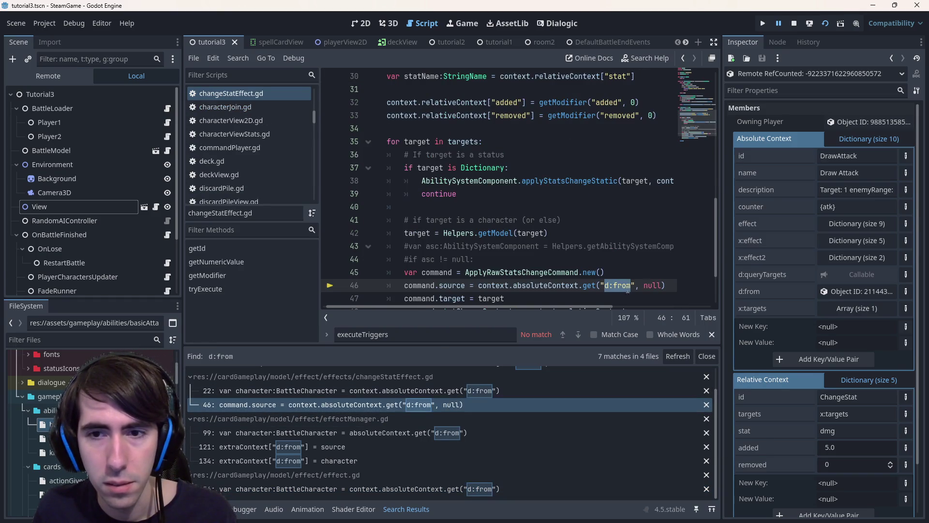
Step: Rename the 'd:from' key to 'd:source' on changeStatEffect.gd lines 46 and 22 and save
double_click(621, 284)
type("source")
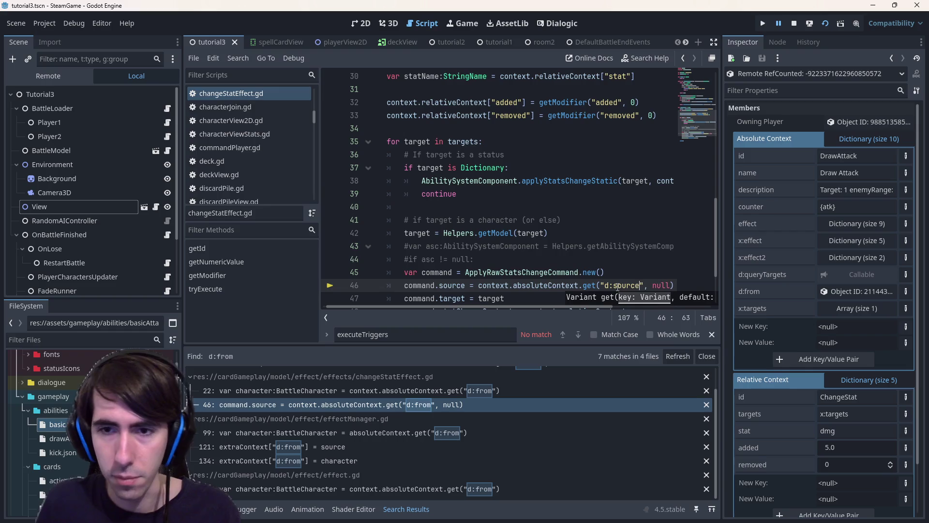
key("ctrl+s")
left_click(501, 425)
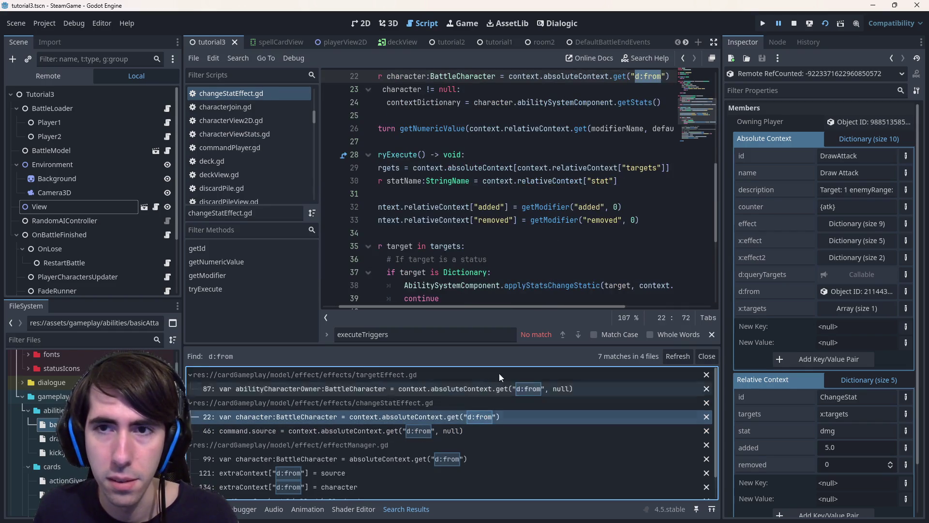
scroll(639, 150, "up", 3)
double_click(650, 194)
key("ctrl+c")
type("s")
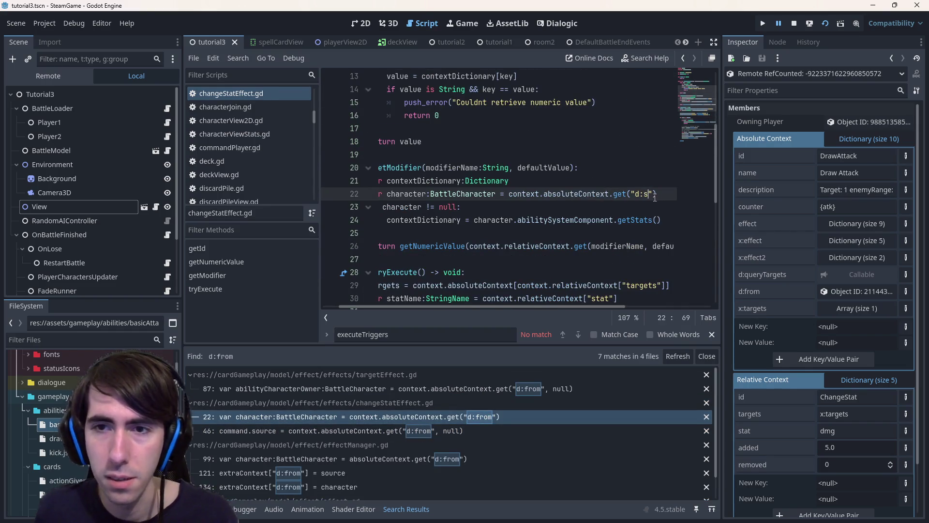
type("ource")
key("ctrl+s")
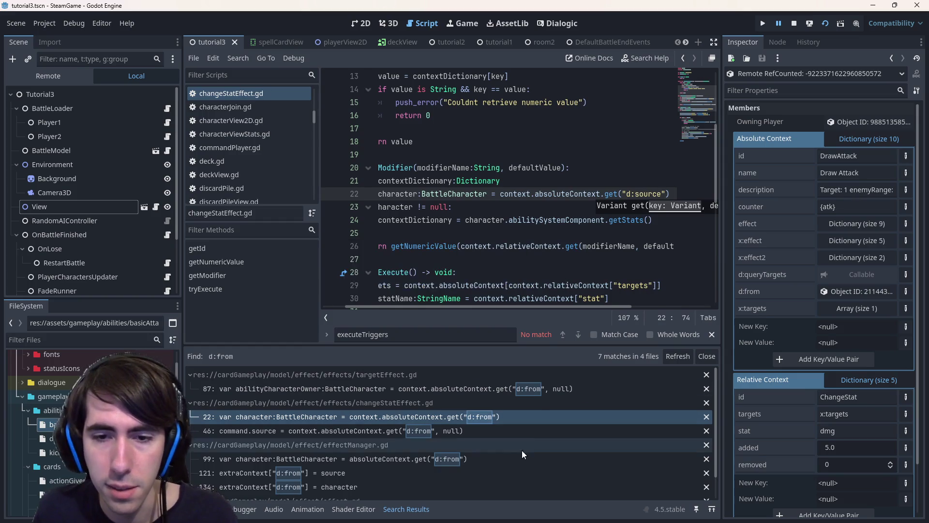
Step: Rename the 'd:from' key to 'd:source' on targetEffect.gd line 87 and save
left_click(539, 388)
type("source\", null")
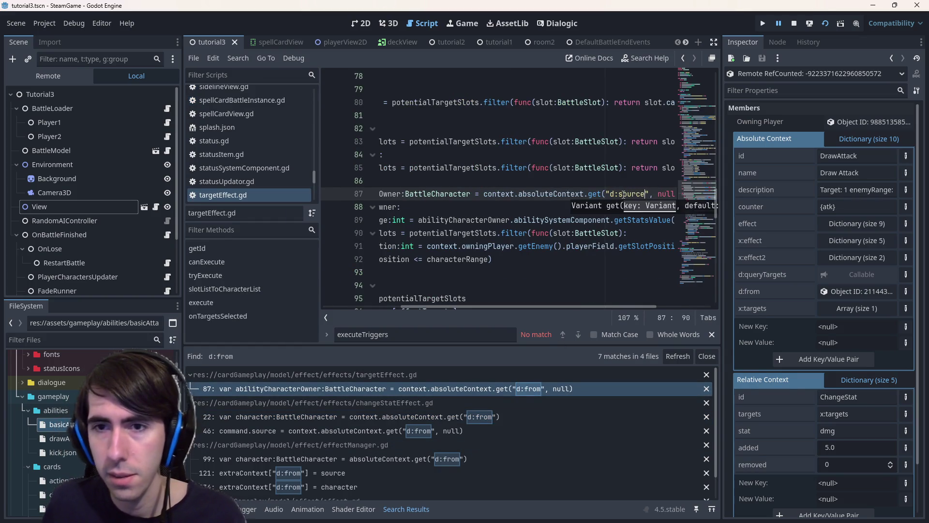
key("ctrl+s")
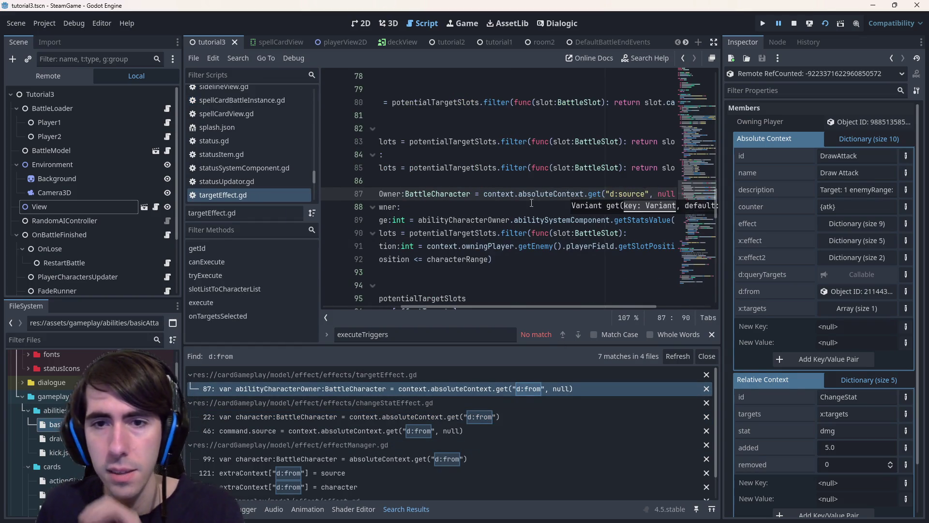
key("shift+Home")
left_click(427, 178)
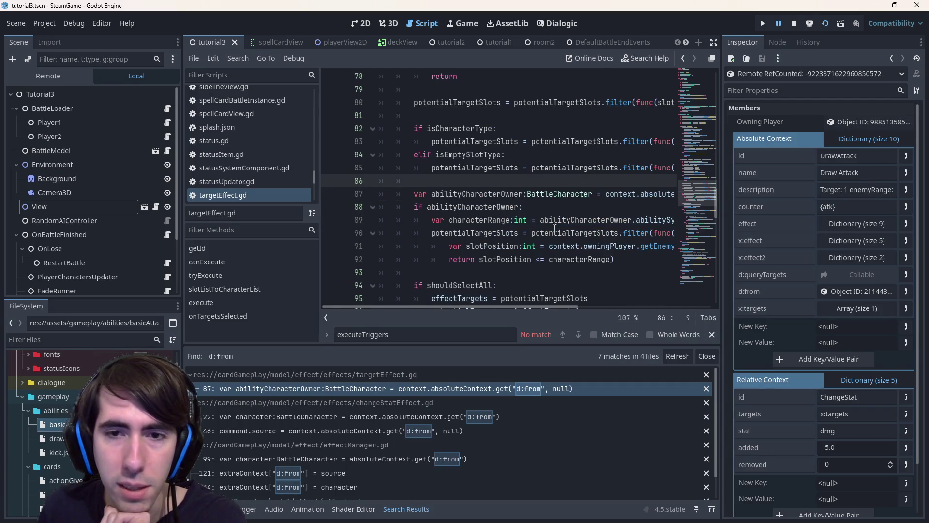
Step: Revisit the changeStatEffect.gd matches on lines 46 and 22 to verify the renamed keys
left_click(486, 386)
left_click(476, 416)
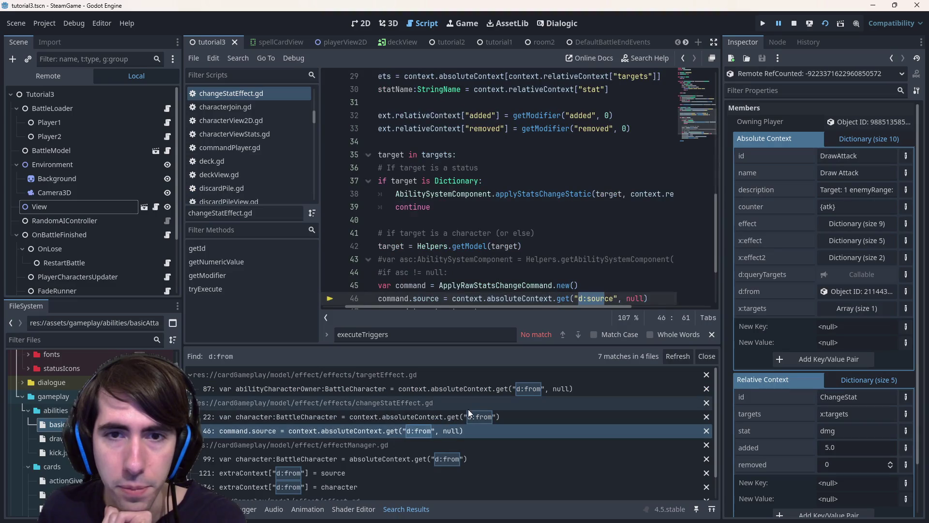
scroll(469, 254, "down", 3)
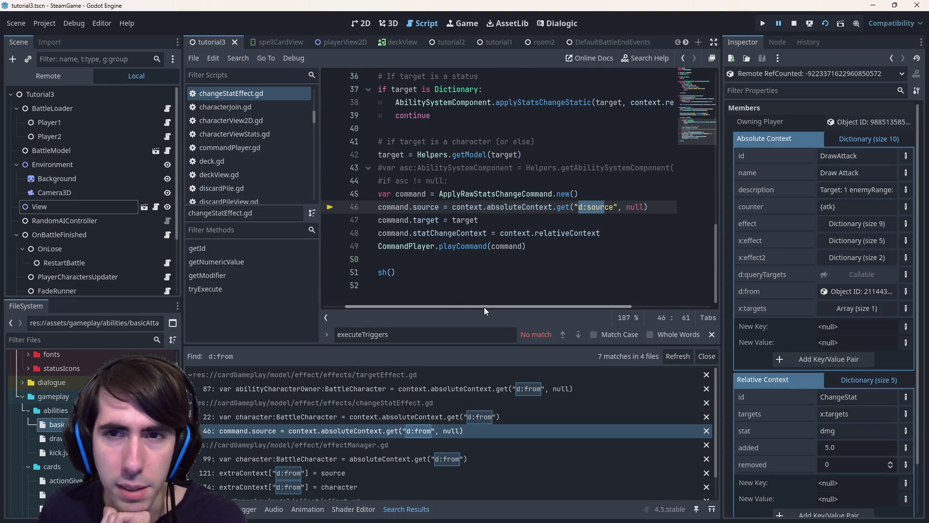
left_click_drag(469, 306, 552, 306)
scroll(508, 218, "up", 5)
scroll(542, 266, "down", 1)
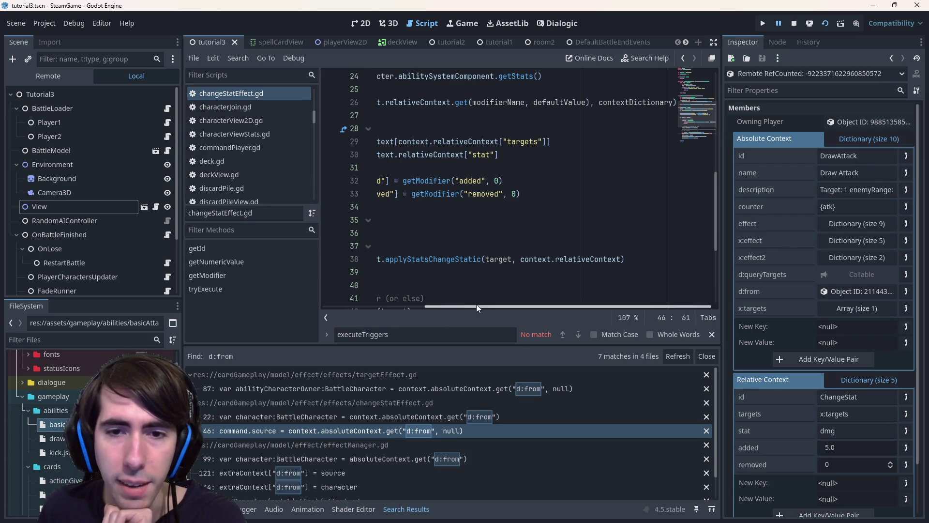
left_click_drag(543, 306, 435, 306)
double_click(447, 416)
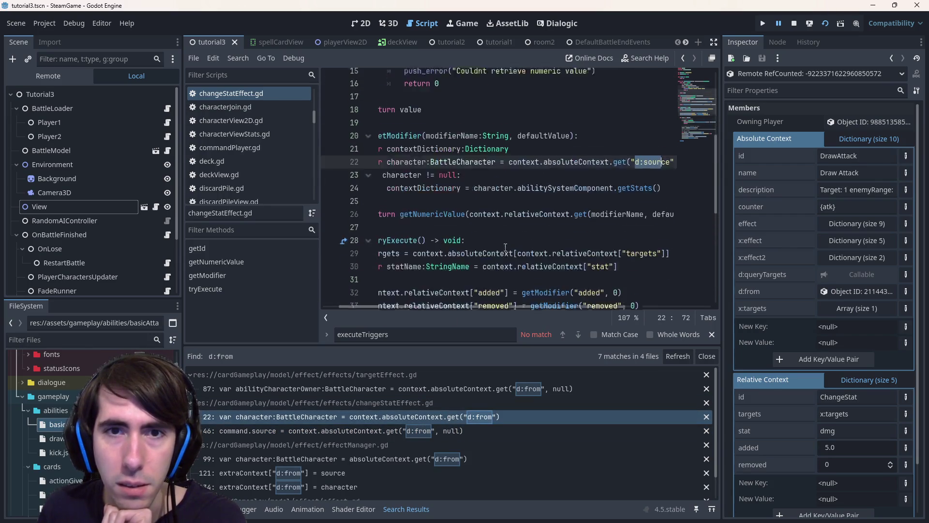
double_click(407, 195)
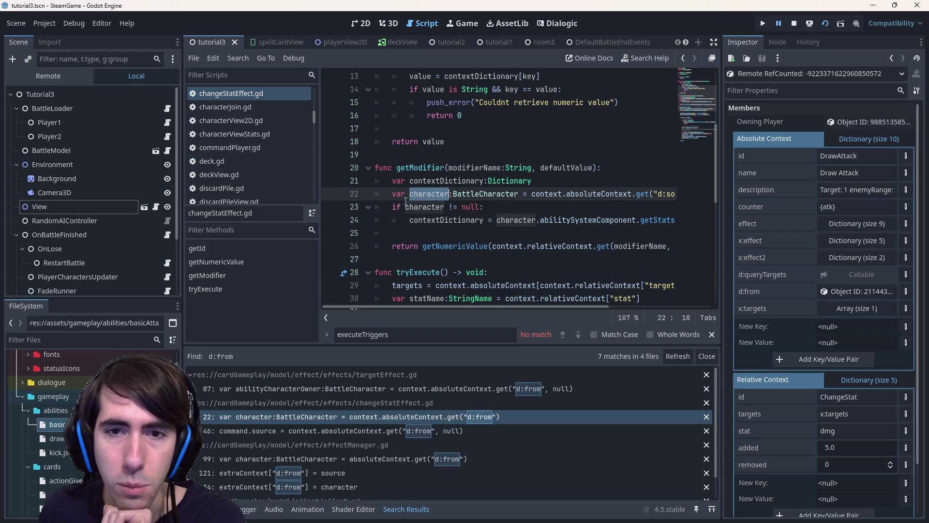
scroll(436, 218, "down", 8)
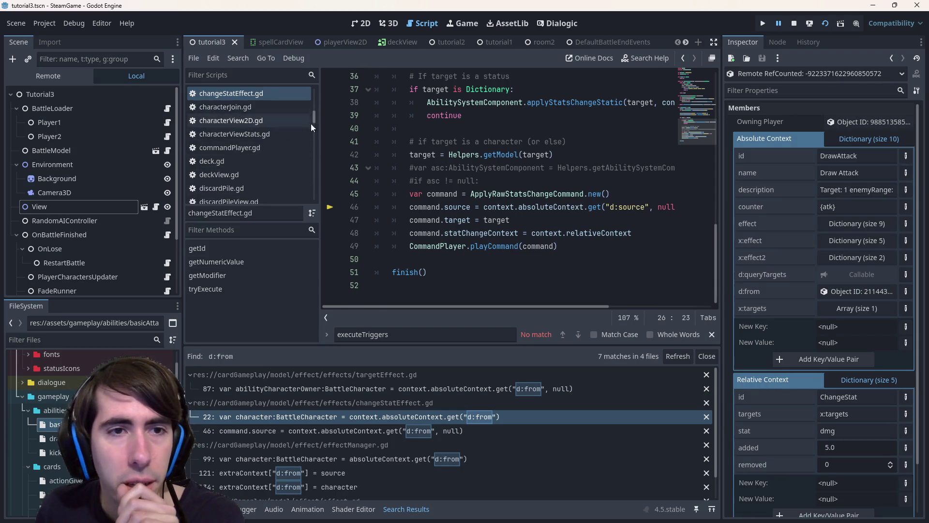
scroll(271, 155, "up", 3)
scroll(269, 155, "up", 2)
scroll(268, 155, "up", 3)
scroll(276, 141, "up", 2)
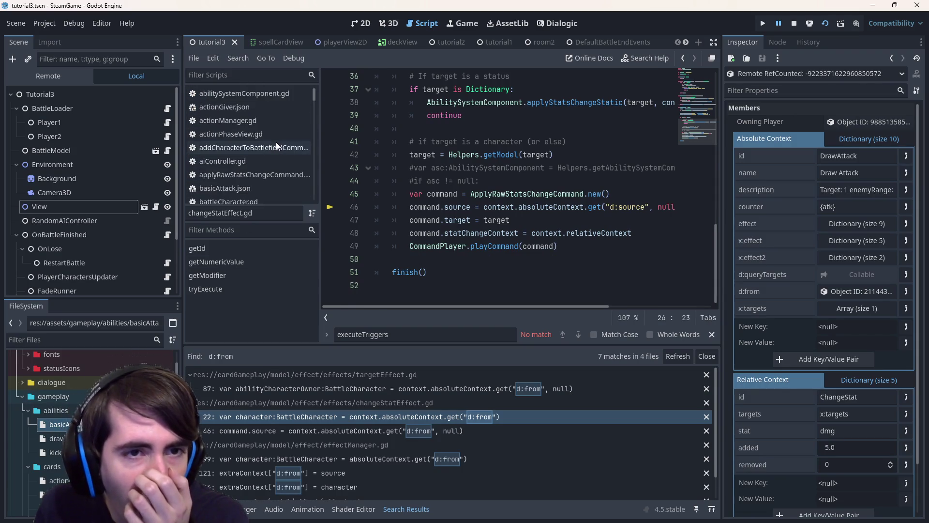
scroll(276, 142, "up", 2)
left_click(513, 219)
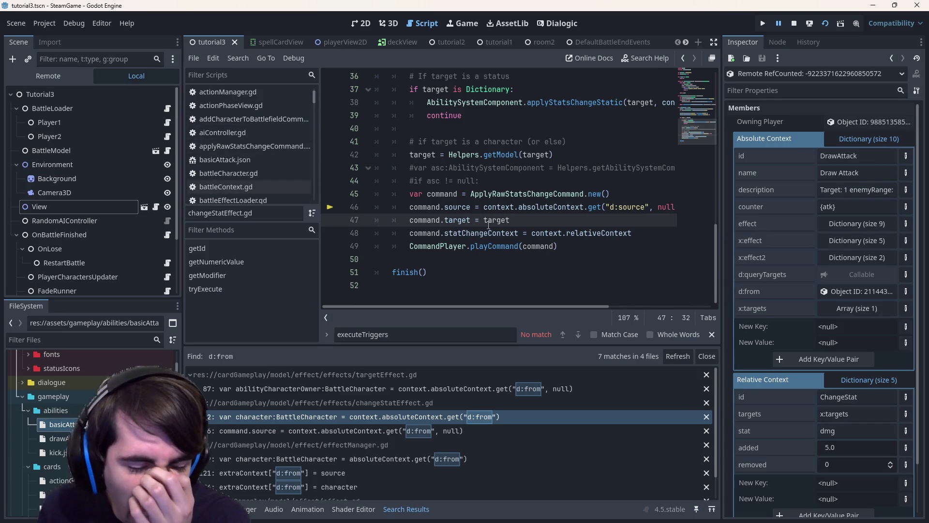
Step: Quick-open triggerSystemComponent.gd and find the 'source' match on line 23
key("ctrl+alt+o")
type("trigger")
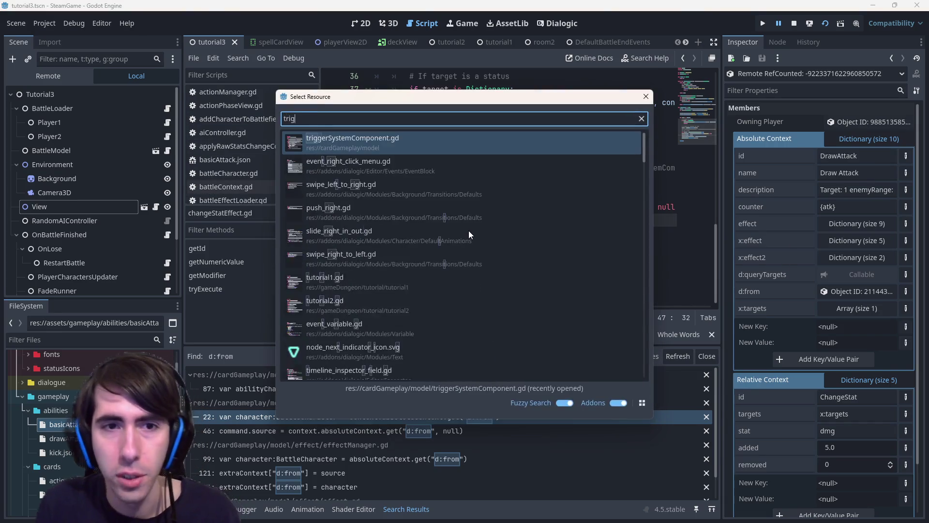
key("Return")
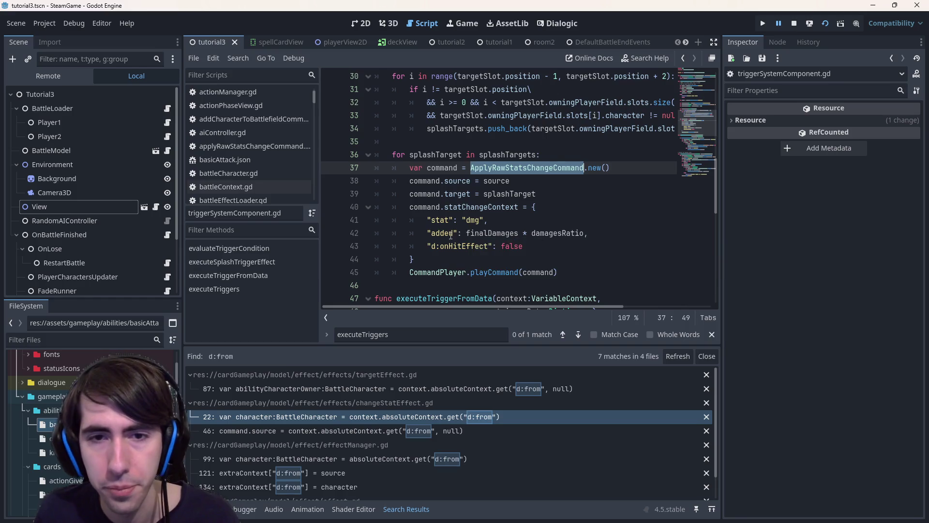
left_click(546, 220)
key("ctrl+f")
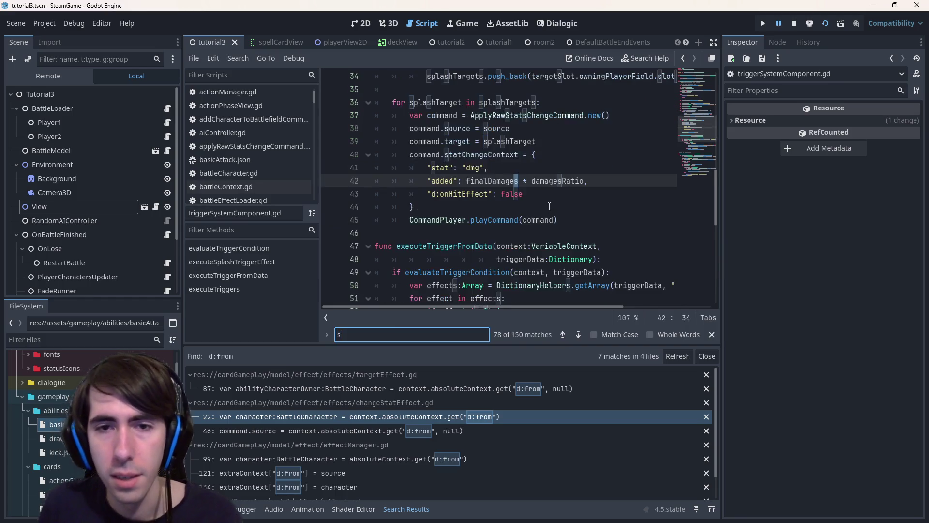
type("so")
key("Return")
key("Return")
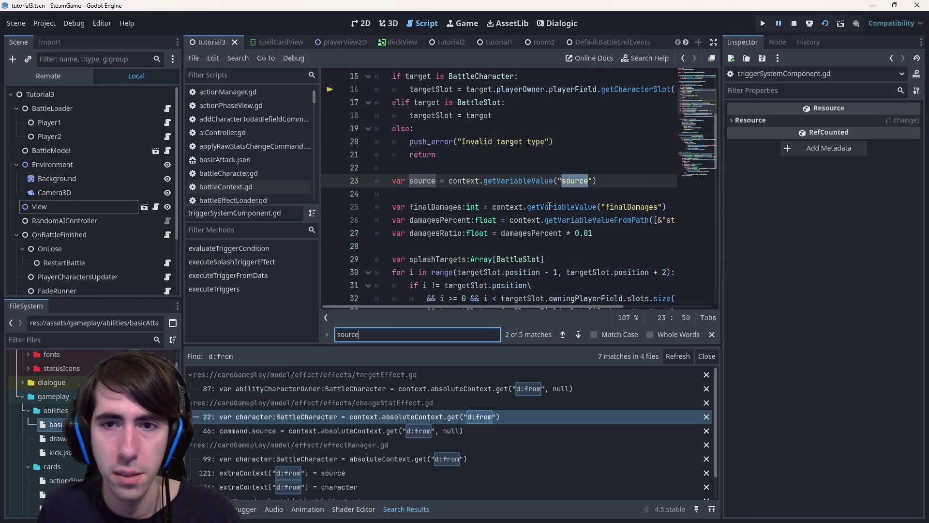
scroll(564, 187, "up", 1)
left_click_drag(542, 220, 378, 220)
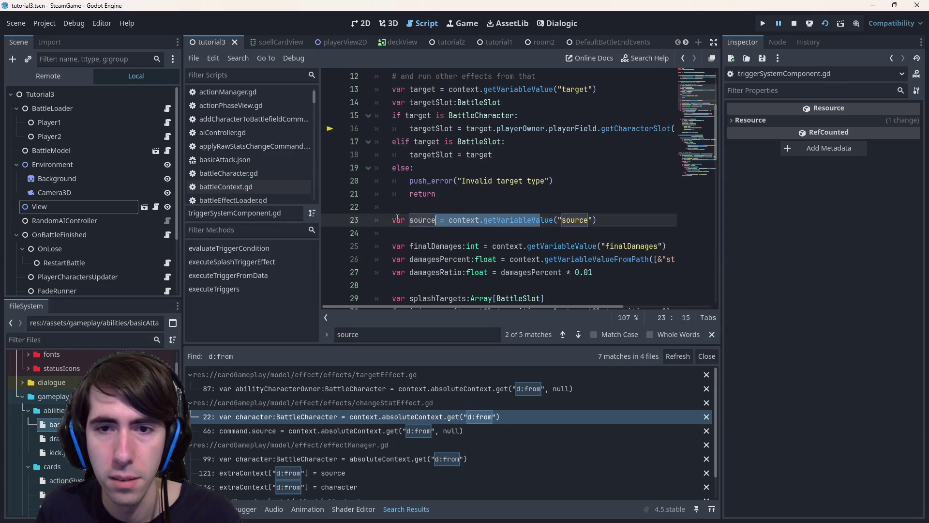
scroll(554, 236, "up", 1)
Step: Replace the 'source' variable on line 23 with the pasted 'd:from' key, then go to effectManager.gd line 99
double_click(575, 259)
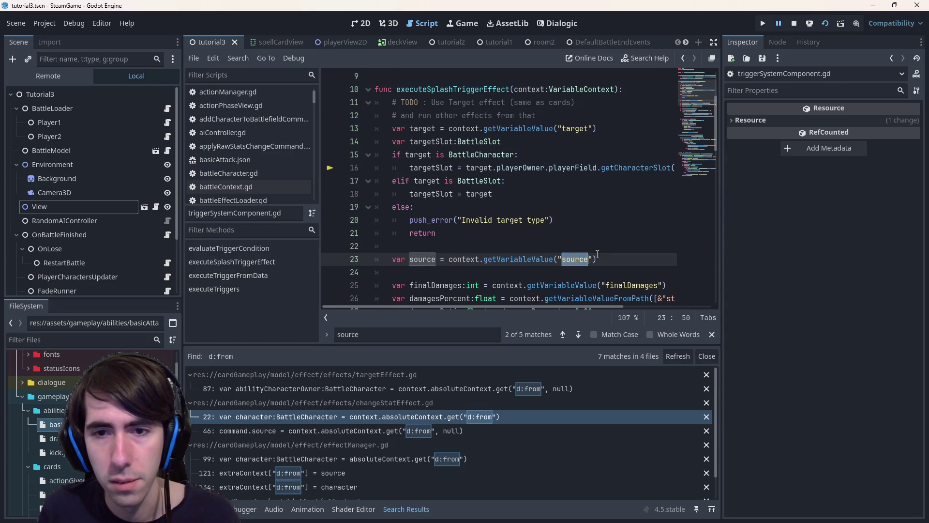
key("ctrl+v")
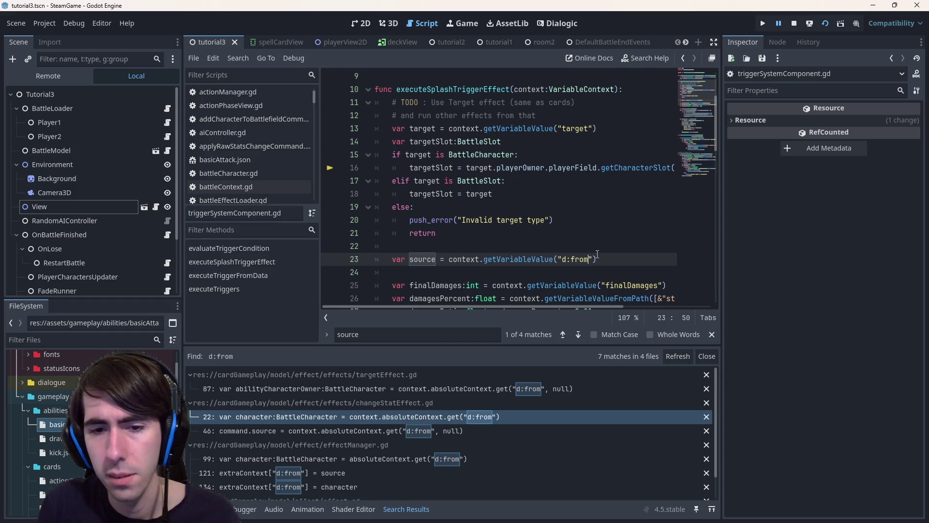
left_click(428, 459)
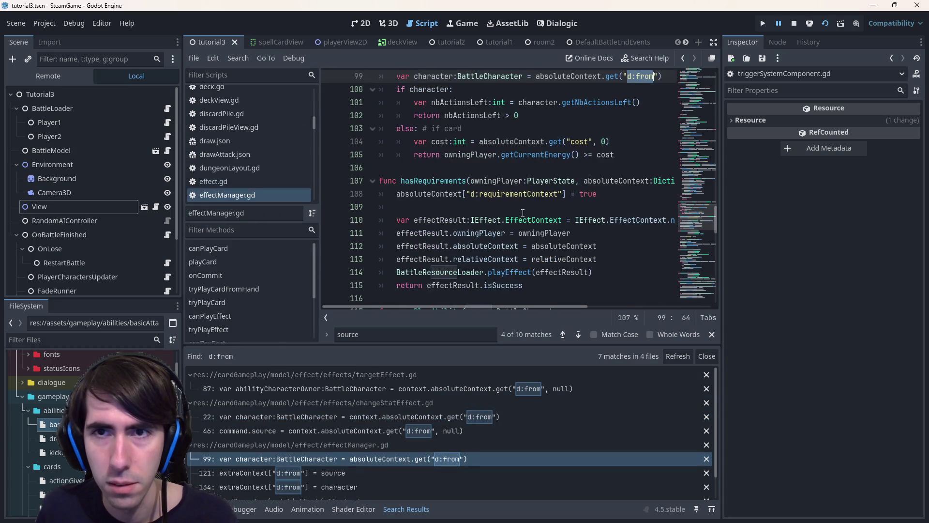
scroll(581, 166, "up", 2)
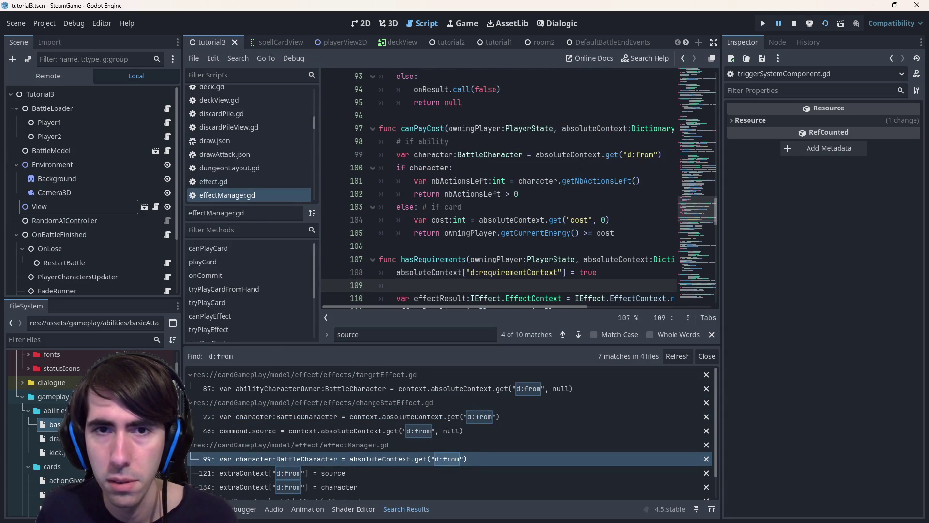
Step: Save effectManager.gd with its line 99 key now reading 'd:source'
left_click(492, 390)
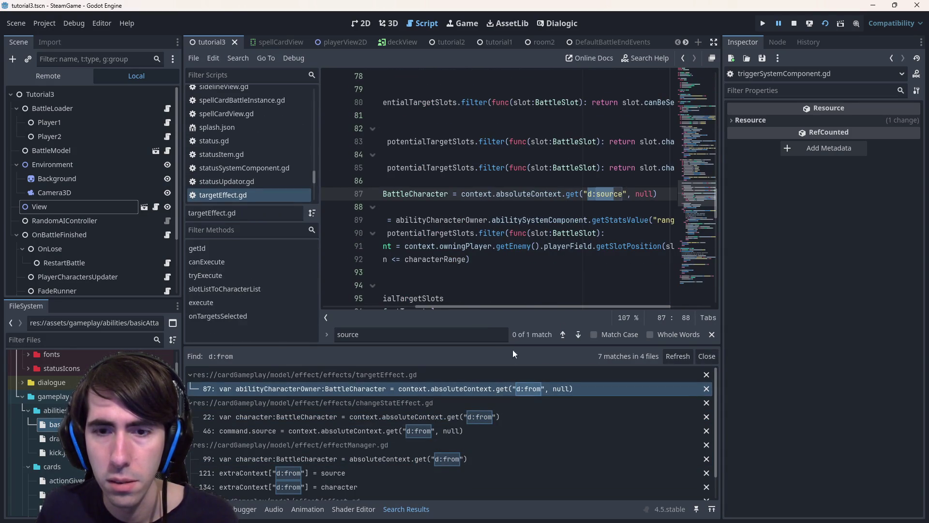
left_click(455, 458)
type("source")
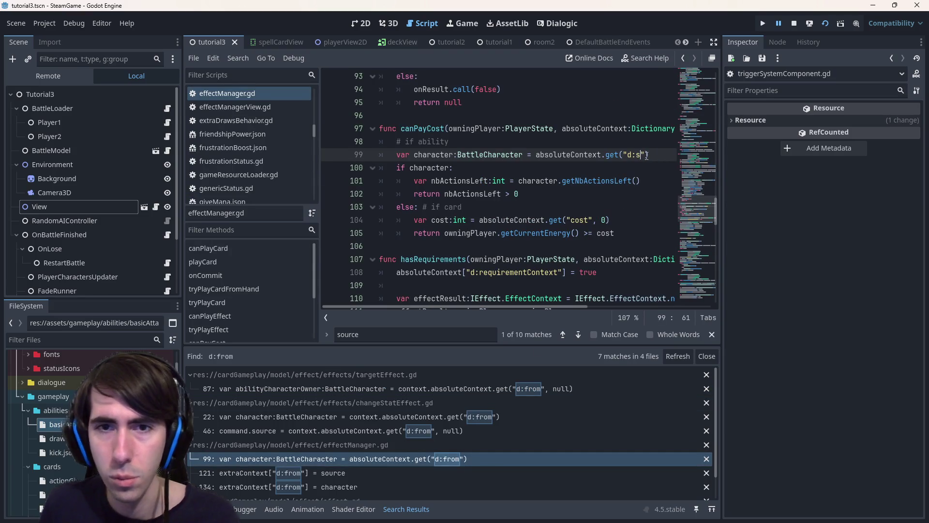
key("ctrl+s")
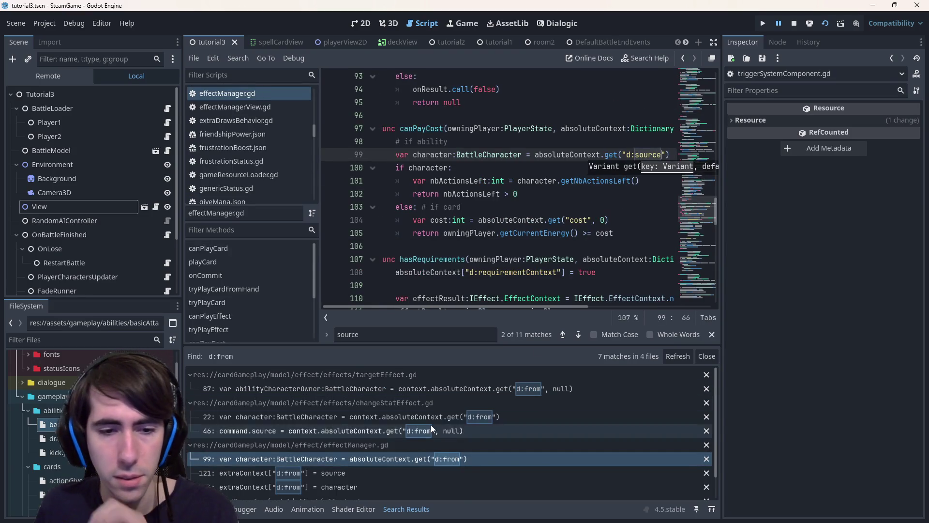
scroll(430, 424, "down", 2)
Step: Review the remaining d:from search results in effect.gd, changeStatEffect.gd and targetEffect.gd
left_click(430, 489)
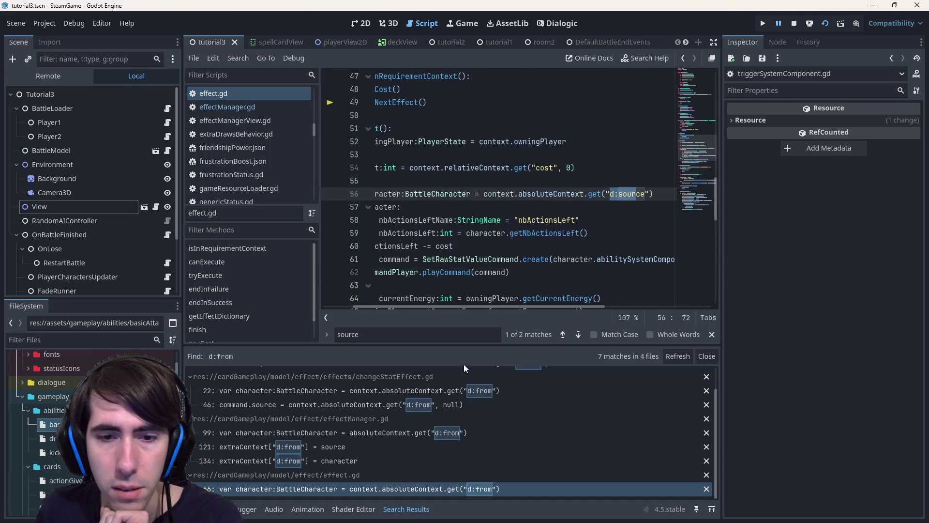
left_click(369, 461)
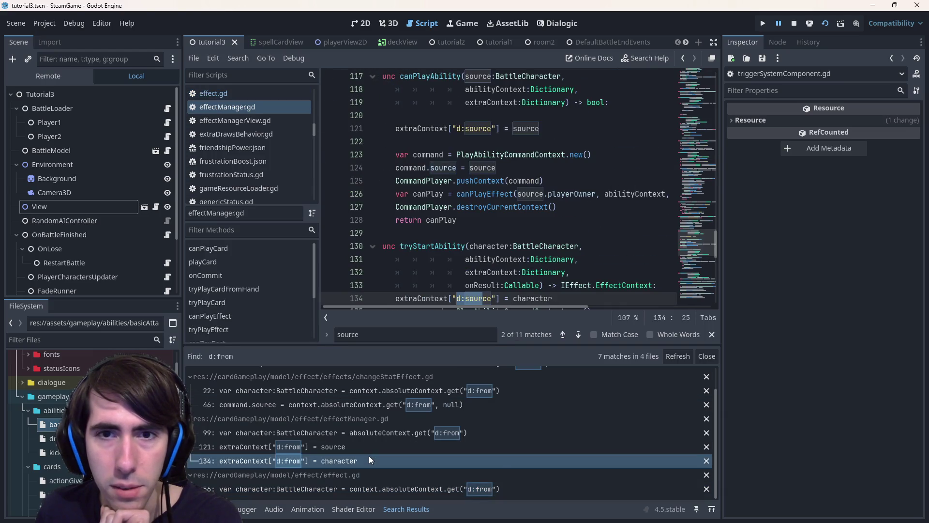
left_click(344, 445)
left_click(392, 431)
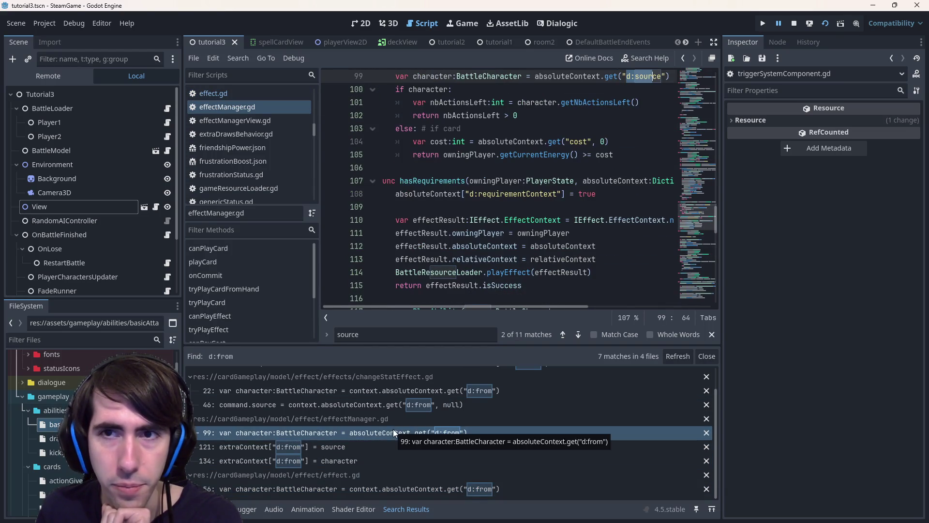
left_click(425, 403)
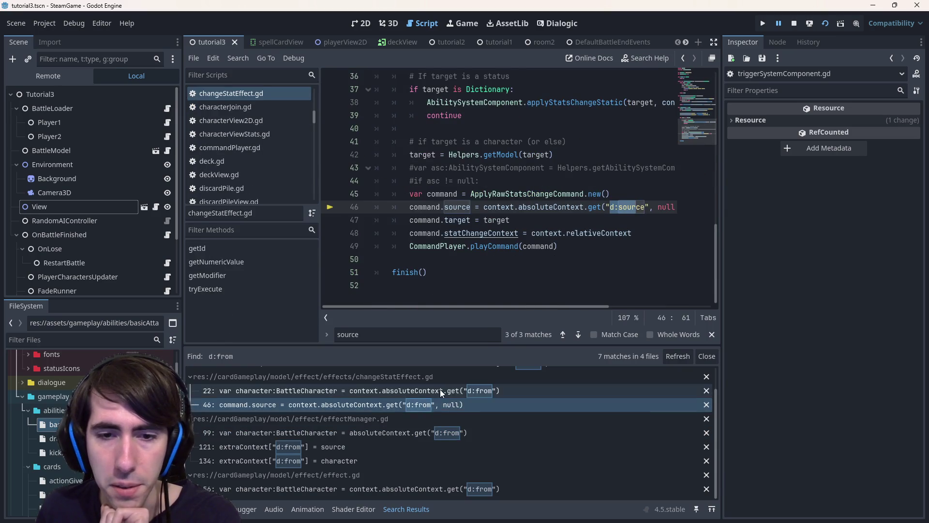
left_click(439, 390)
scroll(434, 398, "up", 1)
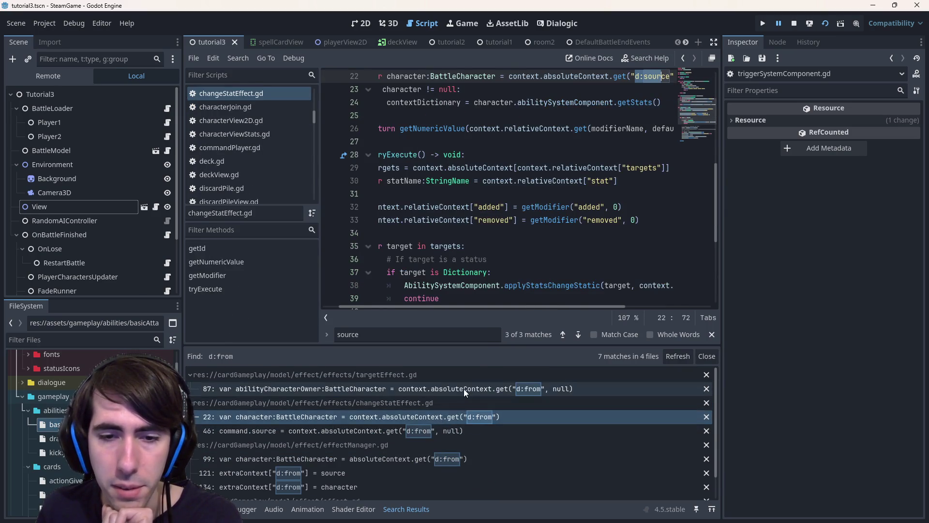
left_click(464, 388)
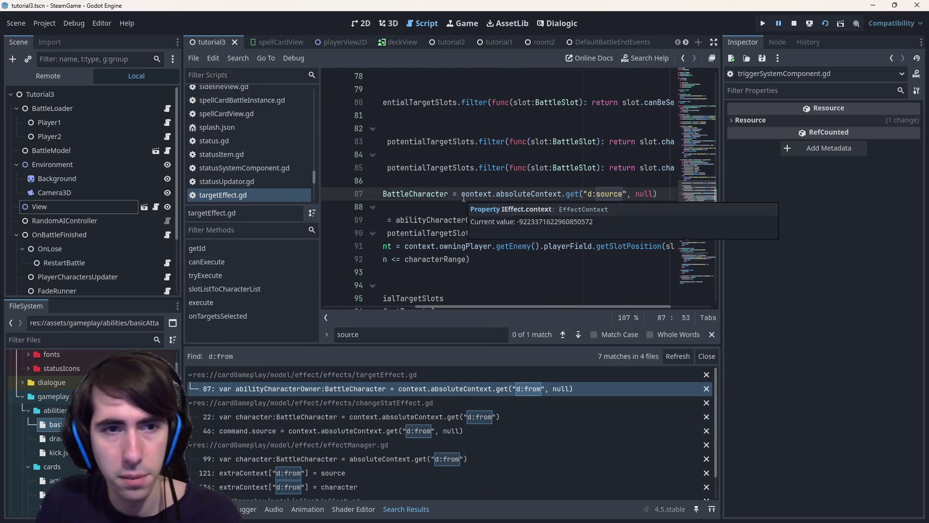
Step: Quick-open triggerSystemComponent.gd at executeSplashTriggerEffect
key("ctrl+alt+o")
type("trigger")
key("Return")
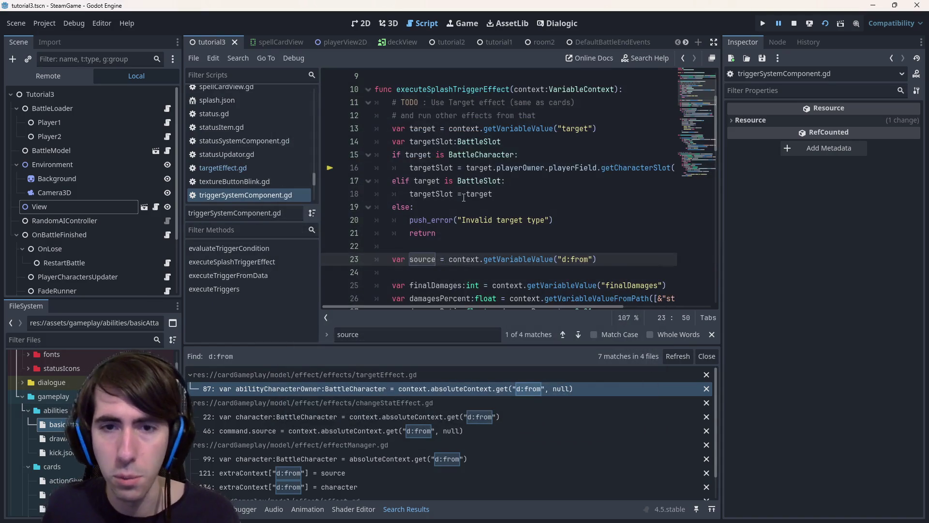
scroll(568, 191, "down", 2)
type("s")
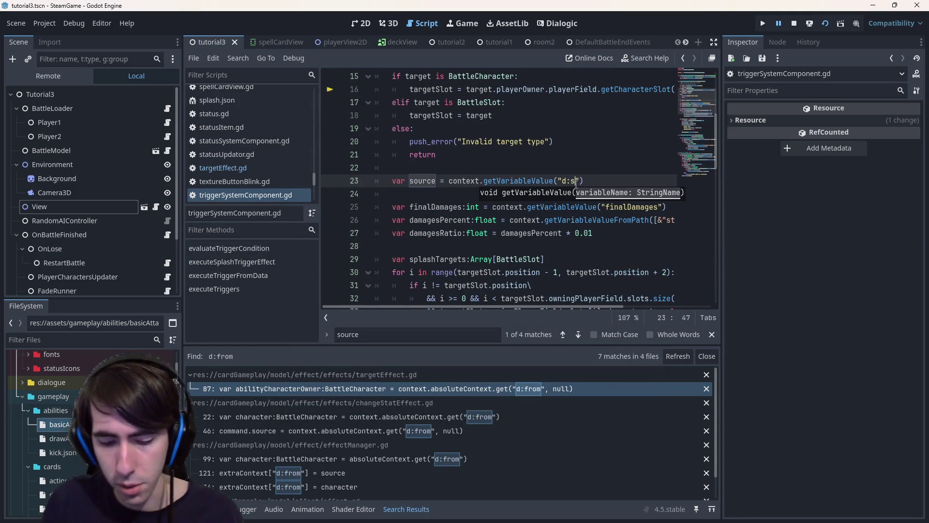
type("ource")
Step: Make executeSplashTriggerEffect read 'd:source' on line 23 and 'd:target' on line 13, and save
key("ctrl+s")
double_click(577, 181)
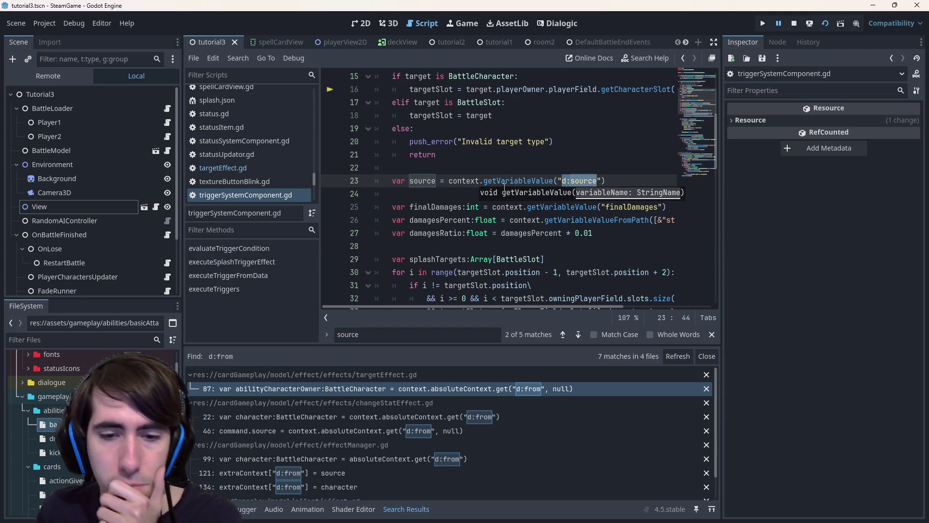
scroll(415, 183, "up", 2)
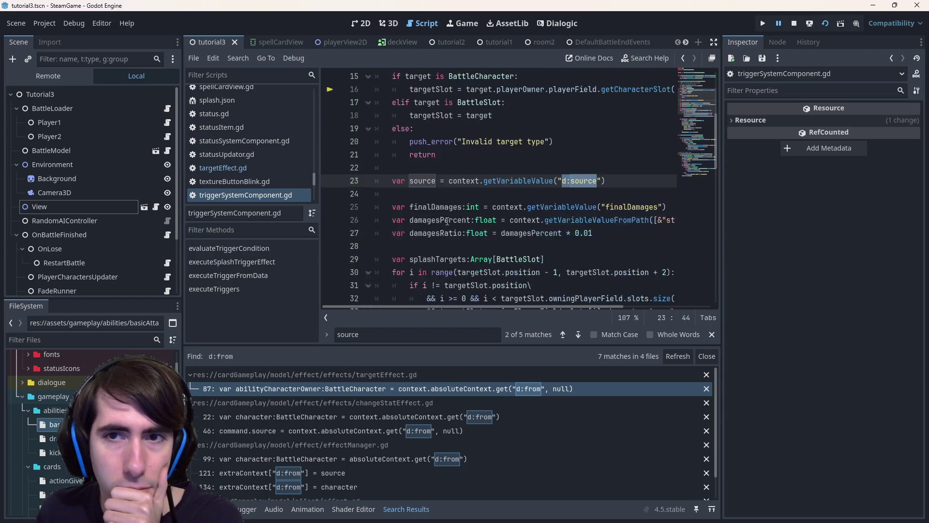
scroll(428, 197, "down", 1)
left_click(567, 91)
scroll(552, 146, "up", 1)
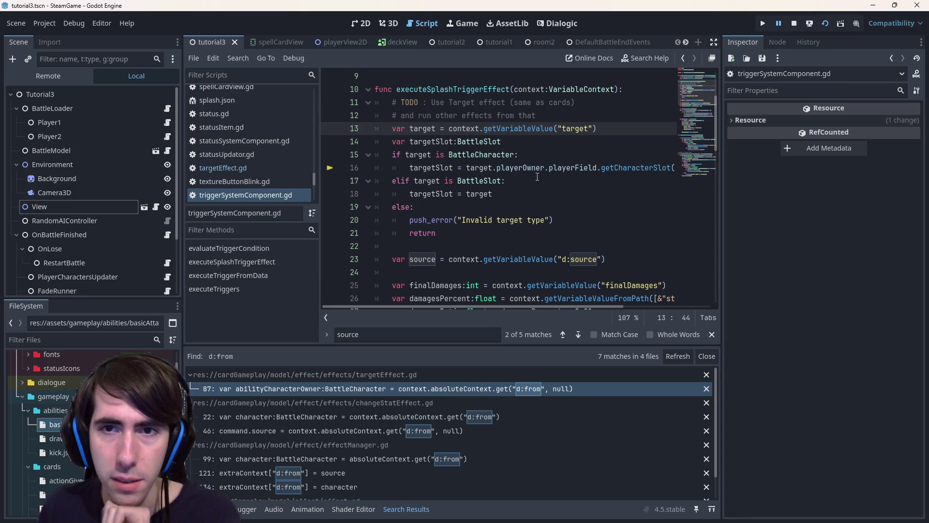
type("d:")
key("ctrl+s")
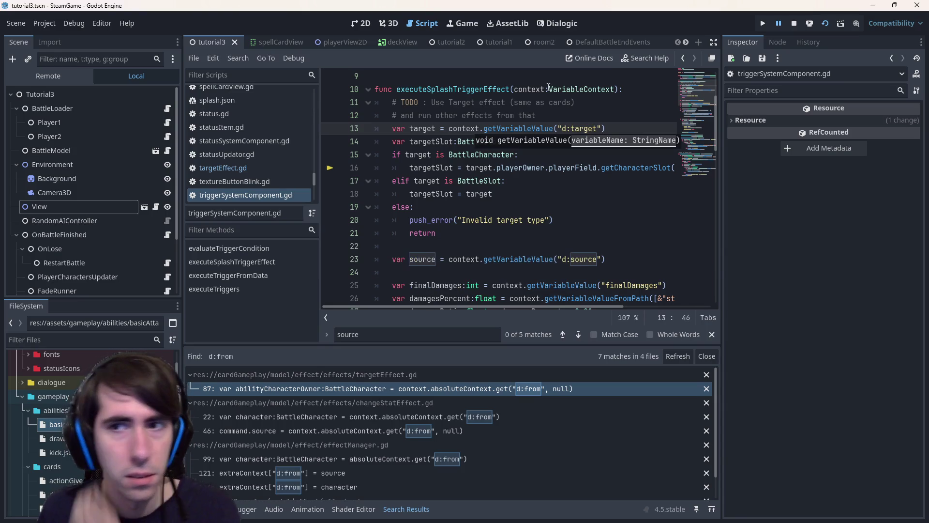
double_click(452, 89)
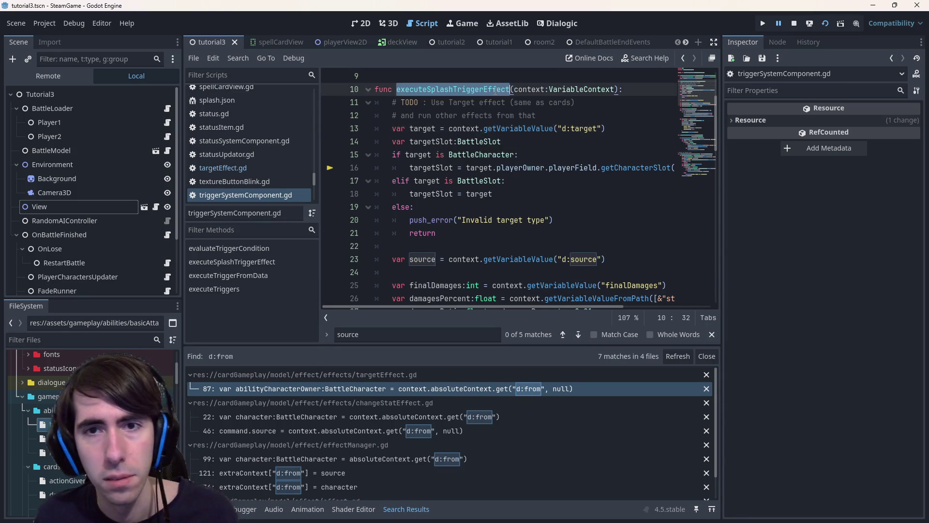
Step: Find the executeSplashTriggerEffect call at line 57 and select executeTriggerFromData
key("ctrl+f")
scroll(494, 91, "up", 2)
key("Return")
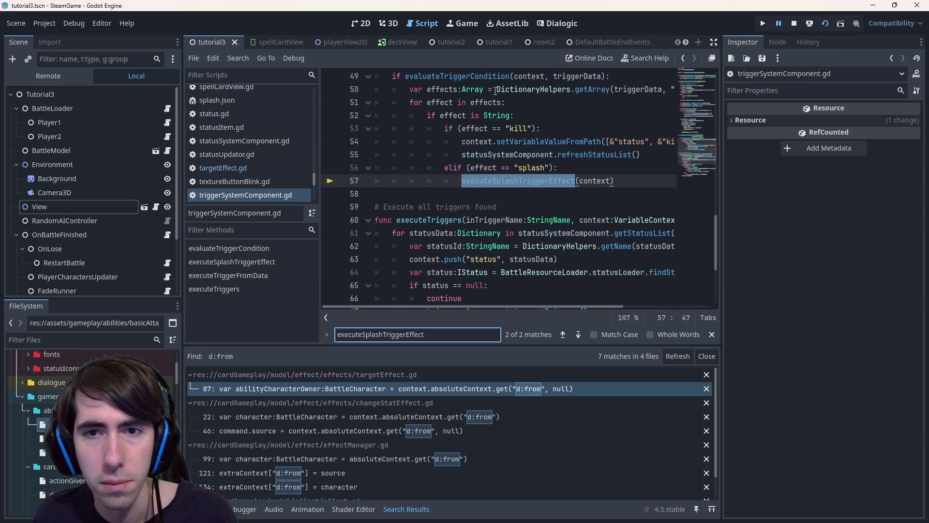
left_click(458, 154)
left_click(457, 134)
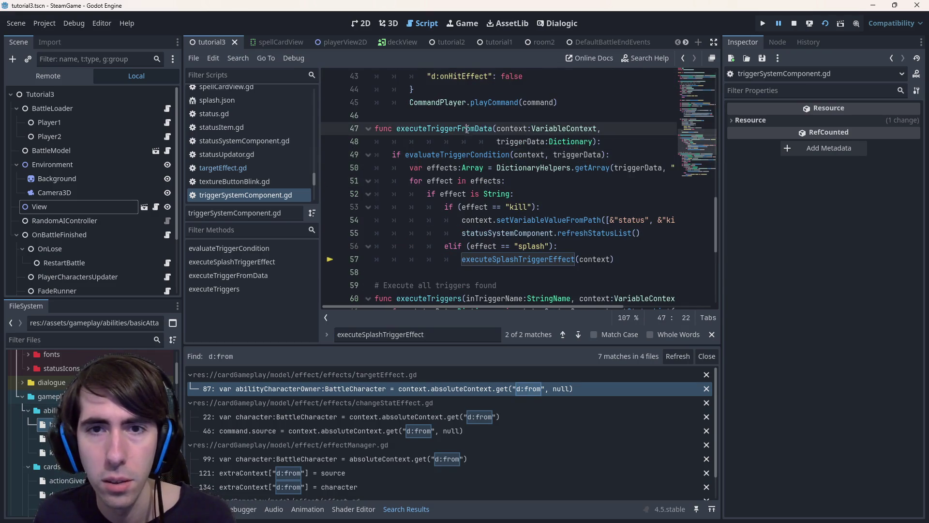
double_click(445, 128)
Step: Trace executeTriggerFromData between its definition and line 72 call, then select executeTriggers
key("ctrl+f")
key("Return")
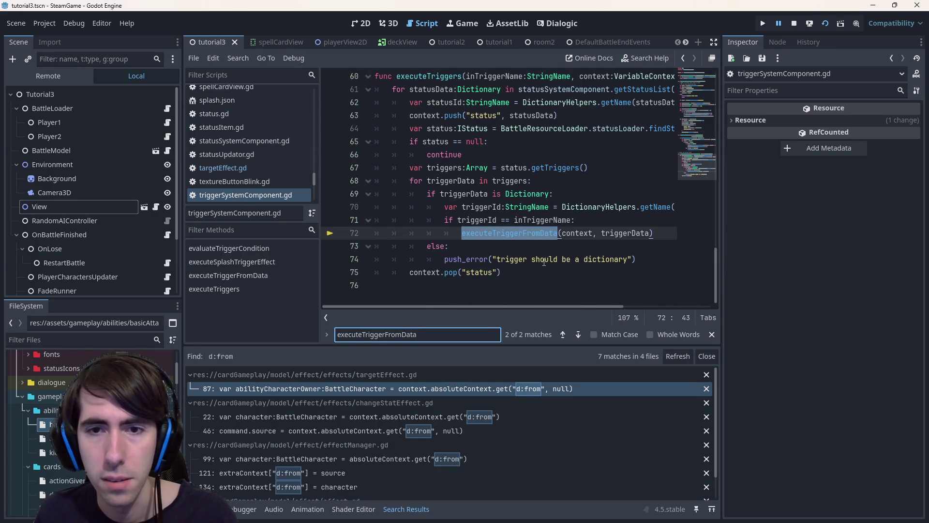
scroll(533, 262, "up", 1)
key("shift+Return")
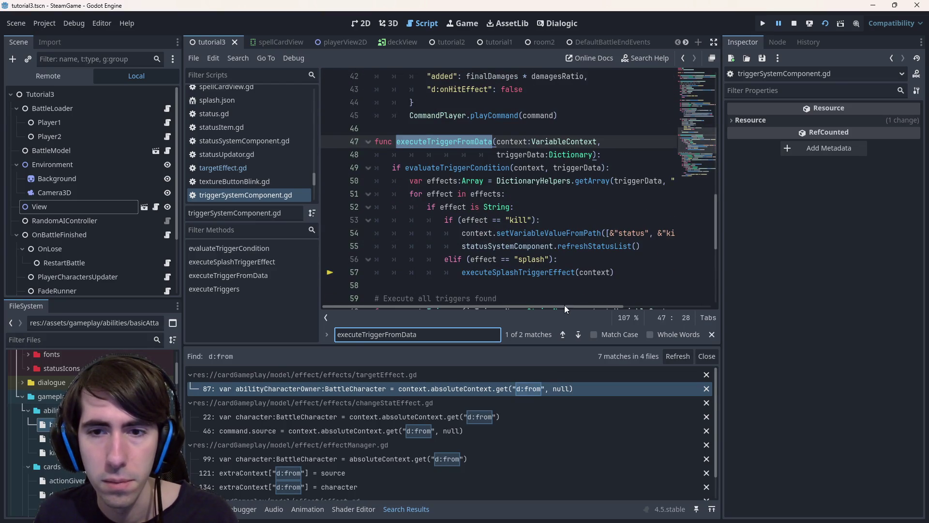
left_click_drag(564, 308, 552, 309)
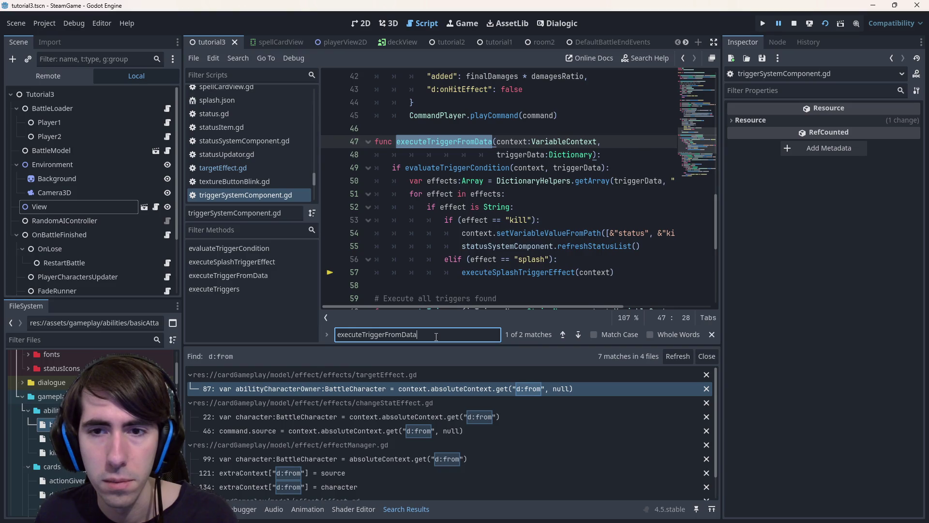
key("Return")
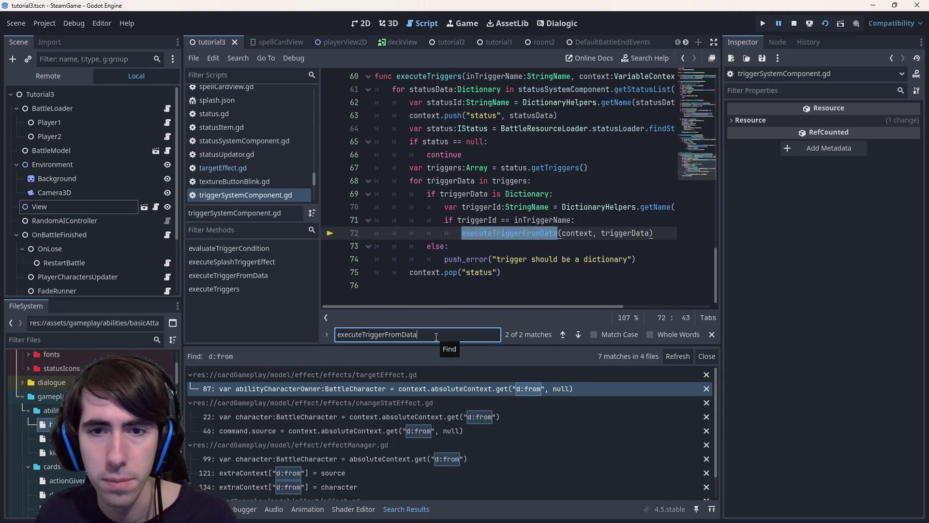
scroll(499, 247, "up", 3)
scroll(499, 272, "down", 3)
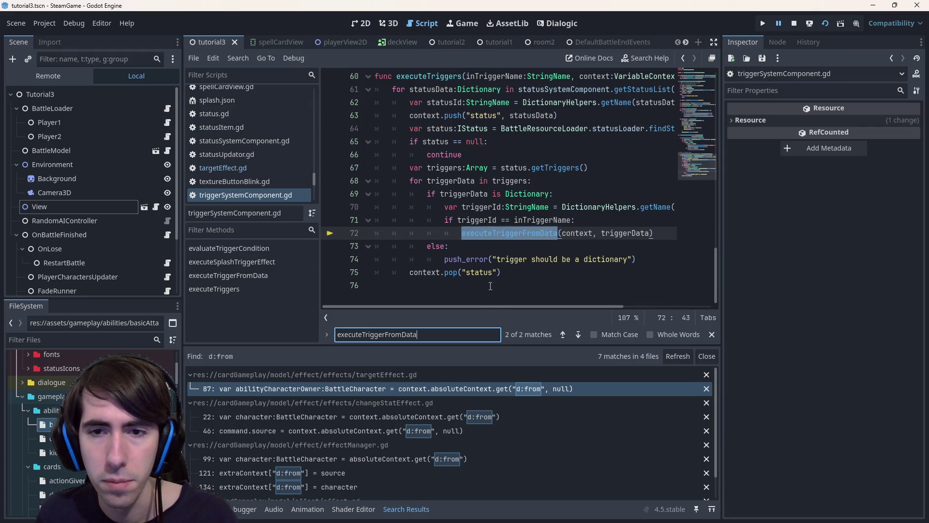
scroll(490, 286, "up", 3)
double_click(429, 155)
Step: Search the project for executeTriggers and go to its call in applyRawStatsChangeCommand.gd
key("ctrl+shift+f")
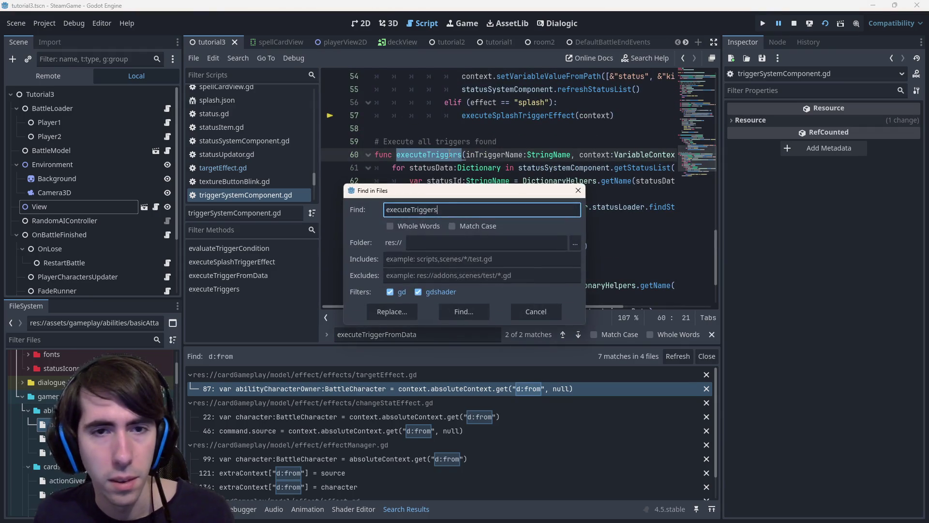
key("Return")
left_click(398, 389)
scroll(389, 431, "down", 1)
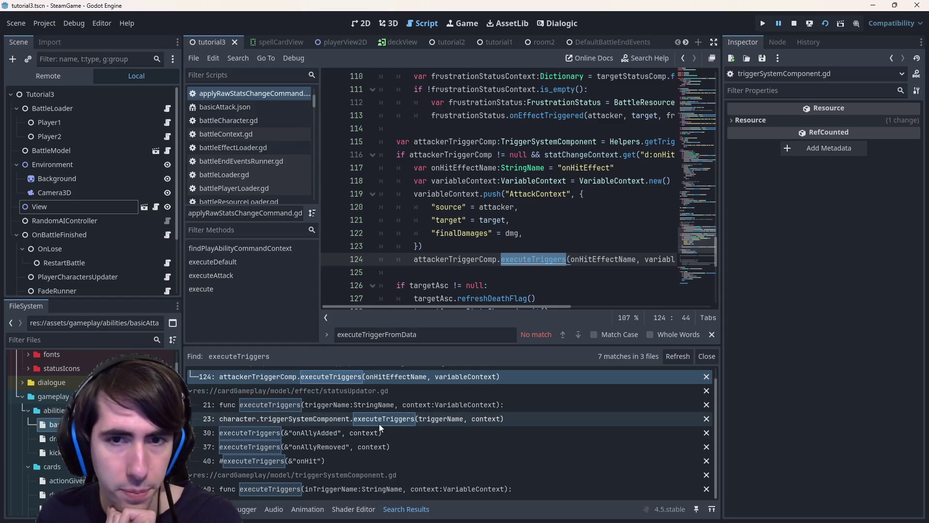
Step: Rename the AttackContext keys on lines 120-121 to 'd:source' and 'd:target' and save
left_click(435, 207)
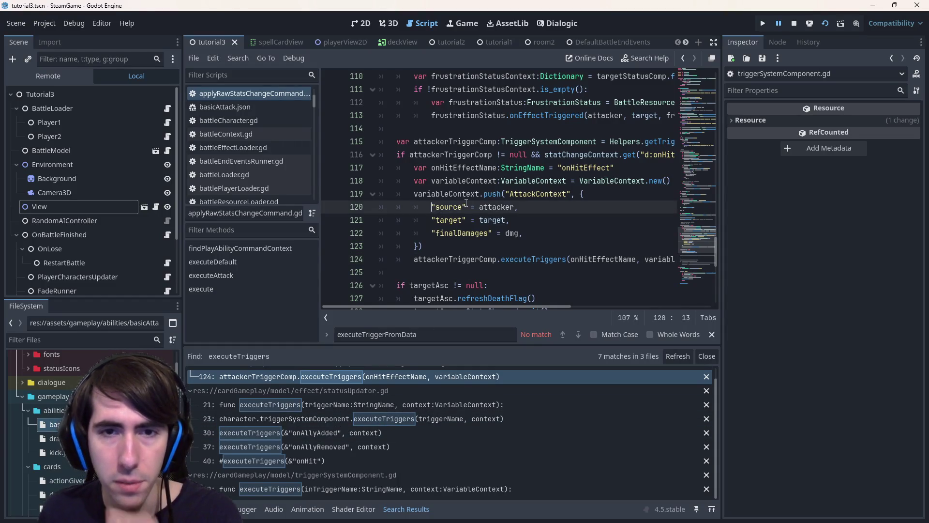
type("d:")
key("Down")
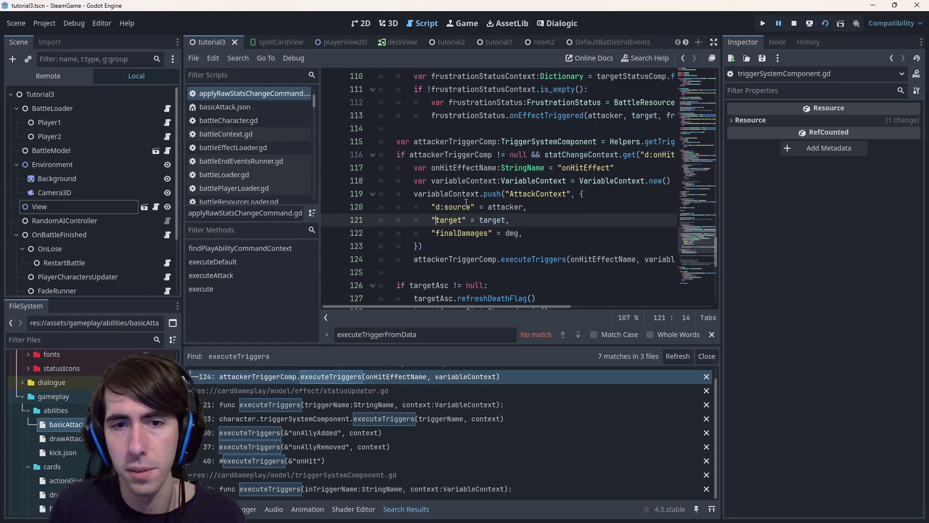
type("d:")
key("ctrl+s")
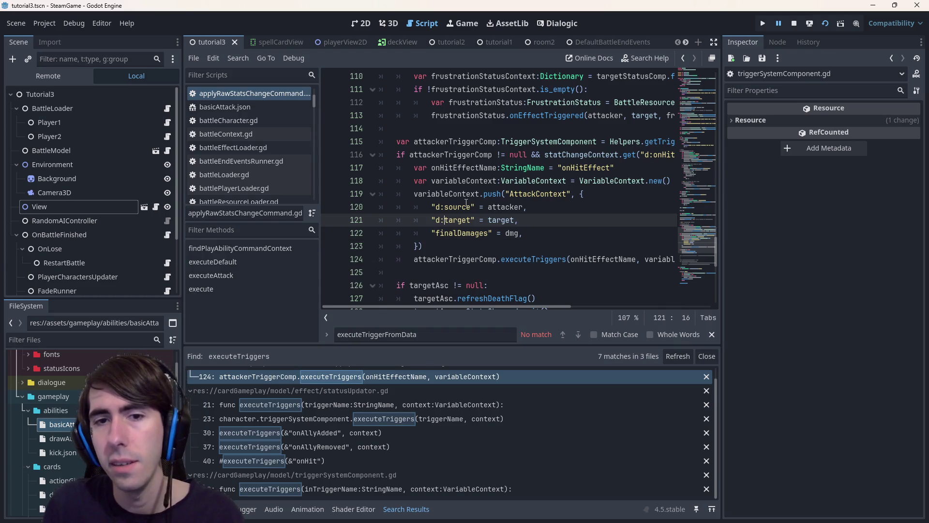